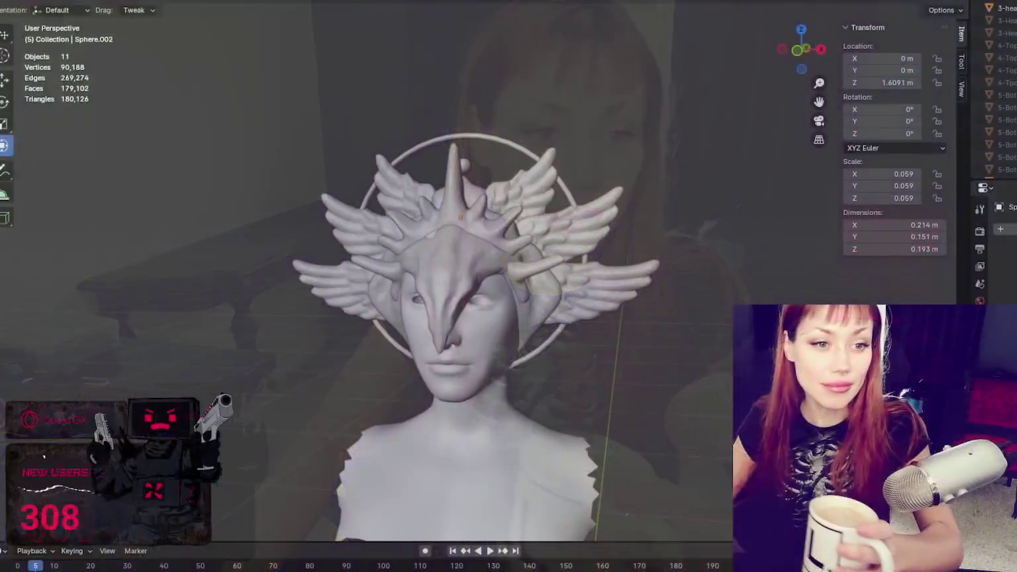
# - Orbit and recentre the view to look over the crowned bust from other angles
pyautogui.scroll(-5, 993, 93)
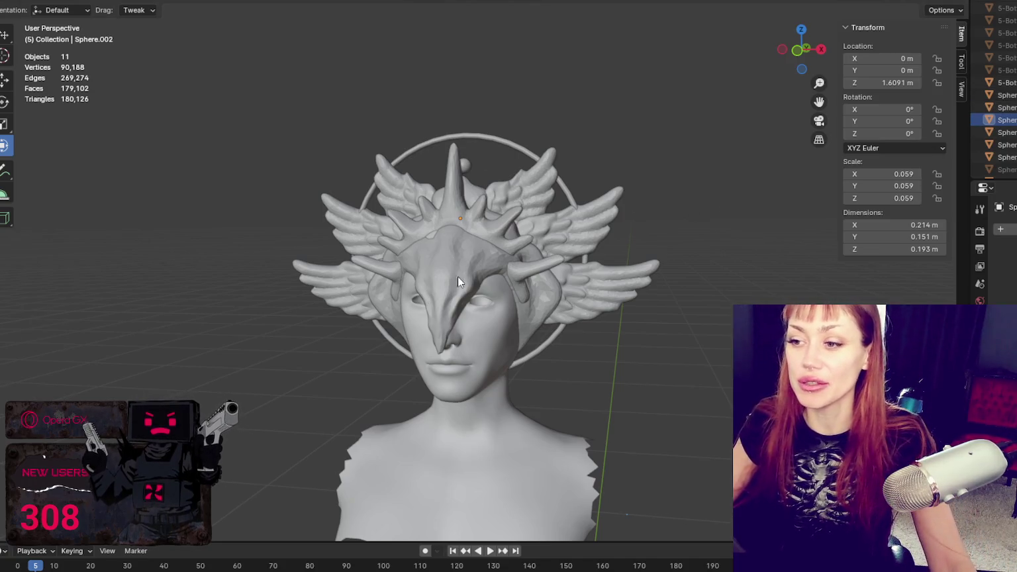
pyautogui.moveTo(608, 202)
pyautogui.mouseDown(button='middle')
pyautogui.moveTo(589, 203)
pyautogui.moveTo(679, 190)
pyautogui.moveTo(563, 201)
pyautogui.moveTo(654, 201)
pyautogui.mouseUp(button='middle')
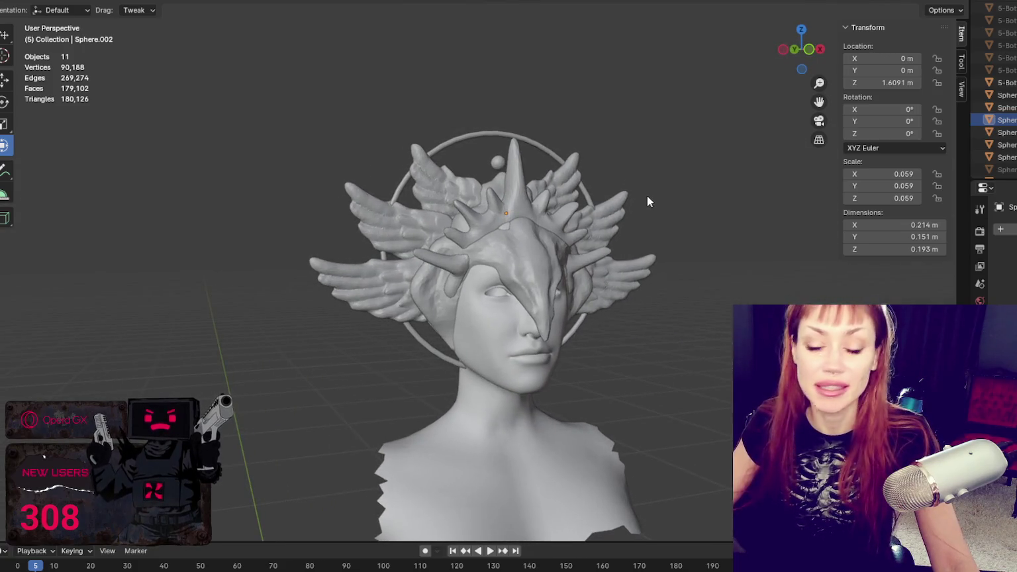
pyautogui.moveTo(365, 188)
pyautogui.mouseDown(button='middle')
pyautogui.moveTo(521, 238)
pyautogui.moveTo(477, 246)
pyautogui.moveTo(565, 225)
pyautogui.moveTo(560, 329)
pyautogui.moveTo(489, 332)
pyautogui.moveTo(547, 335)
pyautogui.mouseUp(button='middle')
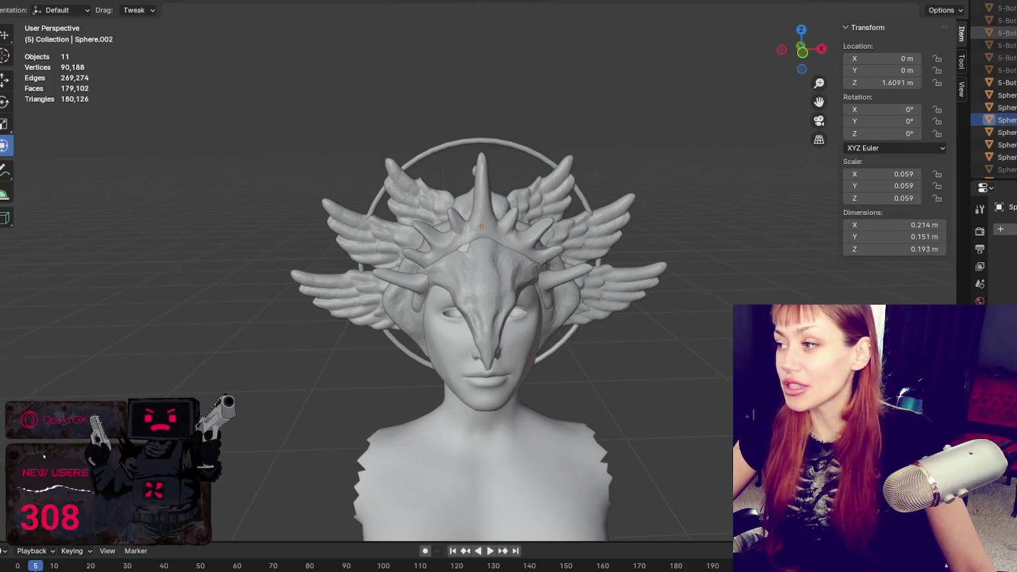
pyautogui.moveTo(569, 233)
pyautogui.keyDown('shift'); pyautogui.mouseDown(button='middle')
pyautogui.moveTo(588, 173)
pyautogui.moveTo(565, 222)
pyautogui.moveTo(420, 216)
pyautogui.moveTo(545, 208)
pyautogui.moveTo(493, 208)
pyautogui.moveTo(537, 220)
pyautogui.moveTo(431, 225)
pyautogui.moveTo(493, 251)
pyautogui.moveTo(579, 96)
pyautogui.mouseUp(button='middle'); pyautogui.keyUp('shift')
# - Nudge the small orb sphere slightly along the Y axis above the head
pyautogui.click(526, 138)
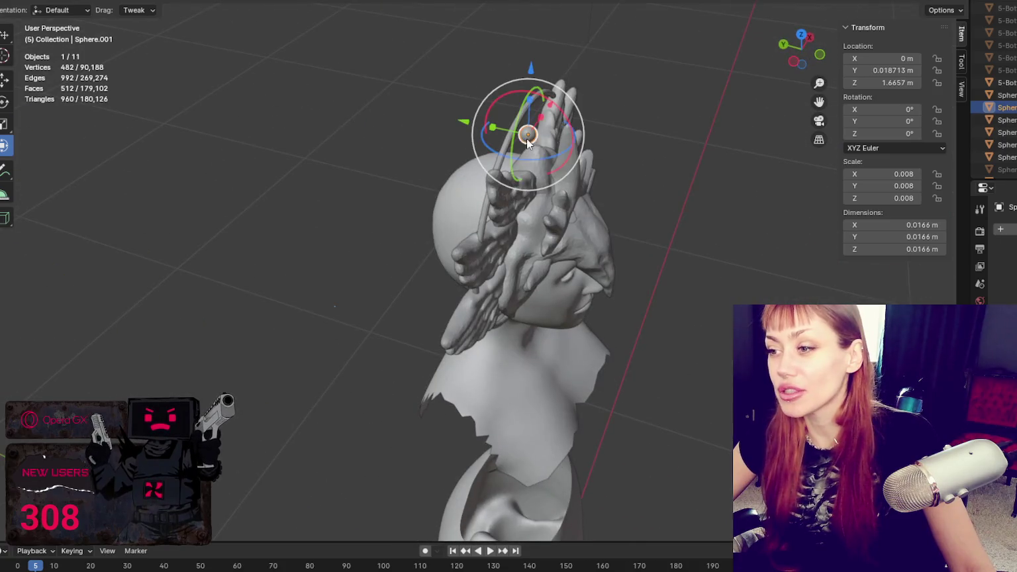
pyautogui.moveTo(478, 116); pyautogui.dragTo(466, 119)
pyautogui.click(466, 120)
# - Select the halo torus, check its shading options, and recentre the view on the bust
pyautogui.click(564, 116)
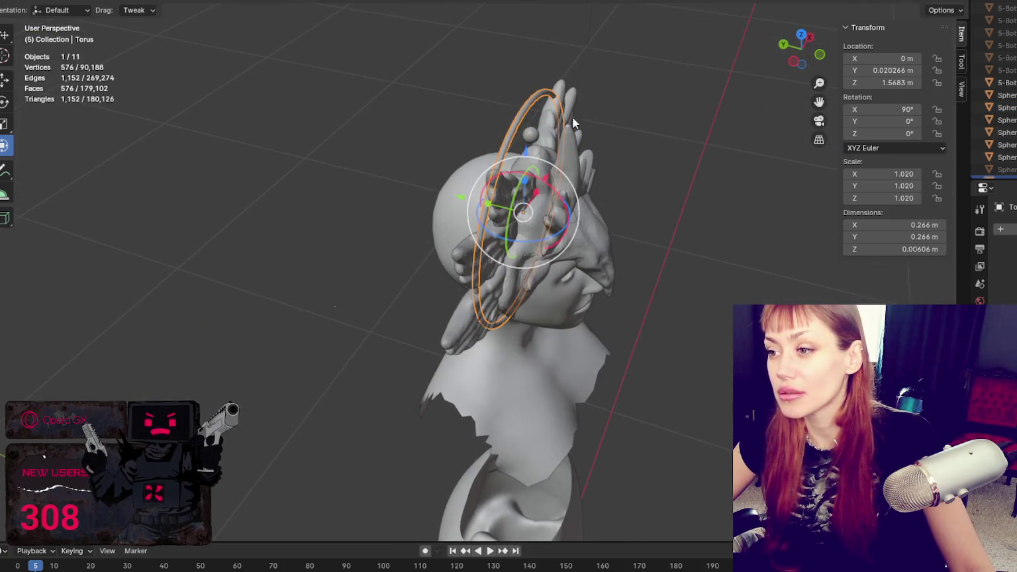
pyautogui.moveTo(564, 116); pyautogui.dragTo(602, 49, button='middle')
pyautogui.rightClick(603, 48)
pyautogui.rightClick(603, 48)
pyautogui.click(513, 119)
pyautogui.click(534, 101)
pyautogui.rightClick(552, 80)
pyautogui.click(552, 80)
pyautogui.moveTo(551, 123); pyautogui.dragTo(460, 117, button='middle')
pyautogui.scroll(3, 551, 115)
pyautogui.scroll(2, 544, 106)
pyautogui.scroll(-2, 544, 108)
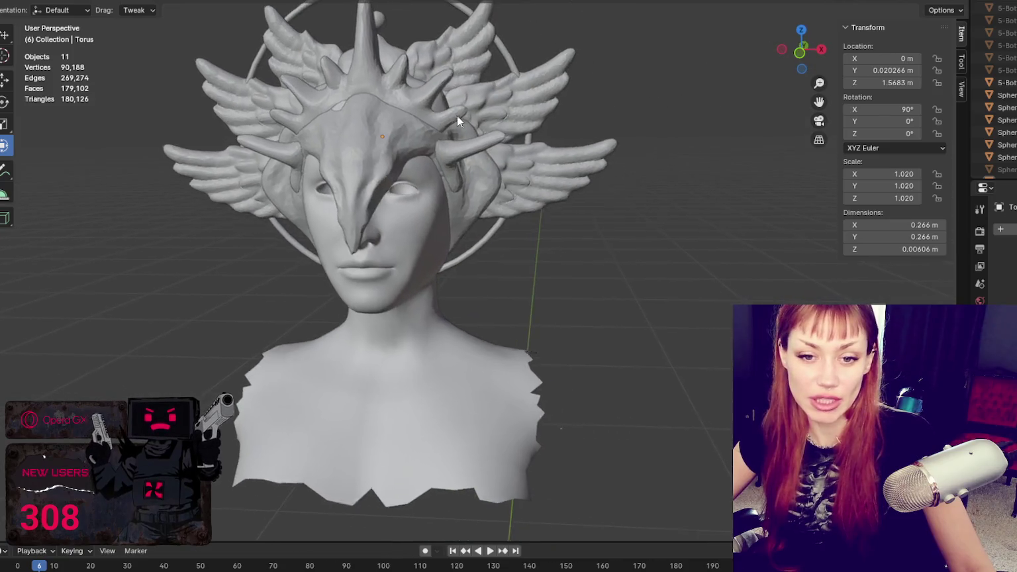
pyautogui.scroll(1, 475, 115)
pyautogui.keyDown('shift'); pyautogui.moveTo(537, 114); pyautogui.dragTo(587, 196, button='middle'); pyautogui.keyUp('shift')
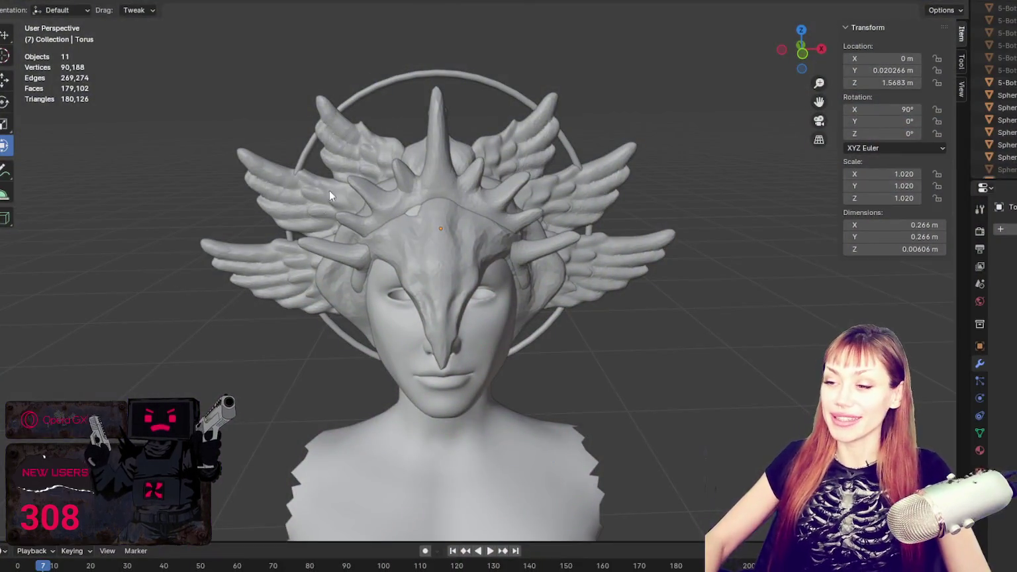
pyautogui.moveTo(651, 212)
pyautogui.mouseDown(button='middle')
pyautogui.moveTo(604, 213)
pyautogui.moveTo(693, 217)
pyautogui.moveTo(610, 182)
pyautogui.moveTo(462, 253)
pyautogui.moveTo(716, 235)
pyautogui.moveTo(503, 188)
pyautogui.moveTo(508, 176)
pyautogui.moveTo(500, 206)
pyautogui.moveTo(425, 295)
pyautogui.moveTo(388, 279)
pyautogui.moveTo(495, 269)
pyautogui.mouseUp(button='middle')
# - Select the Sphere.002 mask piece, orbit around it, and briefly toggle the hidden face sphere
pyautogui.click(462, 253)
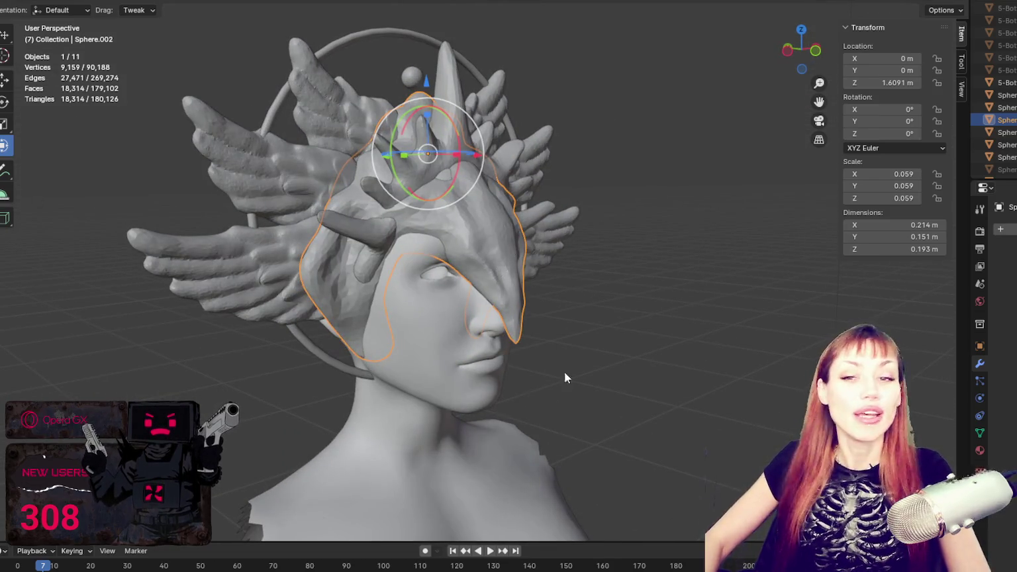
pyautogui.moveTo(556, 377); pyautogui.dragTo(510, 375, button='middle')
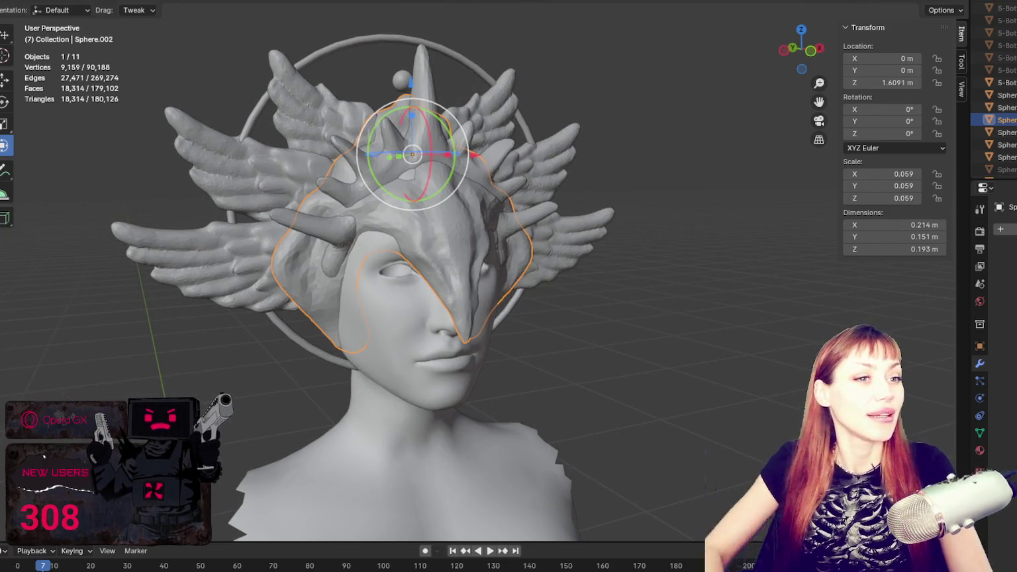
pyautogui.moveTo(446, 294); pyautogui.dragTo(579, 158, button='middle')
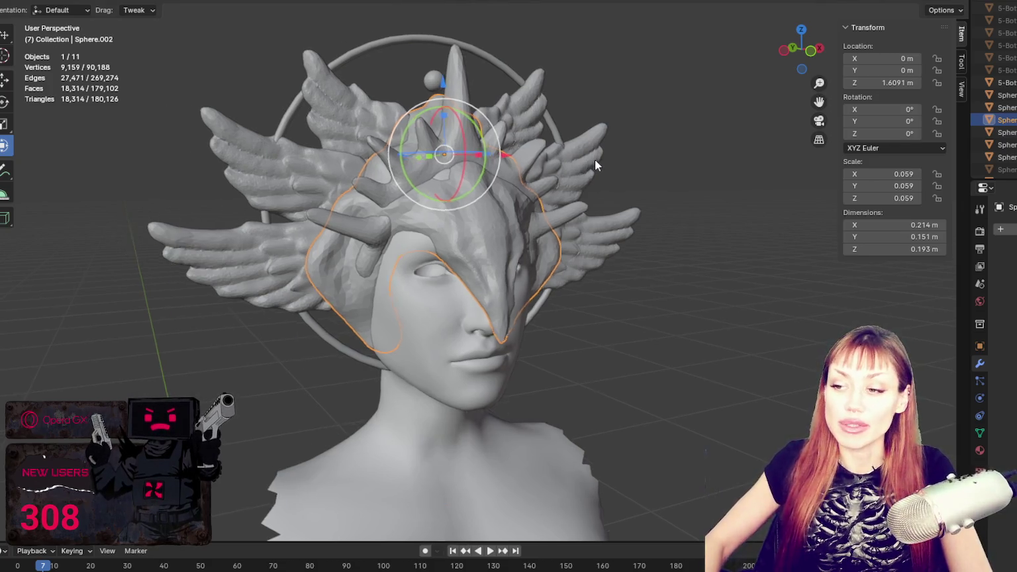
pyautogui.click(1010, 153)
pyautogui.click(1010, 153)
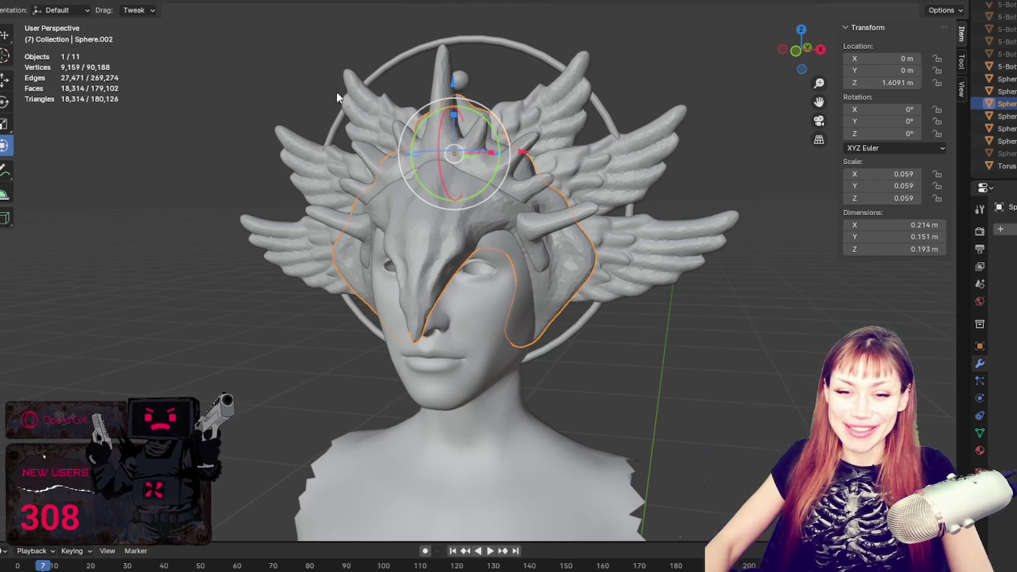
pyautogui.click(196, 51)
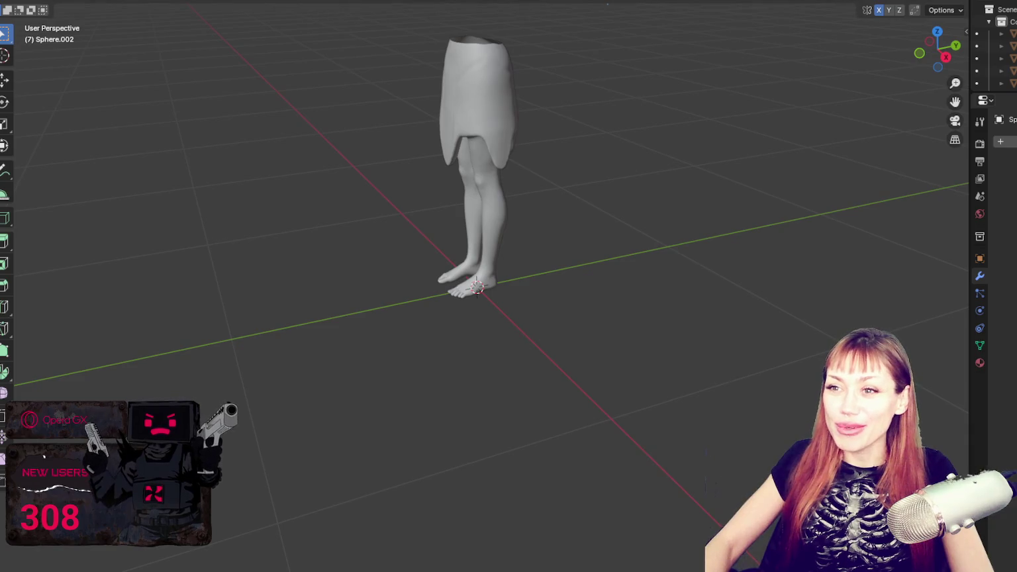
pyautogui.keyDown('shift'); pyautogui.moveTo(463, 40); pyautogui.dragTo(408, 217, button='middle'); pyautogui.keyUp('shift')
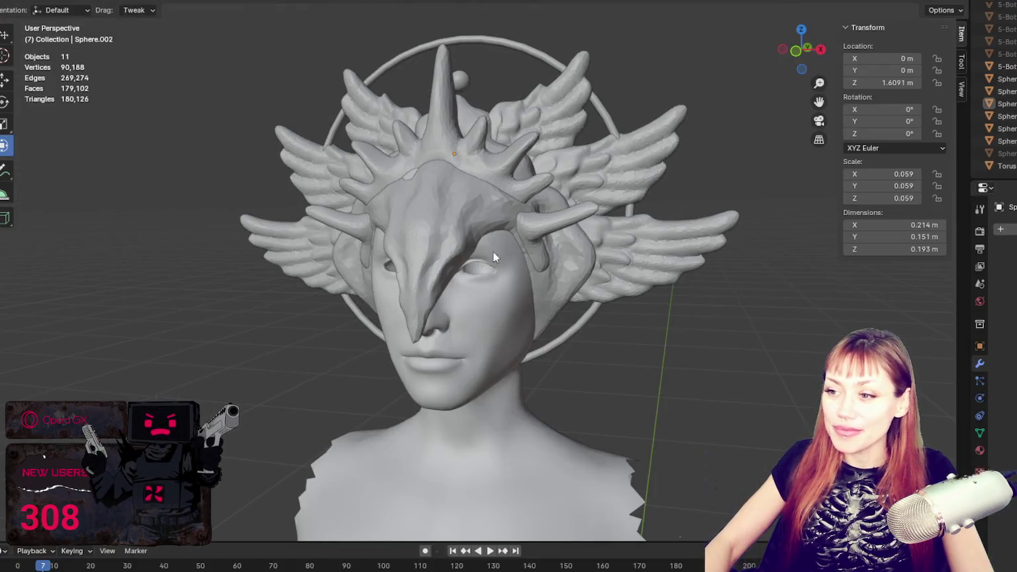
pyautogui.click(473, 294)
pyautogui.click(473, 294)
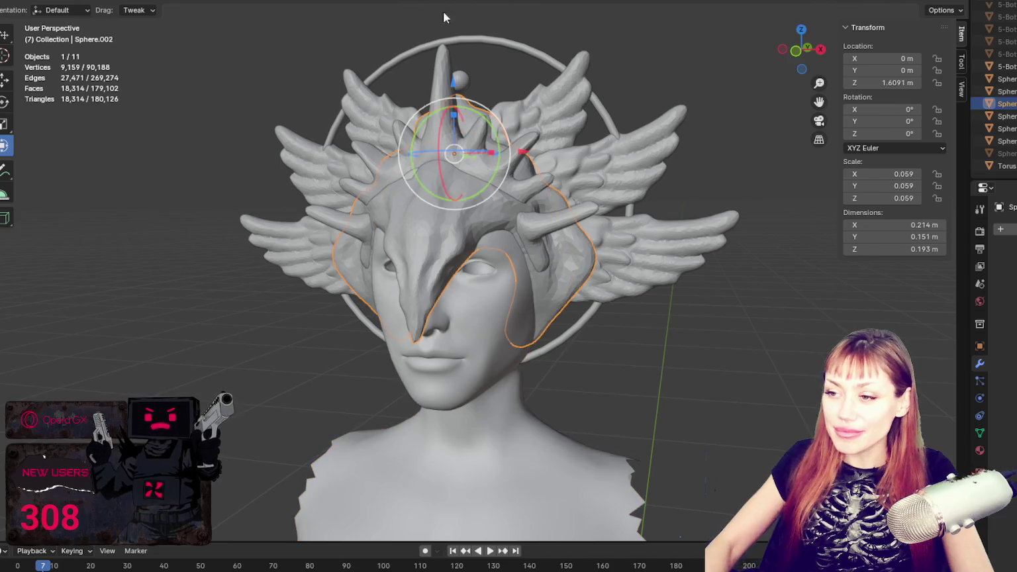
pyautogui.scroll(3, 994, 93)
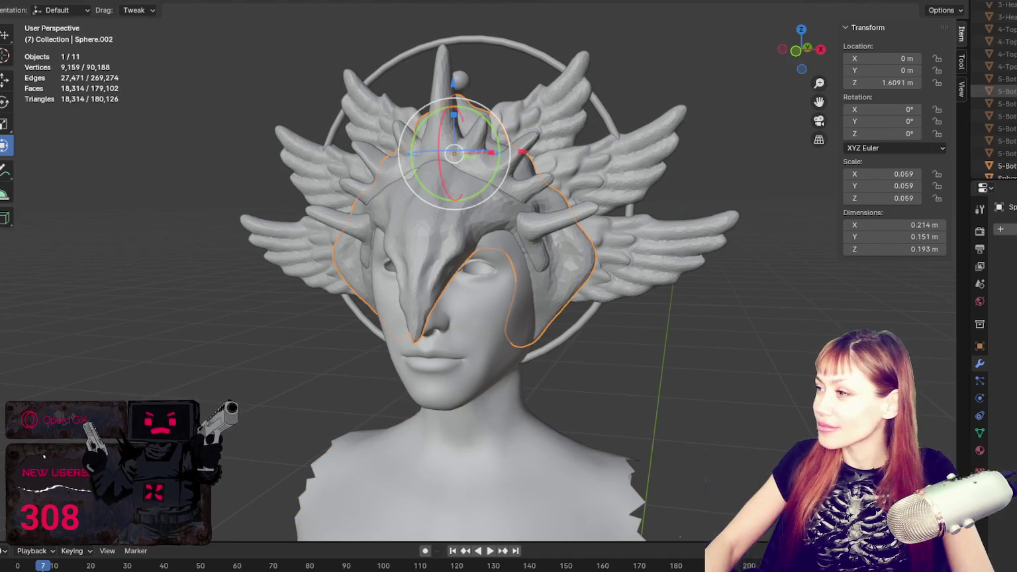
pyautogui.scroll(2, 994, 93)
pyautogui.scroll(2, 994, 100)
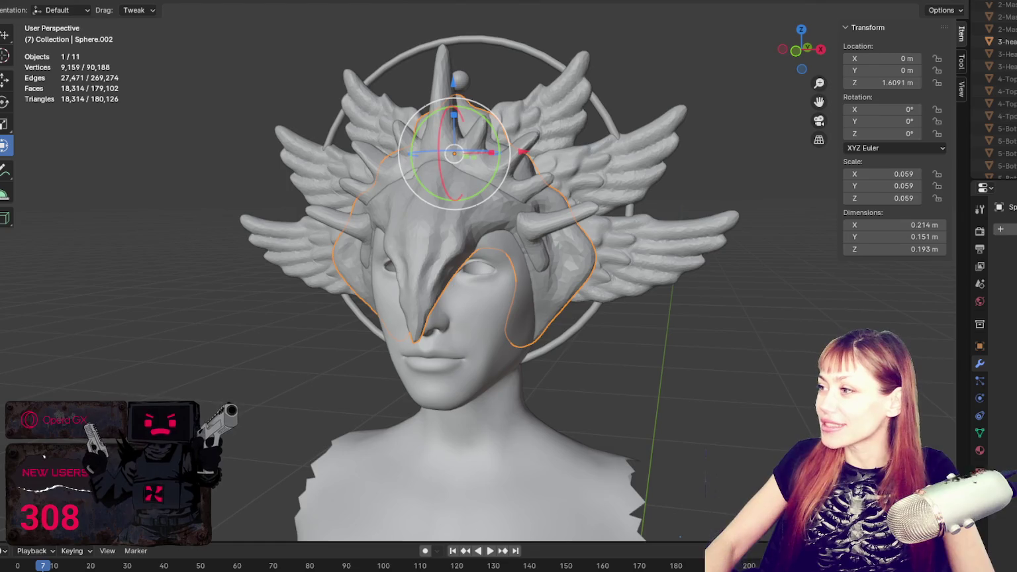
pyautogui.scroll(2, 994, 103)
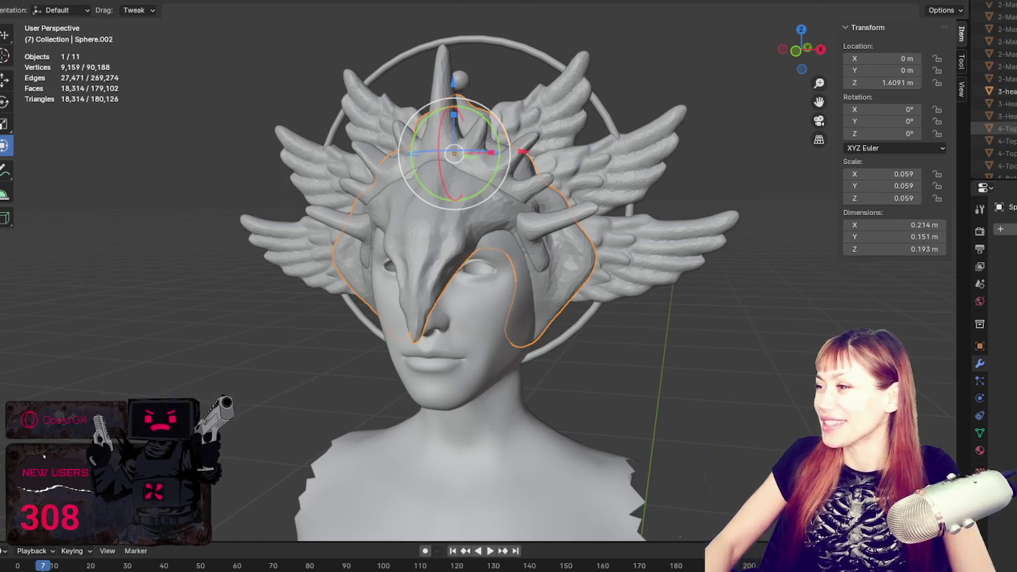
# - Toggle several face-mask versions on and off in the Outliner to compare them
pyautogui.scroll(2, 994, 100)
pyautogui.click(1007, 42)
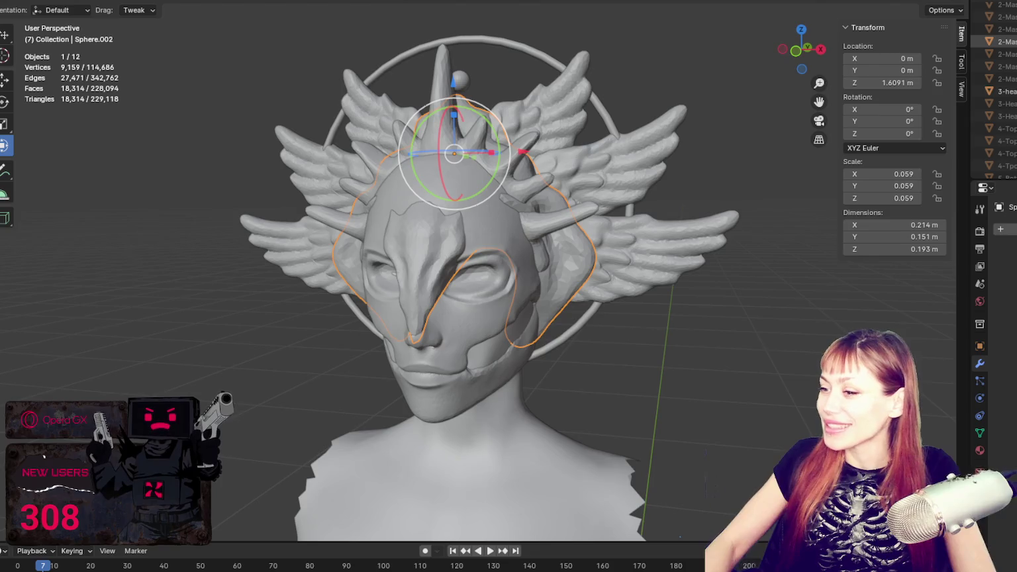
pyautogui.click(1006, 42)
pyautogui.scroll(2, 993, 79)
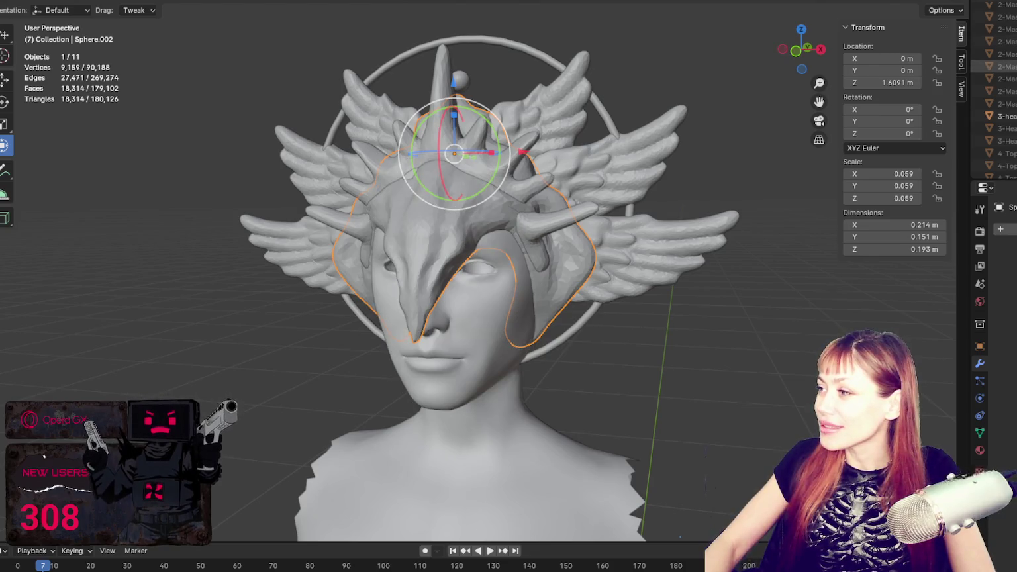
pyautogui.click(1007, 67)
pyautogui.click(1007, 54)
pyautogui.click(1007, 42)
pyautogui.click(1007, 17)
pyautogui.click(1007, 17)
pyautogui.click(1007, 17)
# - Keep comparing by briefly showing and hiding the mask and eye objects
pyautogui.scroll(1, 994, 79)
pyautogui.click(1007, 29)
pyautogui.click(1006, 29)
pyautogui.click(1007, 29)
pyautogui.click(1007, 29)
pyautogui.scroll(1, 993, 80)
pyautogui.click(1007, 29)
pyautogui.click(1007, 29)
pyautogui.scroll(1, 993, 80)
pyautogui.scroll(-1, 993, 79)
pyautogui.scroll(-2, 994, 80)
pyautogui.scroll(-1, 993, 79)
# - Preview the last mask versions, show the large mask, and select 2-Mask-UnfinishedBlob
pyautogui.click(1007, 104)
pyautogui.click(1007, 104)
pyautogui.click(1007, 92)
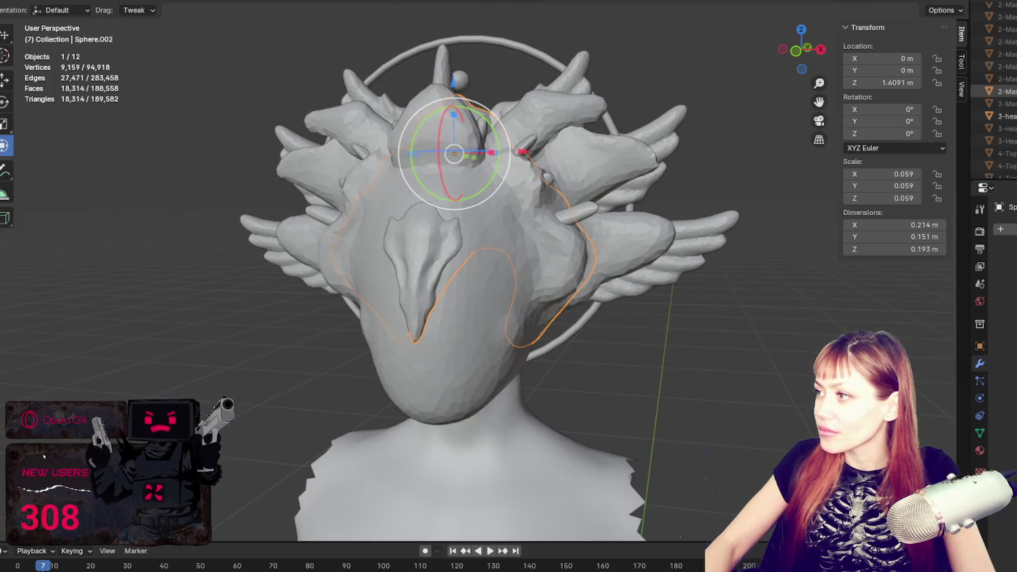
pyautogui.click(1006, 79)
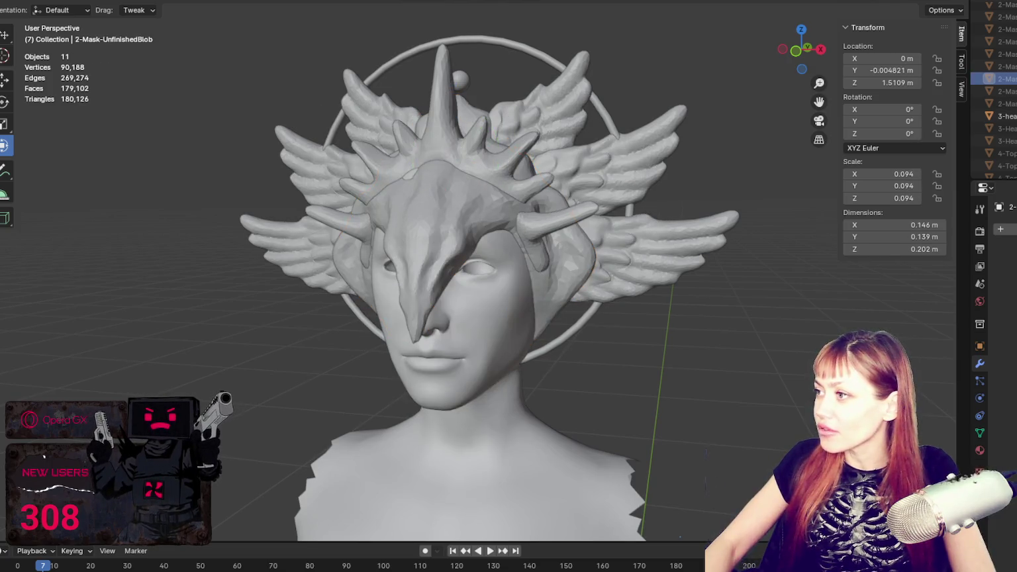
# - Reveal the unfinished blob mask over the face and scroll the Outliner to the Sphere rows
pyautogui.hotkey('ctrl', 'z')
pyautogui.scroll(-3, 993, 99)
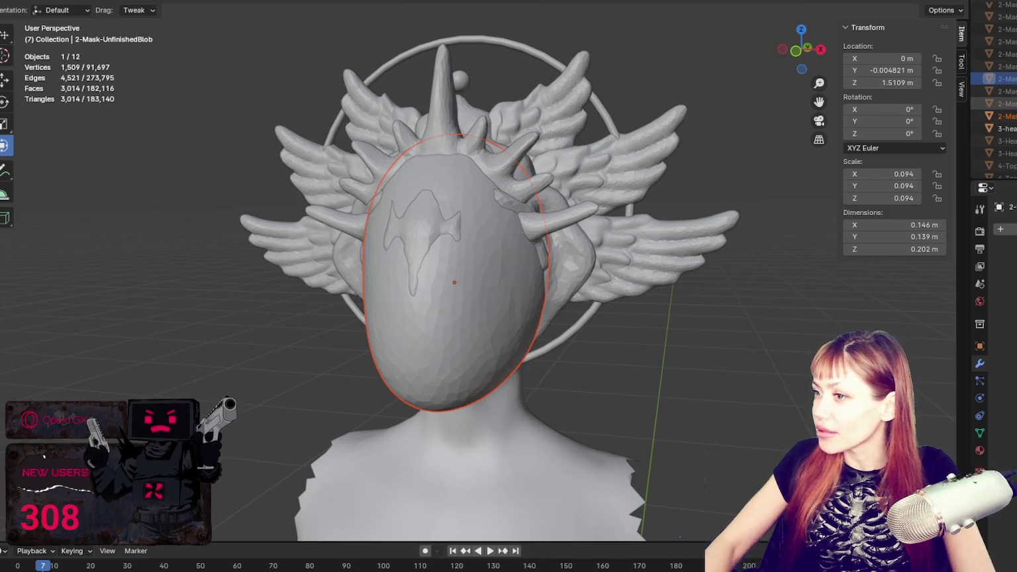
pyautogui.scroll(-2, 994, 133)
pyautogui.scroll(-3, 994, 99)
pyautogui.scroll(-2, 994, 99)
pyautogui.hotkey('ctrl', 'z')
pyautogui.hotkey('ctrl', 'z')
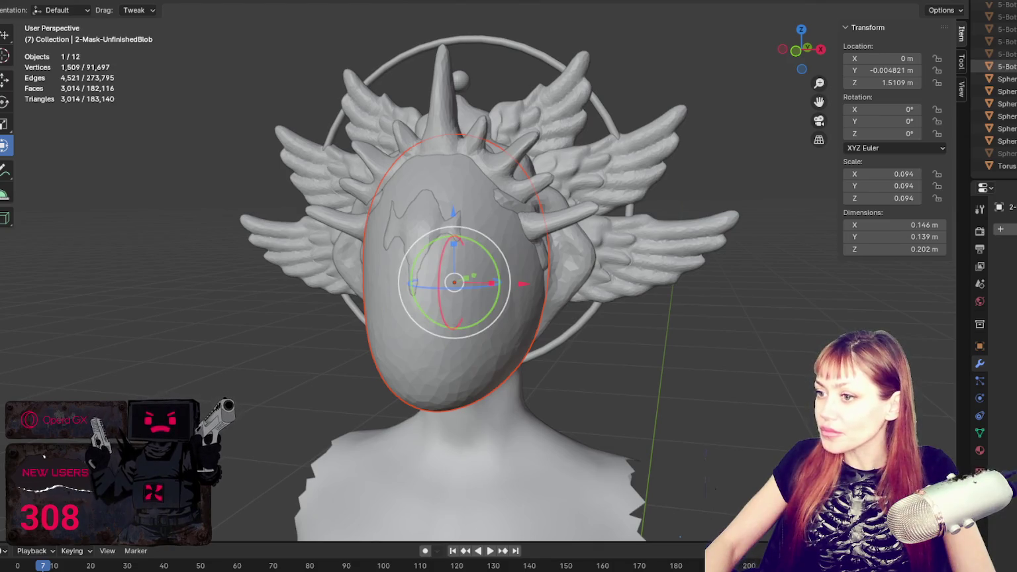
pyautogui.hotkey('ctrl', 'z')
pyautogui.hotkey('ctrl', 'z')
pyautogui.hotkey('ctrl', 'z')
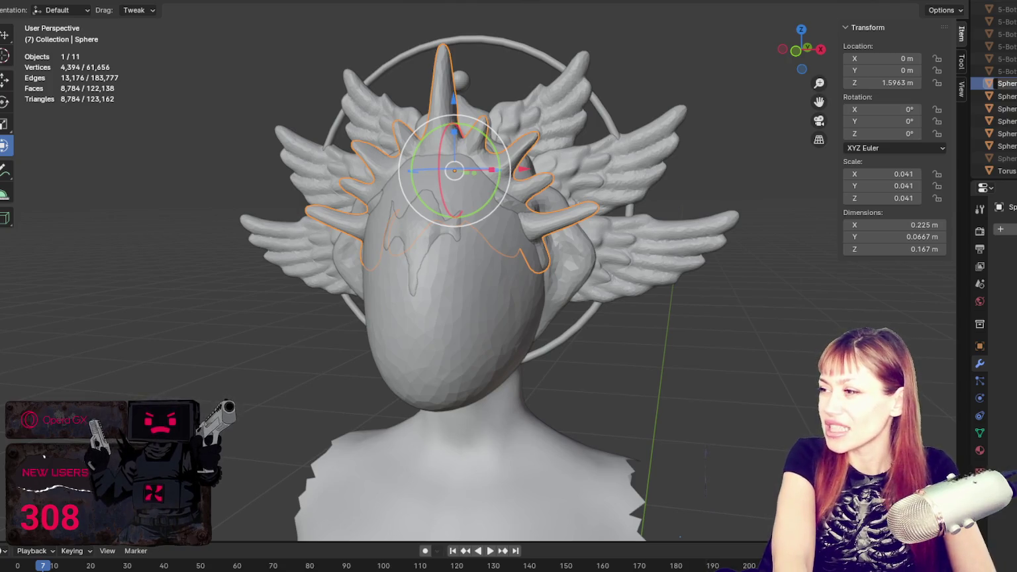
# - Rename the first Sphere object to Crown and hide it from the viewport
pyautogui.doubleClick(1007, 83)
pyautogui.write('9')
pyautogui.press('BackSpace')
pyautogui.write('Crown')
pyautogui.press('Return')
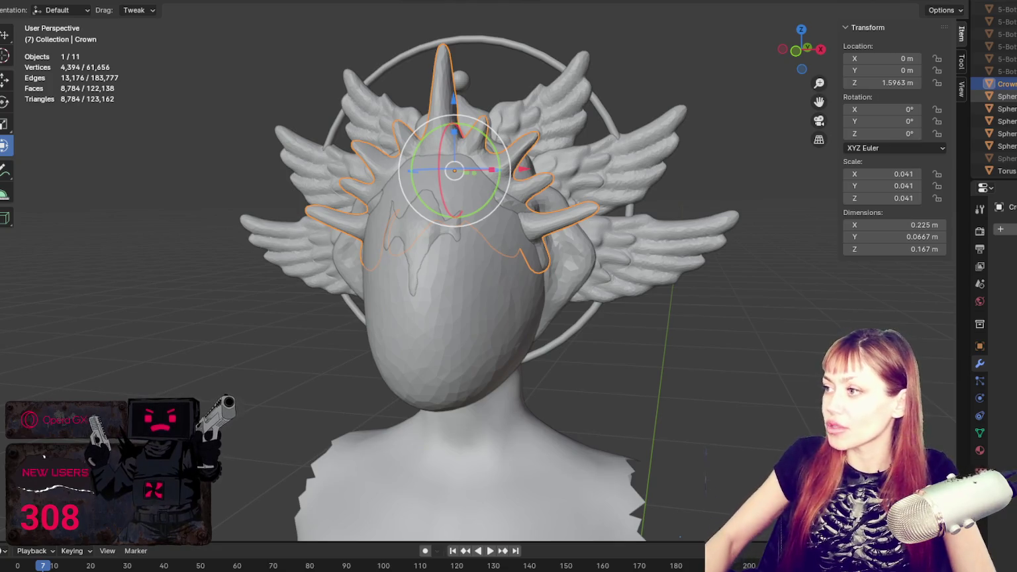
pyautogui.press('h')
# - Rename the small floating sphere to Orb and the crown-area blob to CrownArea Blob
pyautogui.click(1004, 97)
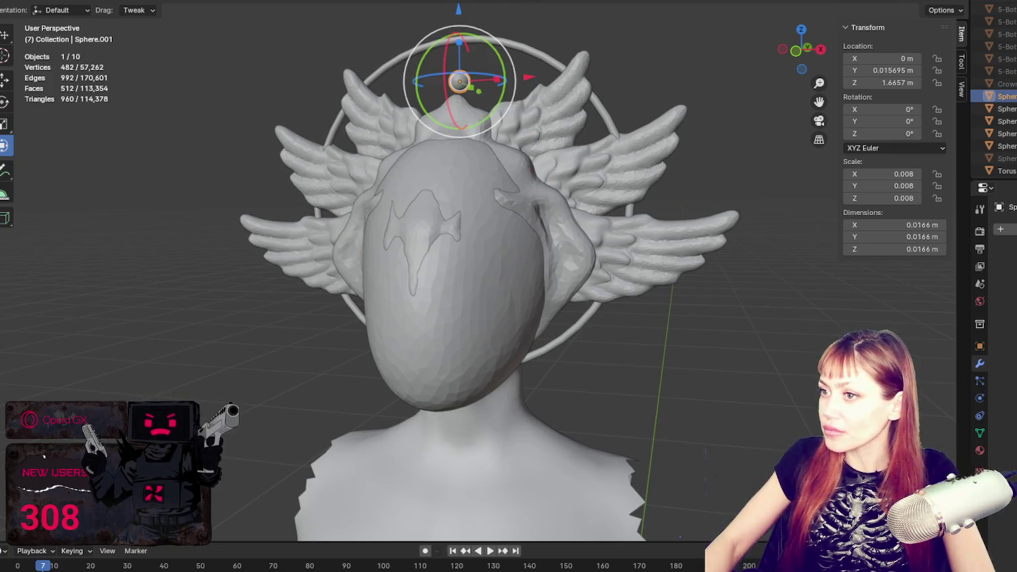
pyautogui.doubleClick(1003, 96)
pyautogui.write('Frb')
pyautogui.press('Return')
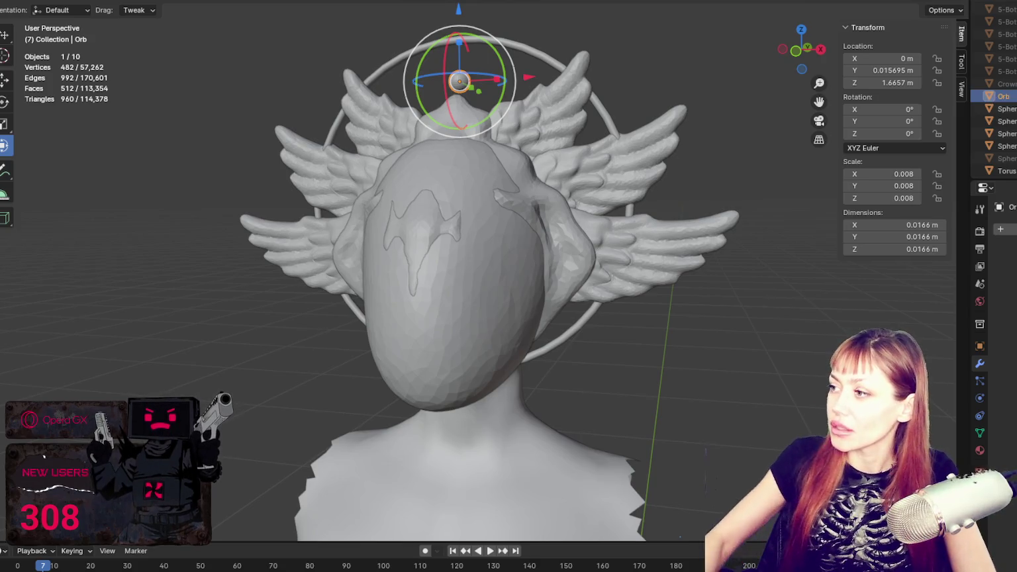
pyautogui.click(1004, 108)
pyautogui.hotkey('alt', 'a')
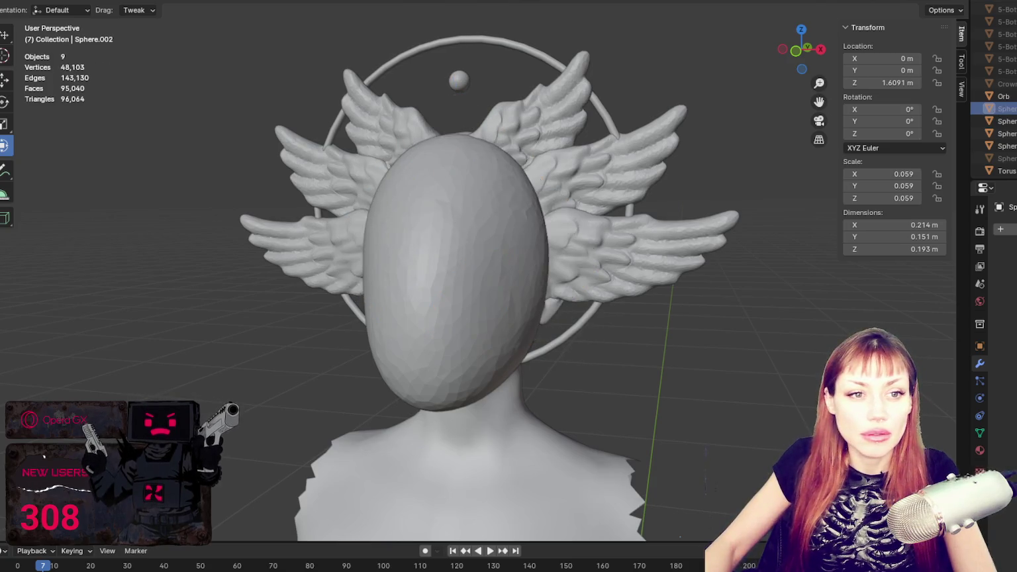
pyautogui.click(454, 154)
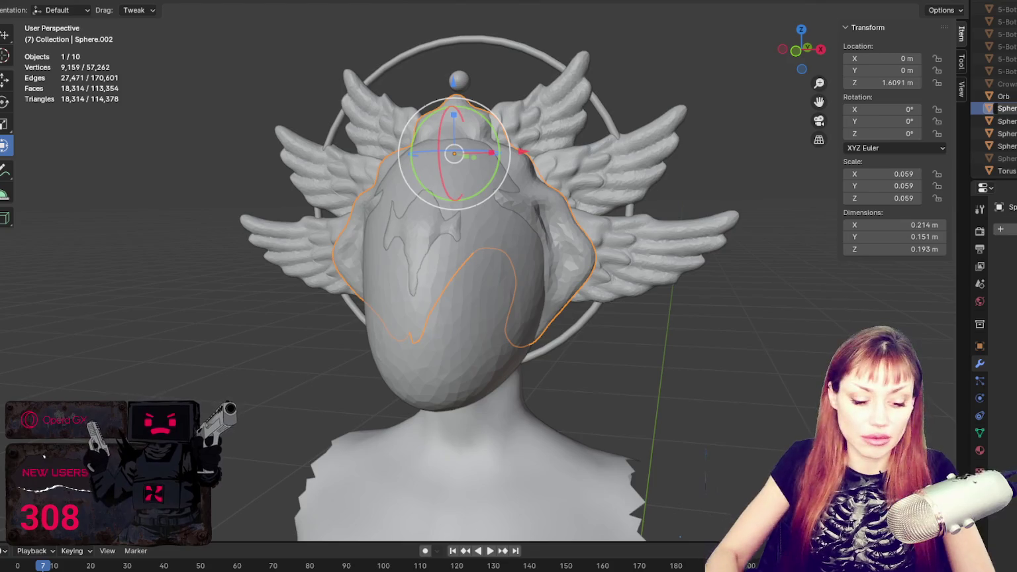
pyautogui.write('Crown')
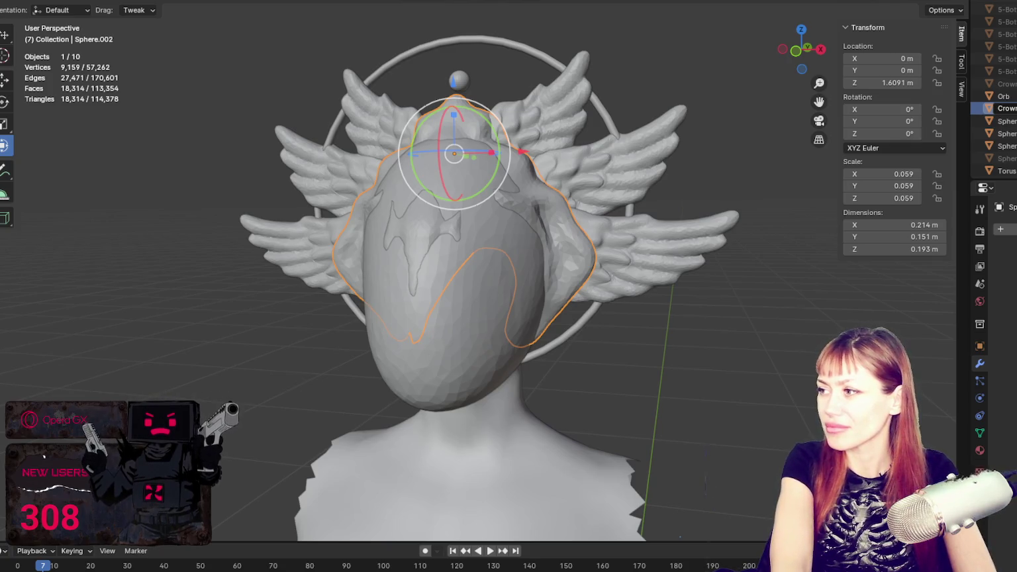
pyautogui.press('Return')
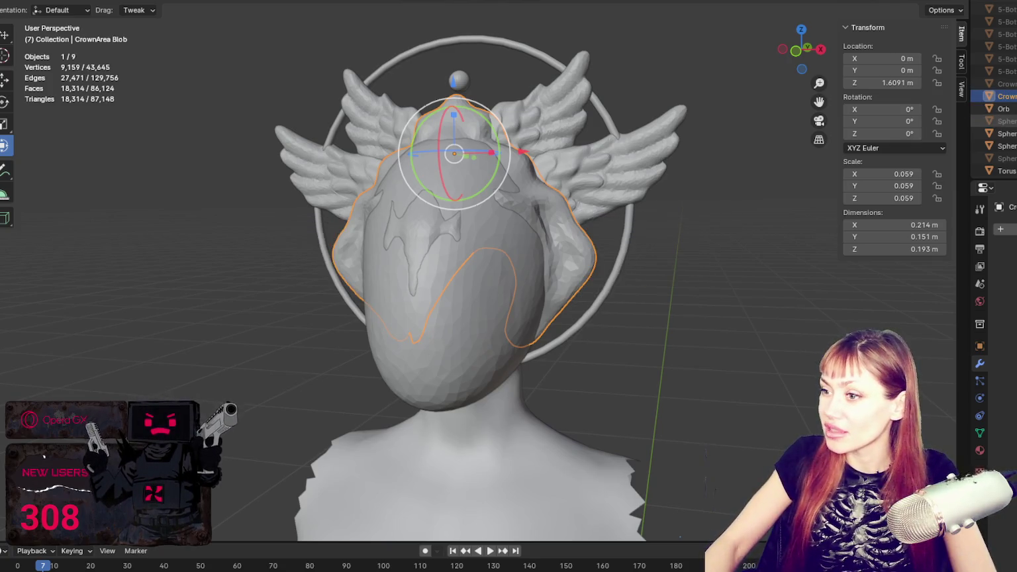
# - Rename the lower wings WingsLow and the next wing pair Wings High
pyautogui.click(1003, 121)
pyautogui.doubleClick(1004, 121)
pyautogui.write('W')
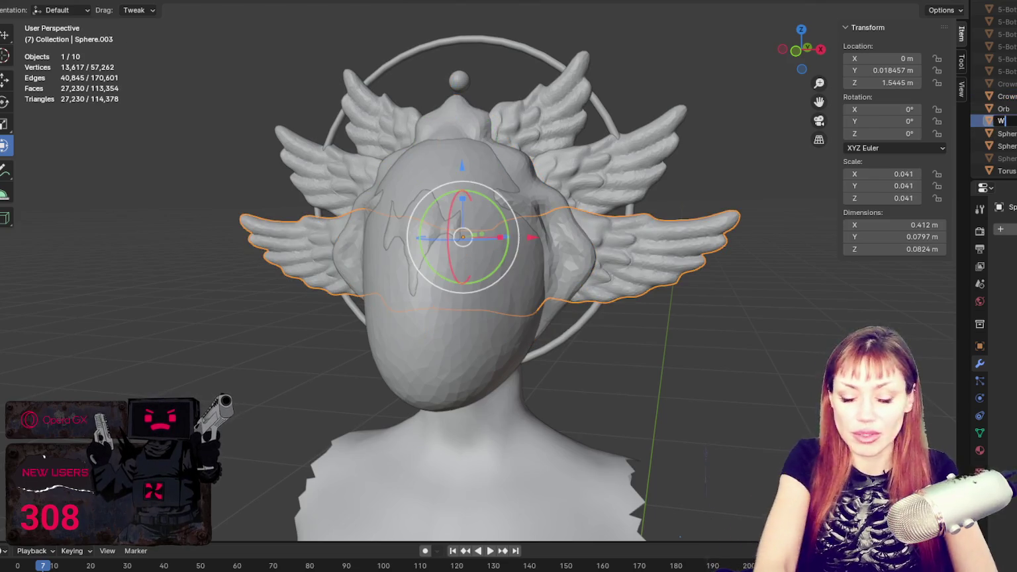
pyautogui.write('ings')
pyautogui.press('Return')
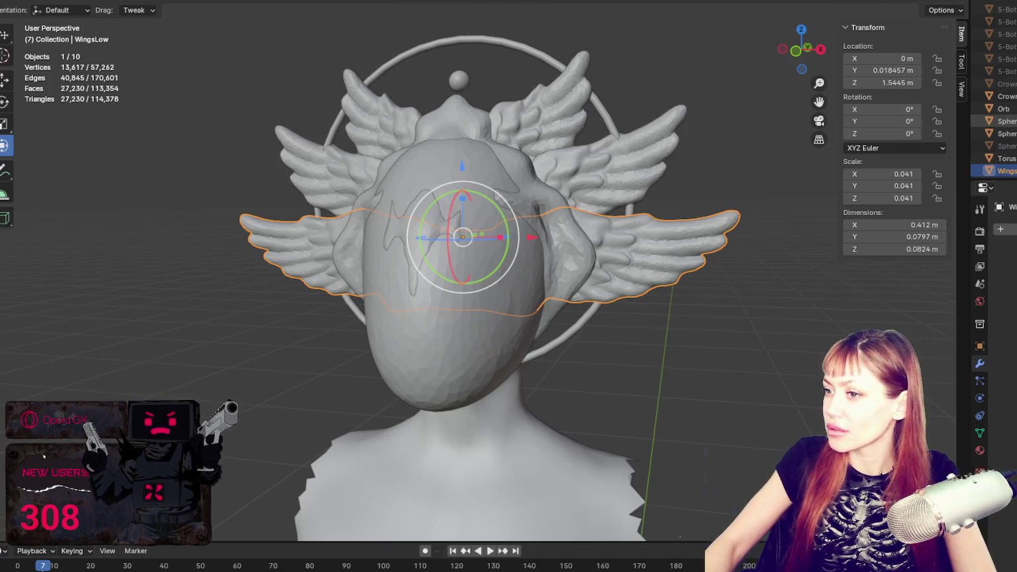
pyautogui.doubleClick(1007, 121)
pyautogui.write('Wings')
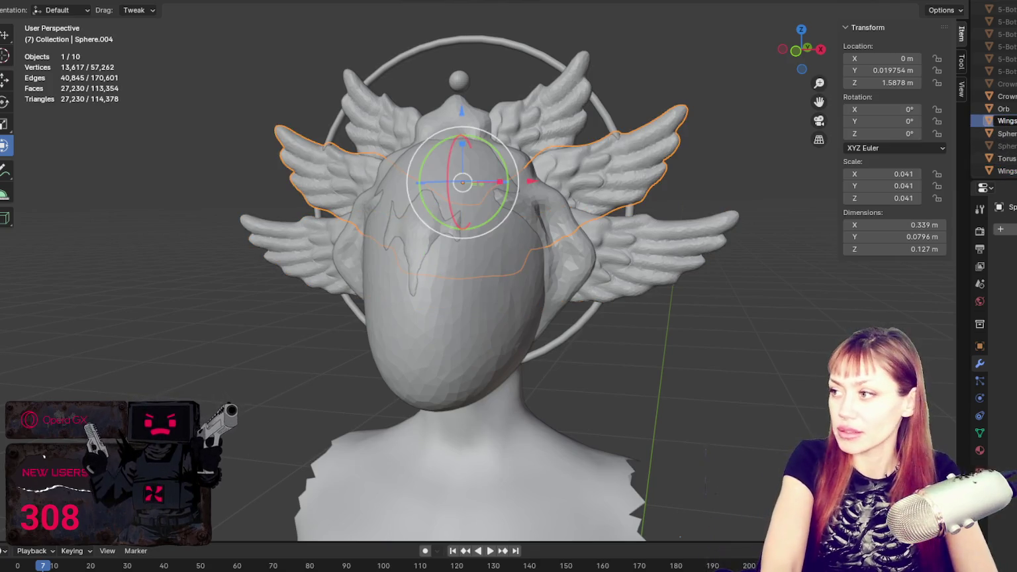
pyautogui.write(' High')
pyautogui.press('Return')
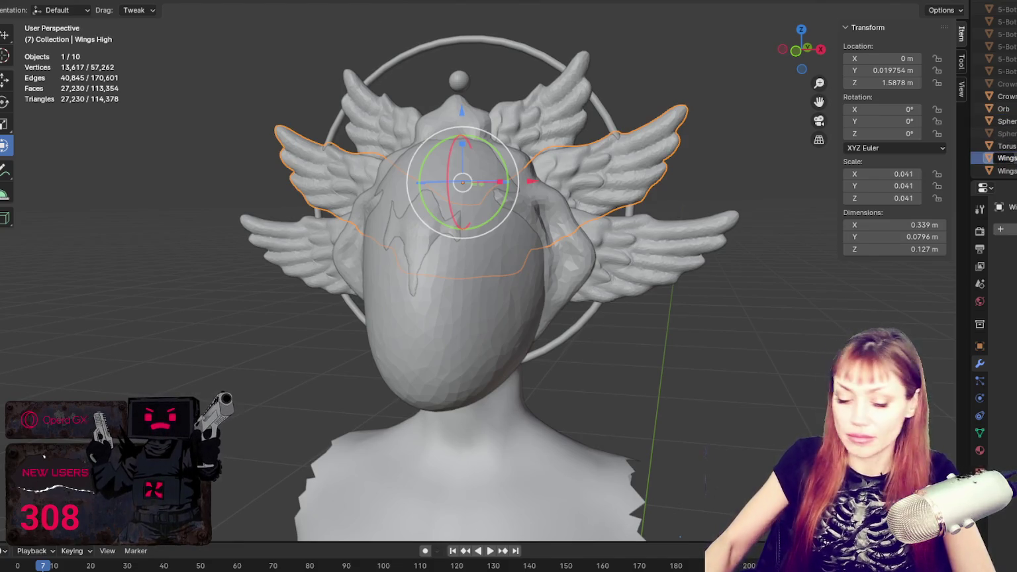
# - Undo the Wings High name and rename the smallest wings WingsHi
pyautogui.hotkey('ctrl', 'z')
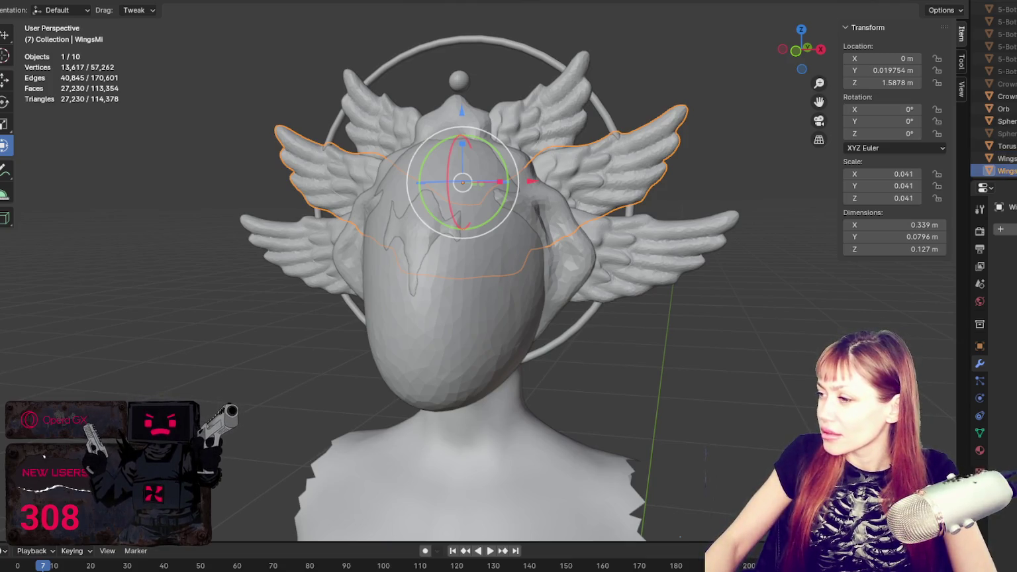
pyautogui.doubleClick(1004, 171)
pyautogui.doubleClick(1003, 117)
pyautogui.write('WingsHi')
pyautogui.press('Return')
pyautogui.click(1004, 118)
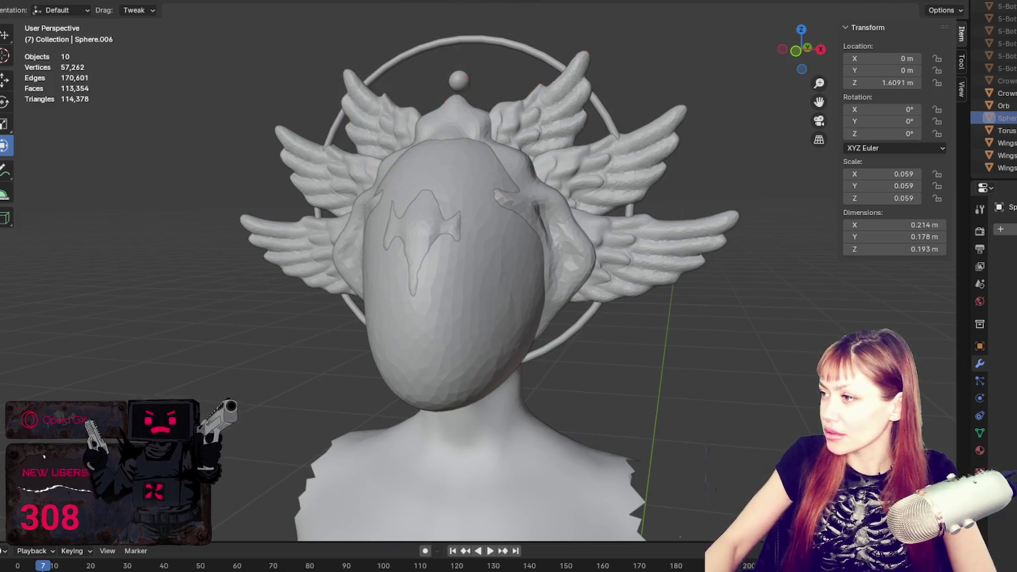
# - Hide the halo, wings, crown, orb and hair, and rename the remaining blob Crown Area 2 Blob
pyautogui.moveTo(1013, 130); pyautogui.dragTo(1014, 168)
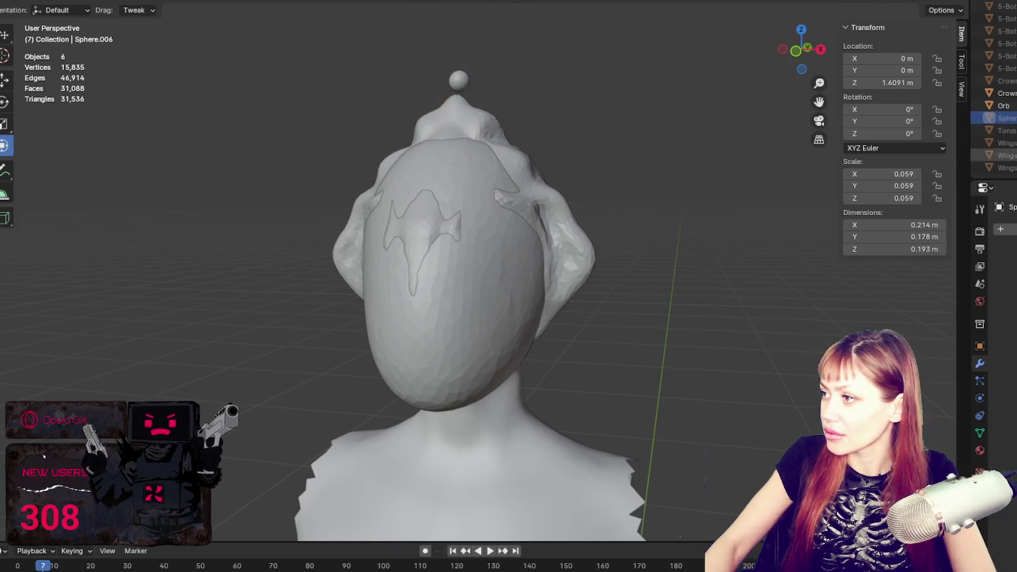
pyautogui.moveTo(1013, 93); pyautogui.dragTo(1014, 105)
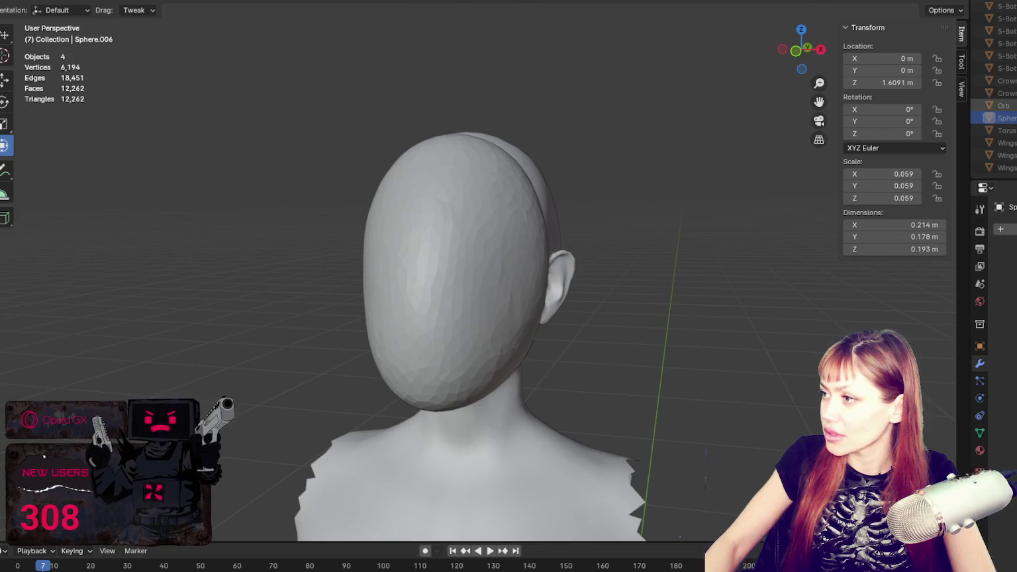
pyautogui.click(1013, 81)
pyautogui.click(1014, 117)
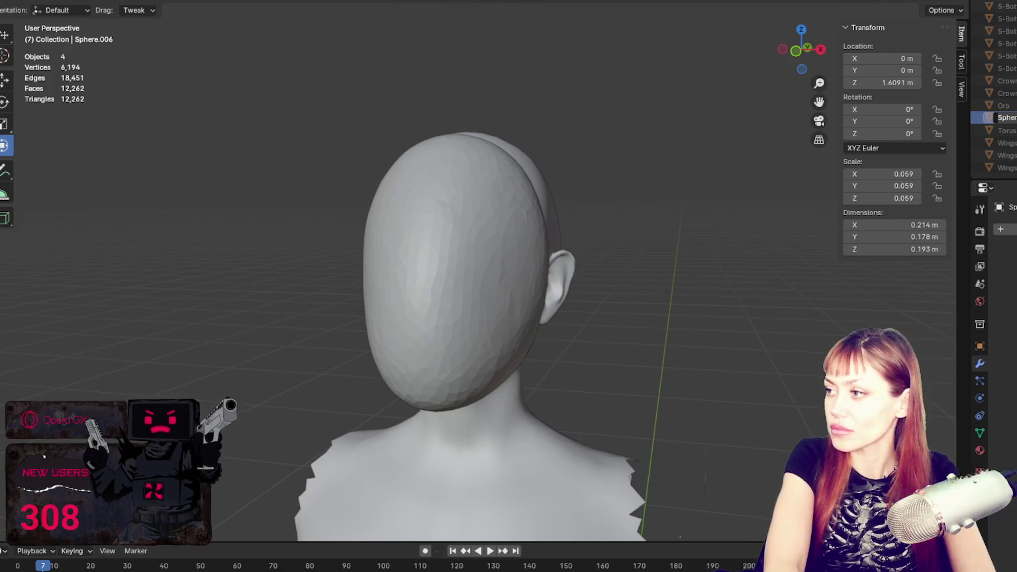
pyautogui.write('Crown')
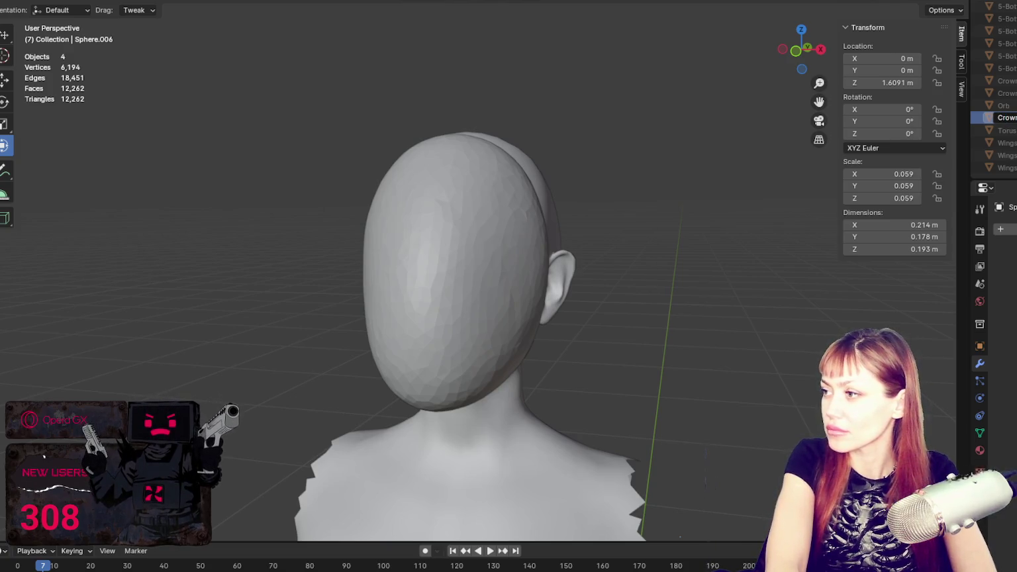
pyautogui.press('Return')
# - Select the face mask blob and orbit in close on it
pyautogui.scroll(3, 1007, 99)
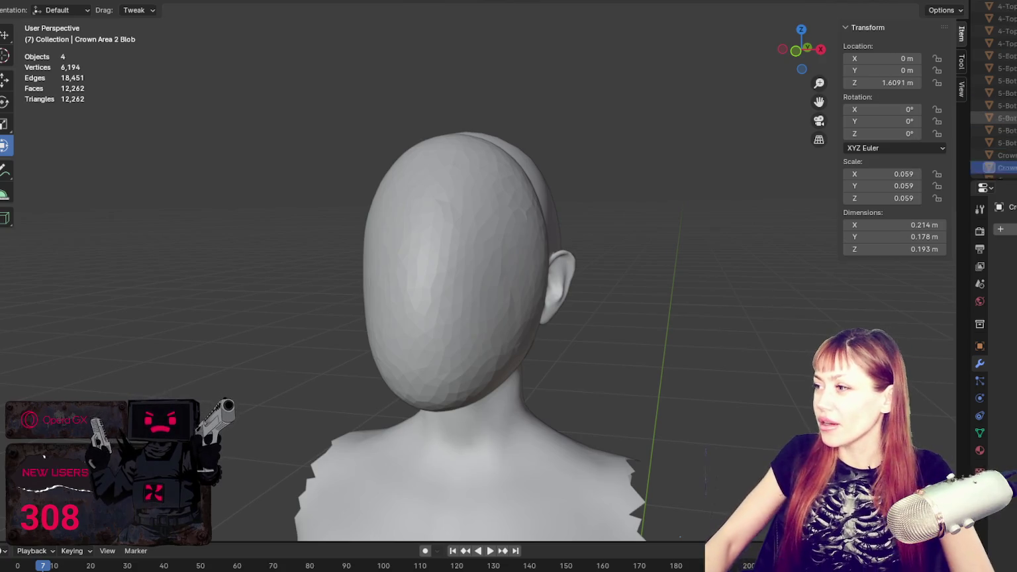
pyautogui.click(455, 229)
pyautogui.scroll(-3, 621, 225)
pyautogui.moveTo(621, 226); pyautogui.dragTo(639, 213, button='middle')
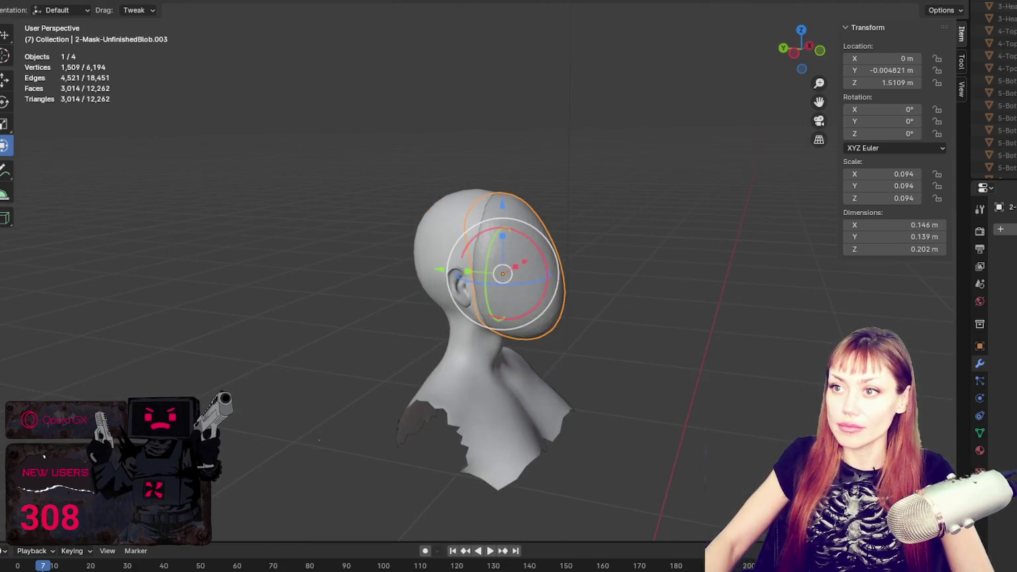
pyautogui.moveTo(403, 65); pyautogui.dragTo(518, 249, button='middle')
pyautogui.scroll(3, 518, 249)
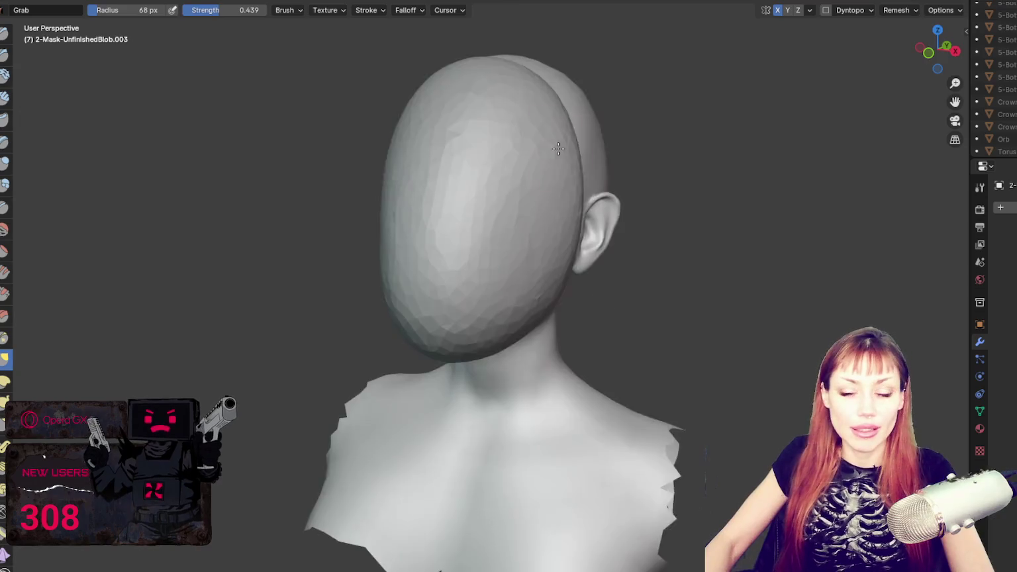
# - Zoom the view out slightly on the face mask blob
pyautogui.scroll(-1, 559, 159)
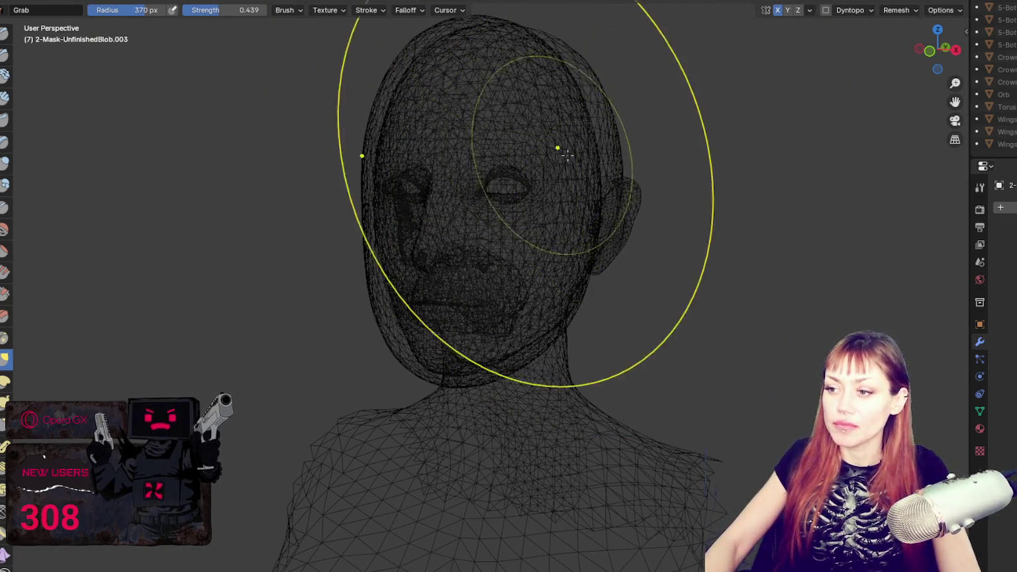
# - Return to solid shading, shrink the brush, and try eye dents on the mask, then undo them
pyautogui.hotkey('shift', 'z')
pyautogui.moveTo(434, 165); pyautogui.dragTo(497, 177, button='middle')
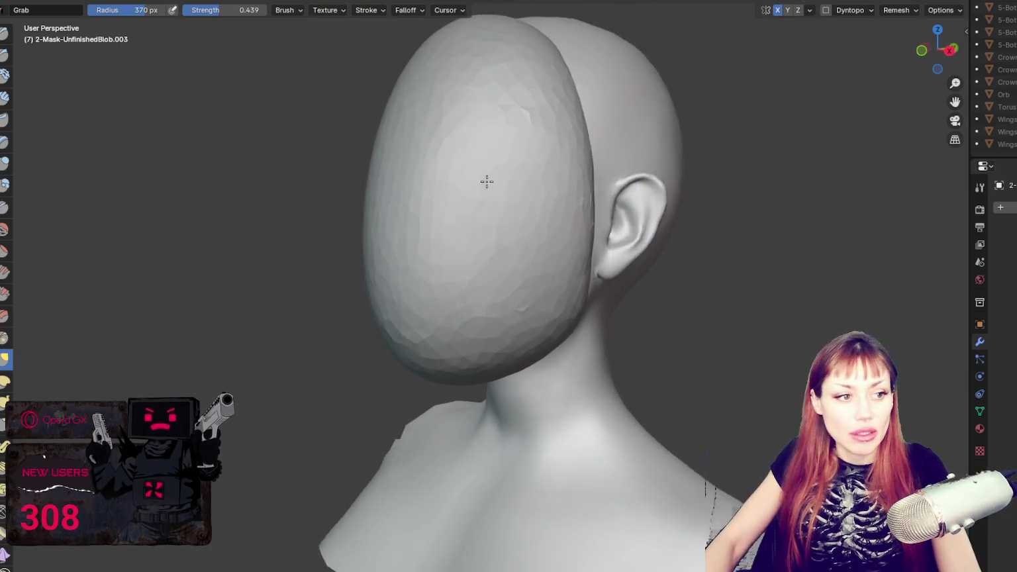
pyautogui.press('f')
pyautogui.click(276, 182)
pyautogui.moveTo(277, 182); pyautogui.dragTo(378, 175, button='middle')
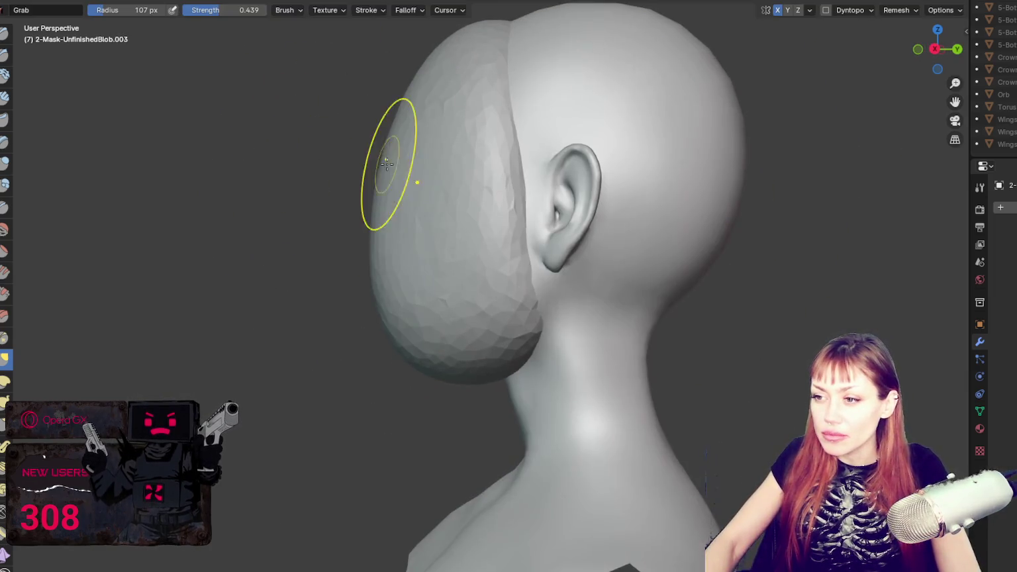
pyautogui.moveTo(389, 175); pyautogui.dragTo(422, 171)
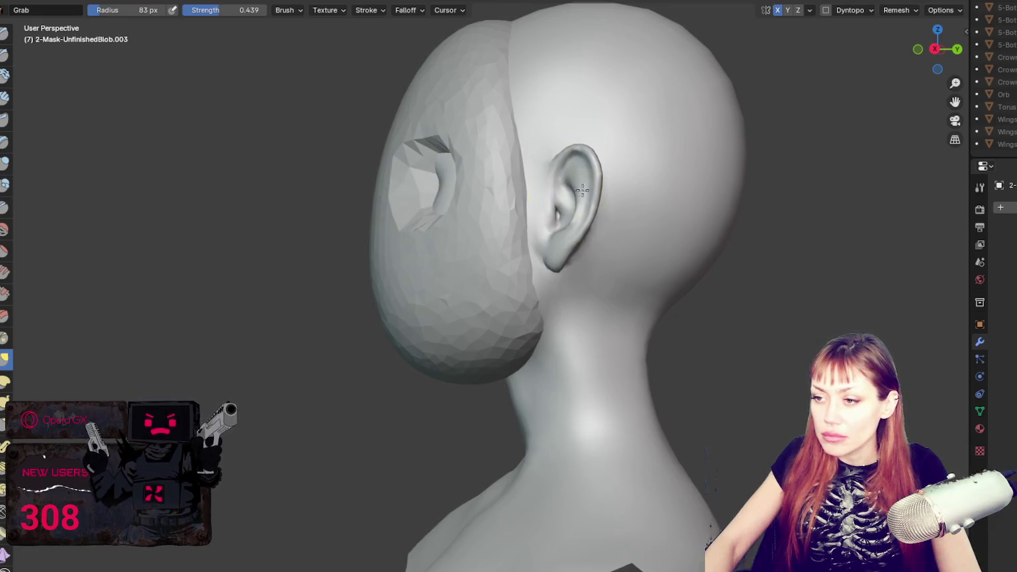
pyautogui.moveTo(583, 192); pyautogui.dragTo(706, 194, button='middle')
pyautogui.moveTo(556, 191); pyautogui.dragTo(504, 187)
pyautogui.moveTo(504, 186); pyautogui.dragTo(414, 189, button='middle')
pyautogui.moveTo(413, 189); pyautogui.dragTo(437, 174)
pyautogui.moveTo(552, 189)
pyautogui.mouseDown(button='middle')
pyautogui.moveTo(679, 190)
pyautogui.moveTo(523, 199)
pyautogui.mouseUp(button='middle')
pyautogui.hotkey('ctrl', 'z')
# - Carve eye areas into the mask with the Draw brush and turn on dynamic topology
pyautogui.press('x')
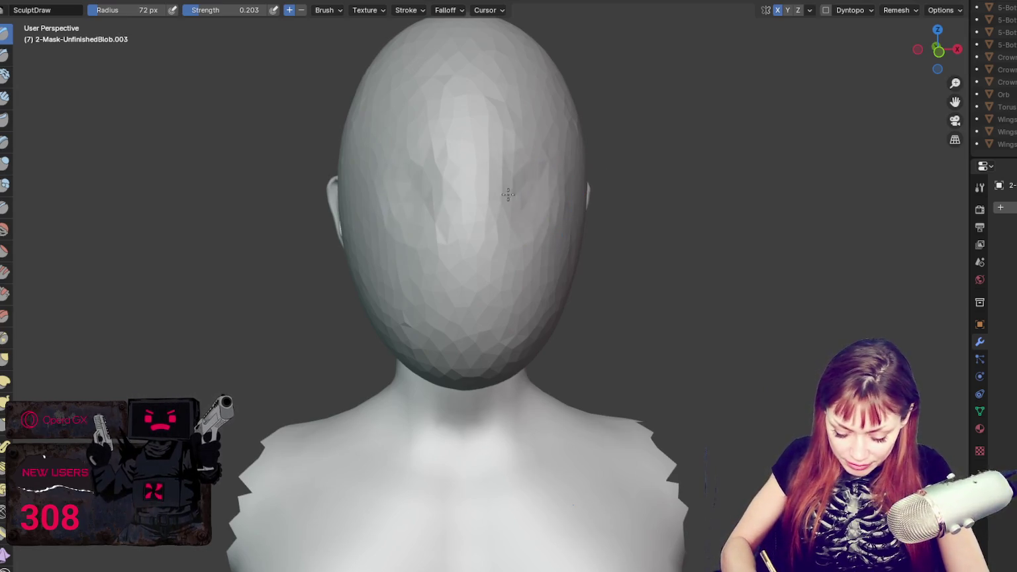
pyautogui.moveTo(520, 195); pyautogui.dragTo(519, 188)
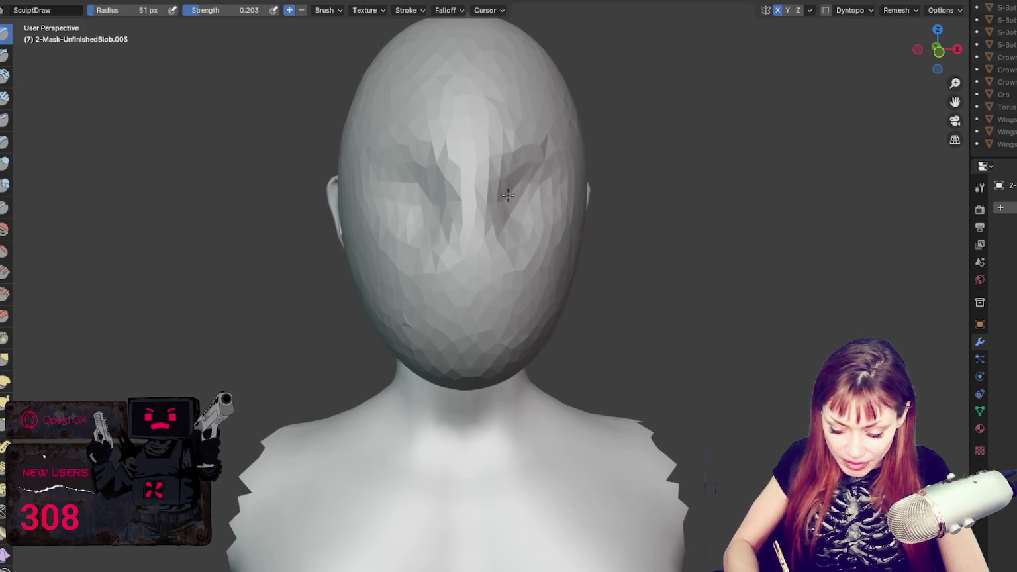
pyautogui.click(826, 10)
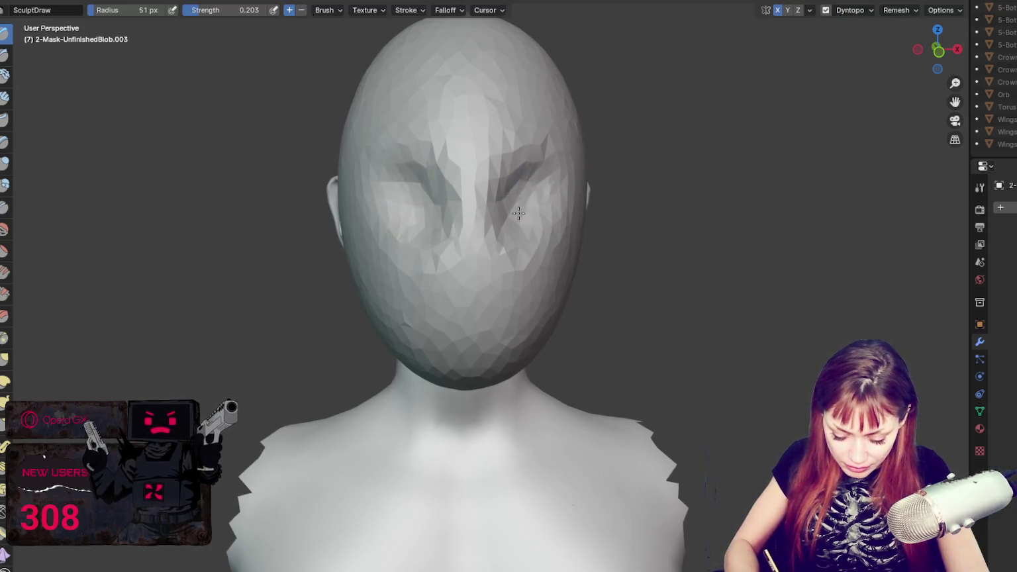
pyautogui.moveTo(545, 203); pyautogui.dragTo(423, 209, button='middle')
# - Pull the mask forward over the nose with a 215 px Grab brush, then shrink the brush
pyautogui.press('g')
pyautogui.press('f')
pyautogui.moveTo(415, 216); pyautogui.dragTo(495, 186)
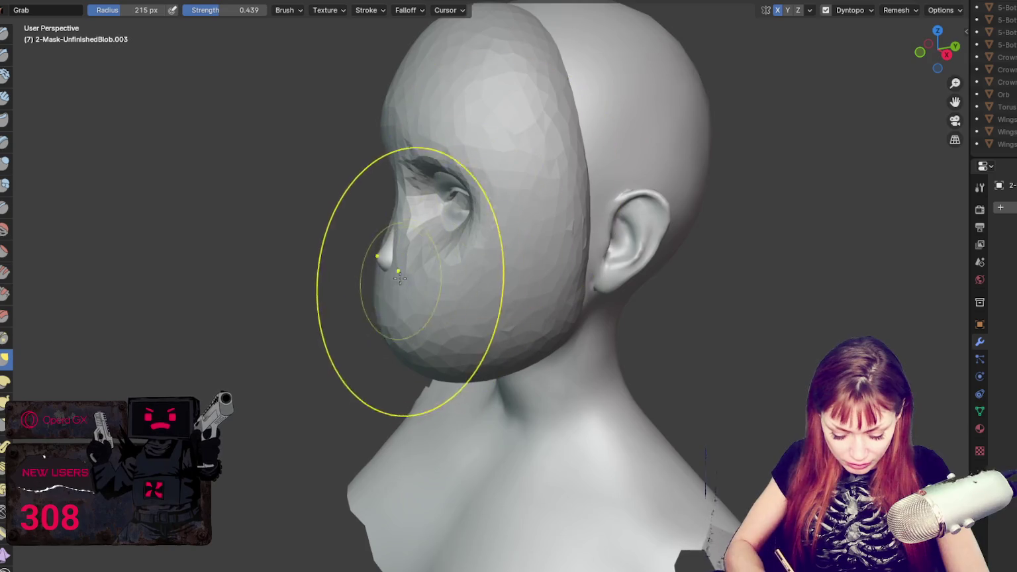
pyautogui.moveTo(414, 278); pyautogui.dragTo(387, 268)
pyautogui.moveTo(398, 272); pyautogui.dragTo(577, 233, button='middle')
pyautogui.press('f')
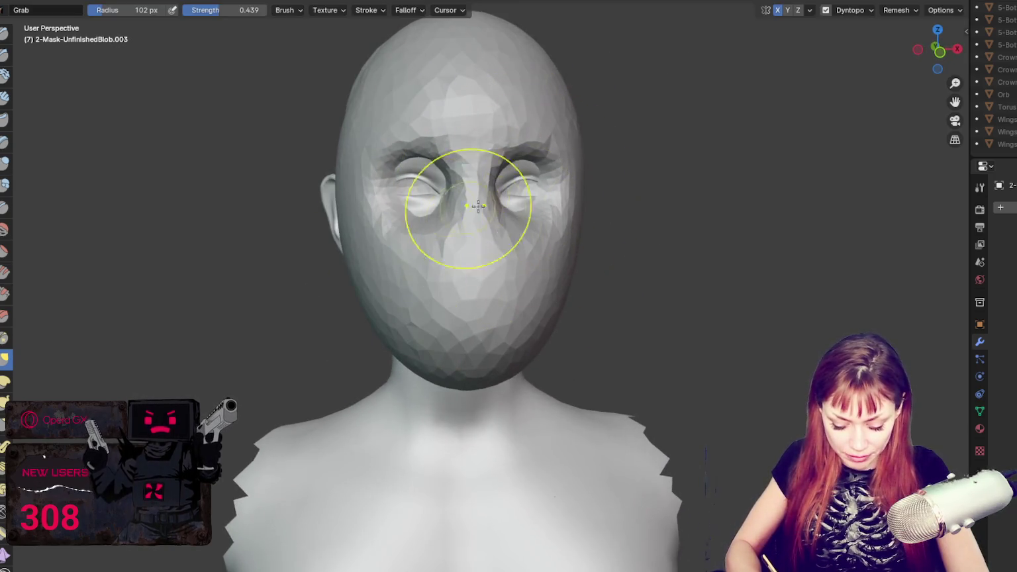
pyautogui.click(545, 199)
pyautogui.moveTo(555, 200)
pyautogui.mouseDown(button='middle')
pyautogui.moveTo(523, 210)
pyautogui.moveTo(488, 193)
pyautogui.moveTo(631, 172)
pyautogui.moveTo(614, 170)
pyautogui.mouseUp(button='middle')
pyautogui.press('x')
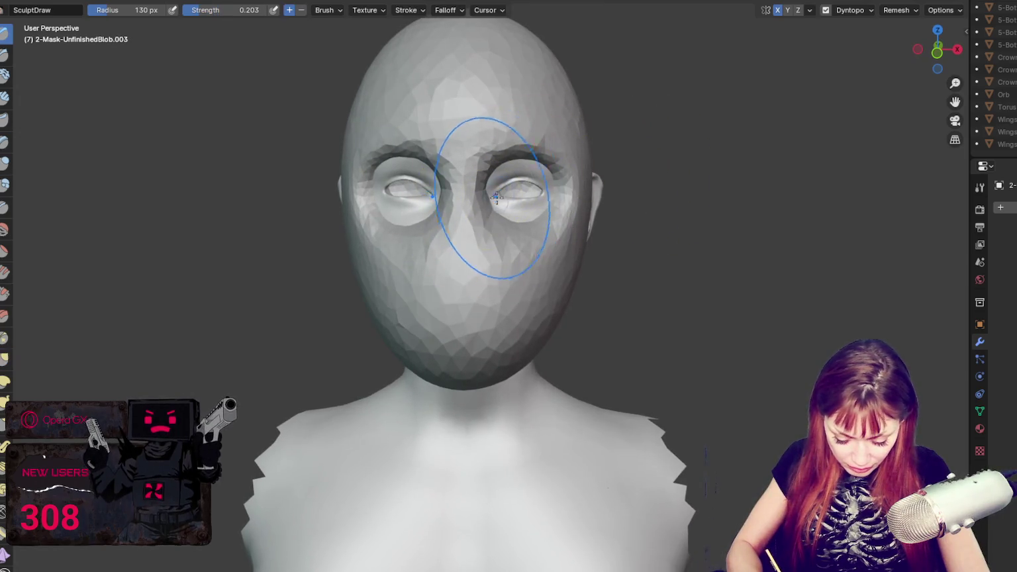
pyautogui.press('g')
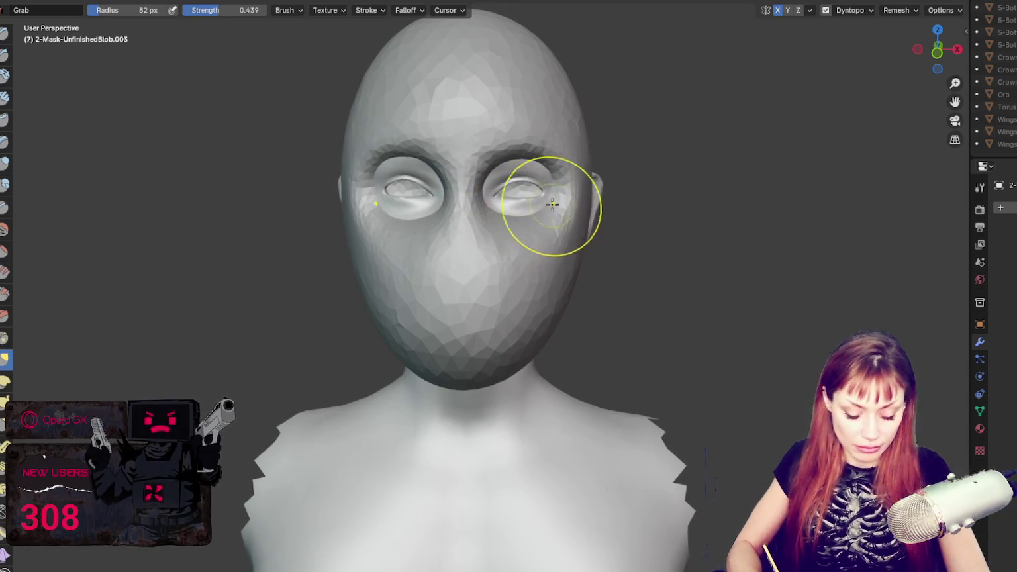
pyautogui.moveTo(567, 200); pyautogui.dragTo(465, 186, button='middle')
pyautogui.press('f')
pyautogui.click(393, 97)
pyautogui.press('f')
pyautogui.click(424, 265)
pyautogui.moveTo(424, 264); pyautogui.dragTo(386, 332, button='middle')
pyautogui.press('f')
pyautogui.click(426, 261)
pyautogui.moveTo(421, 339)
pyautogui.mouseDown(button='middle')
pyautogui.moveTo(477, 265)
pyautogui.moveTo(518, 257)
pyautogui.mouseUp(button='middle')
pyautogui.press('f')
pyautogui.click(487, 260)
pyautogui.press('f')
pyautogui.click(470, 268)
pyautogui.scroll(2, 470, 269)
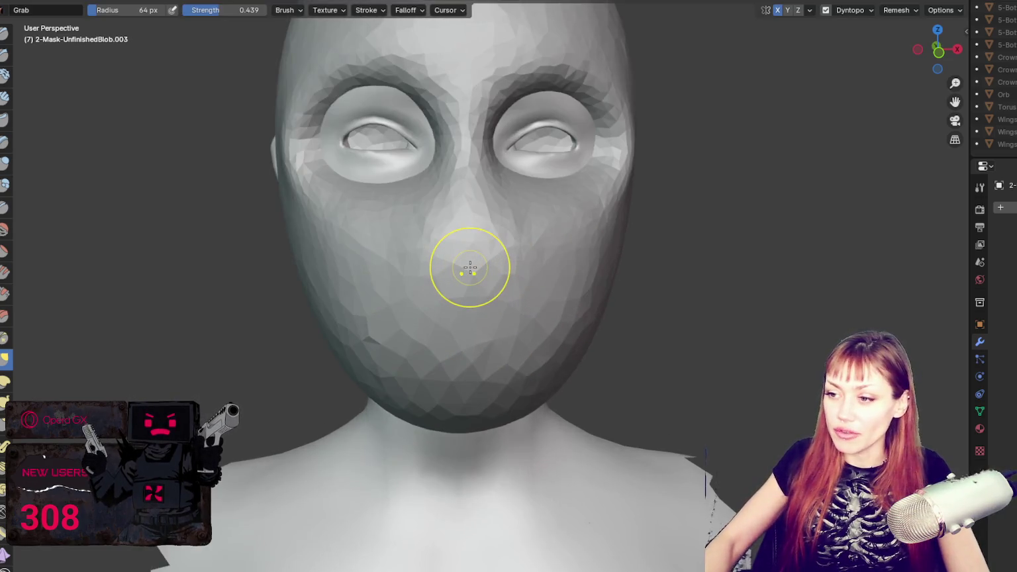
pyautogui.moveTo(471, 268); pyautogui.dragTo(483, 230, button='middle')
pyautogui.press('f')
pyautogui.click(605, 283)
pyautogui.press('x')
pyautogui.moveTo(604, 282); pyautogui.dragTo(523, 318, button='middle')
# - Sculpt light strokes across the lower face and check the mesh in wireframe
pyautogui.moveTo(491, 243)
pyautogui.mouseDown()
pyautogui.moveTo(404, 239)
pyautogui.moveTo(556, 307)
pyautogui.moveTo(552, 319)
pyautogui.mouseUp()
pyautogui.press('Escape')
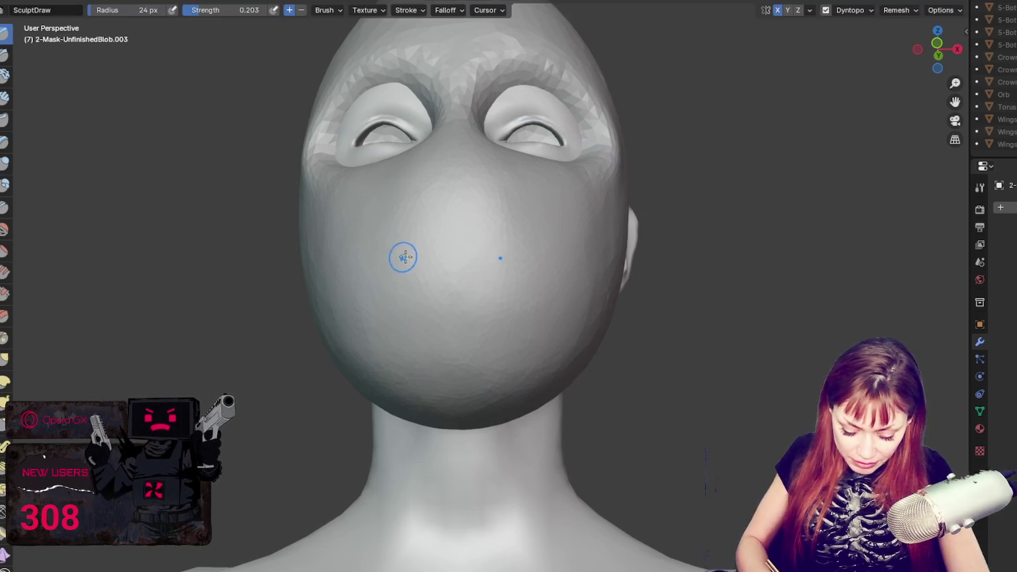
pyautogui.moveTo(461, 220); pyautogui.dragTo(470, 203, button='middle')
pyautogui.hotkey('shift', 'z')
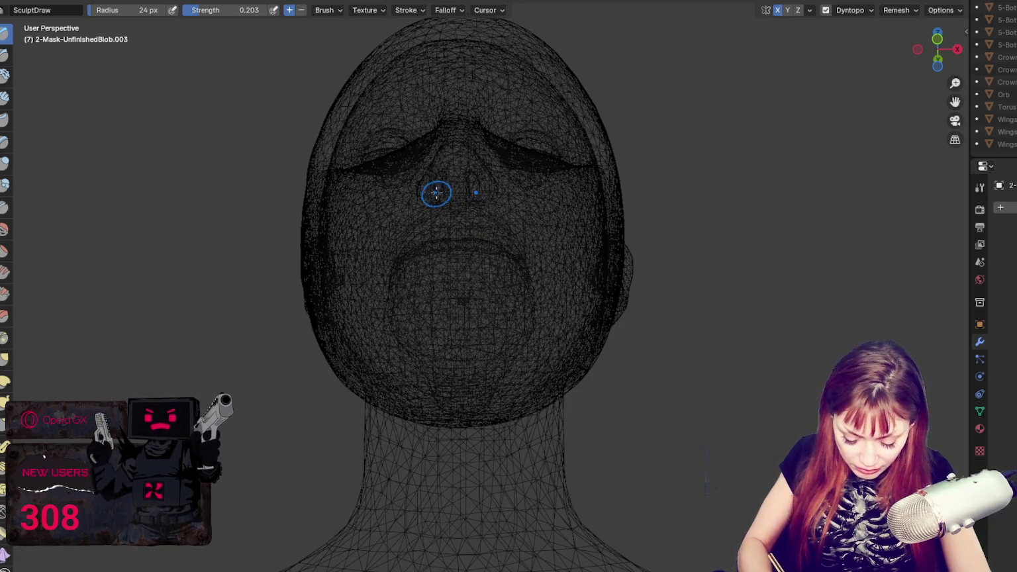
pyautogui.hotkey('shift', 'z')
pyautogui.moveTo(450, 188); pyautogui.dragTo(493, 252, button='middle')
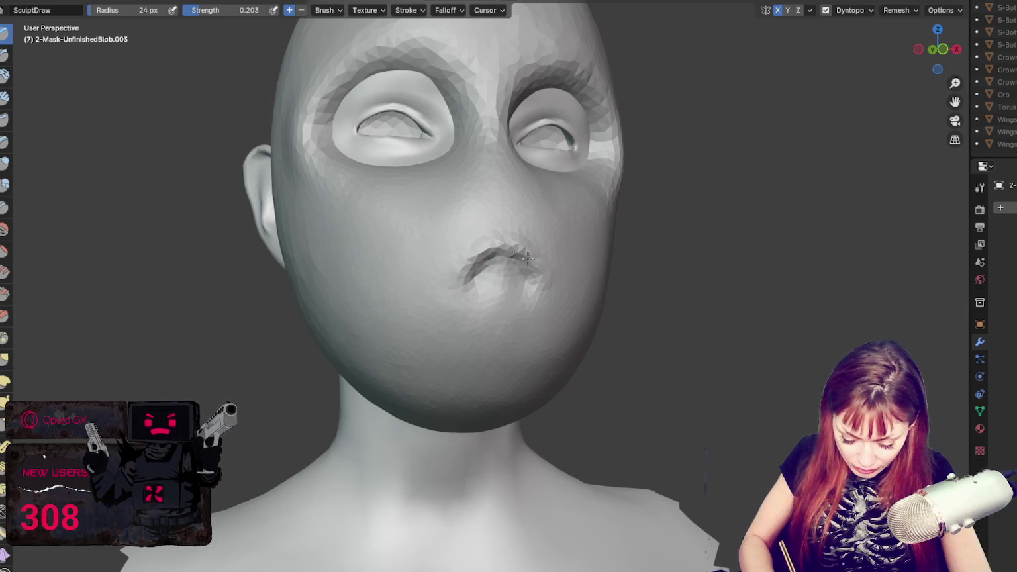
# - With a 42 px Draw brush at 0.58 strength, raise a bump below the nose, then lower strength to 0.312
pyautogui.keyDown('shift'); pyautogui.moveTo(517, 246); pyautogui.dragTo(524, 258); pyautogui.keyUp('shift')
pyautogui.press('f')
pyautogui.click(504, 220)
pyautogui.doubleClick(245, 10)
pyautogui.write('0.58')
pyautogui.press('Return')
pyautogui.moveTo(493, 228); pyautogui.dragTo(510, 242)
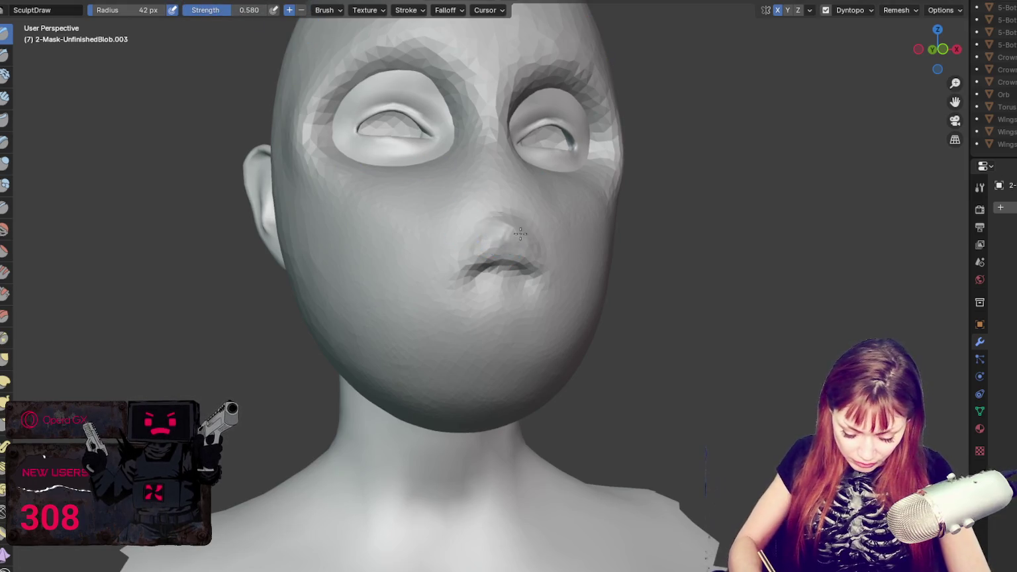
pyautogui.moveTo(226, 13); pyautogui.dragTo(190, 13)
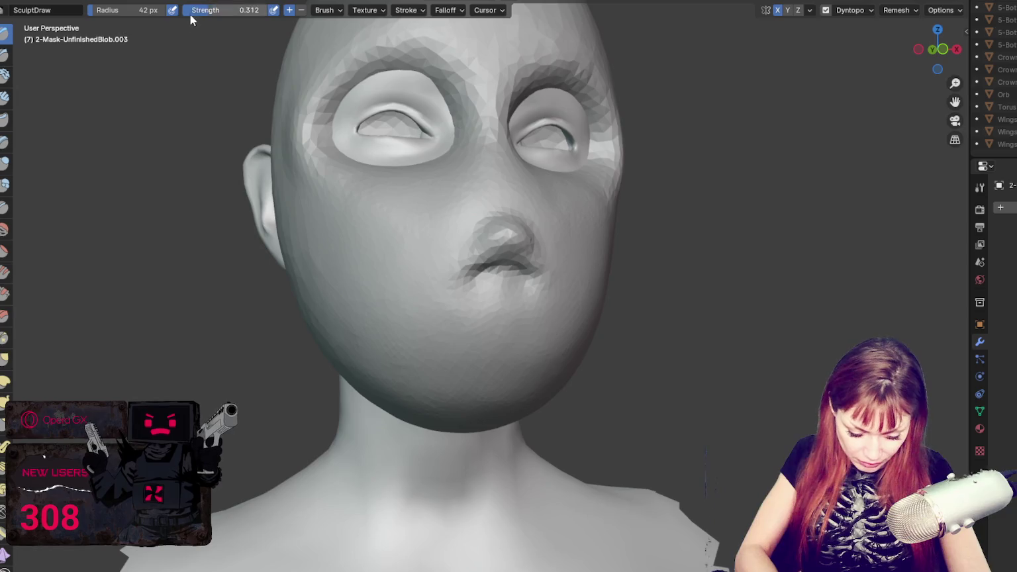
# - Sculpt a ridge along the nose bridge and deepen the crease beside the nostril
pyautogui.moveTo(473, 199); pyautogui.dragTo(484, 216, button='middle')
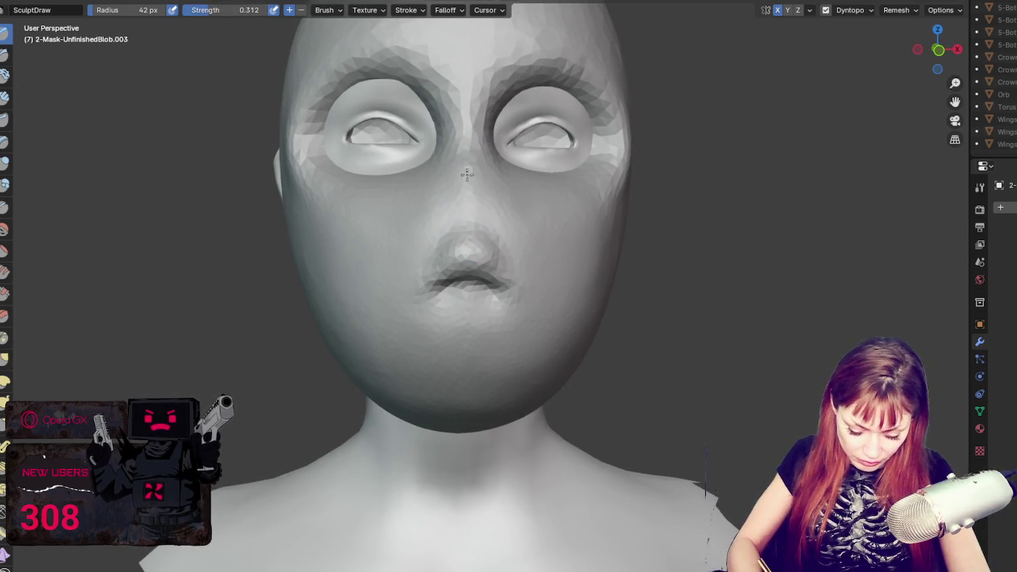
pyautogui.moveTo(466, 200)
pyautogui.mouseDown()
pyautogui.moveTo(468, 90)
pyautogui.moveTo(467, 212)
pyautogui.mouseUp()
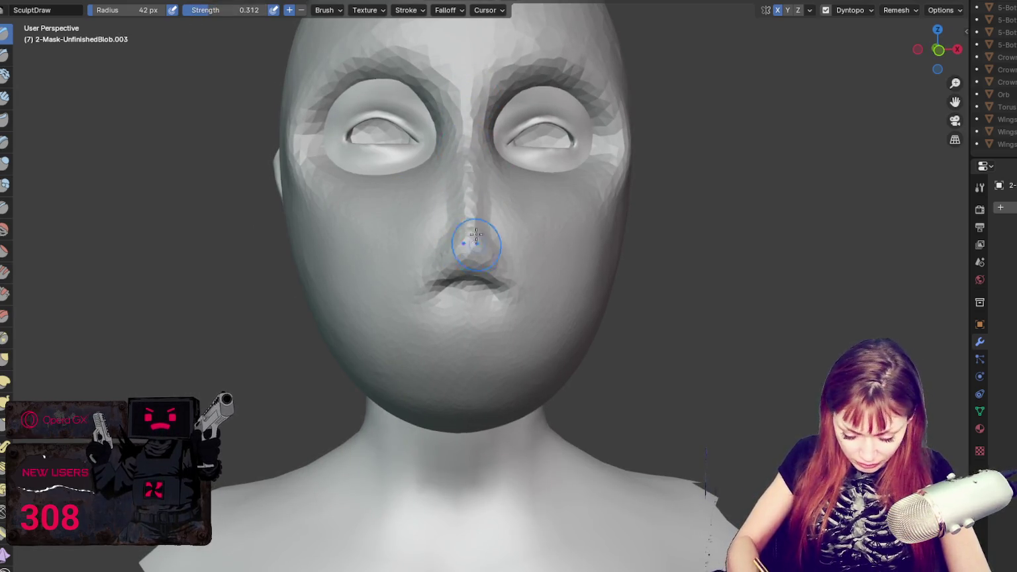
pyautogui.moveTo(510, 257); pyautogui.dragTo(456, 237, button='middle')
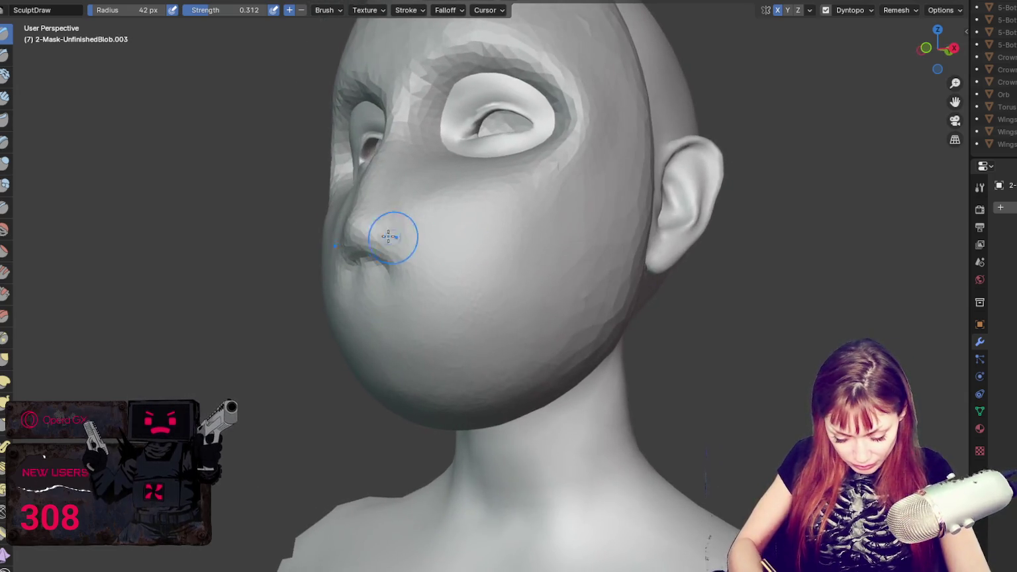
pyautogui.moveTo(420, 159); pyautogui.dragTo(411, 242)
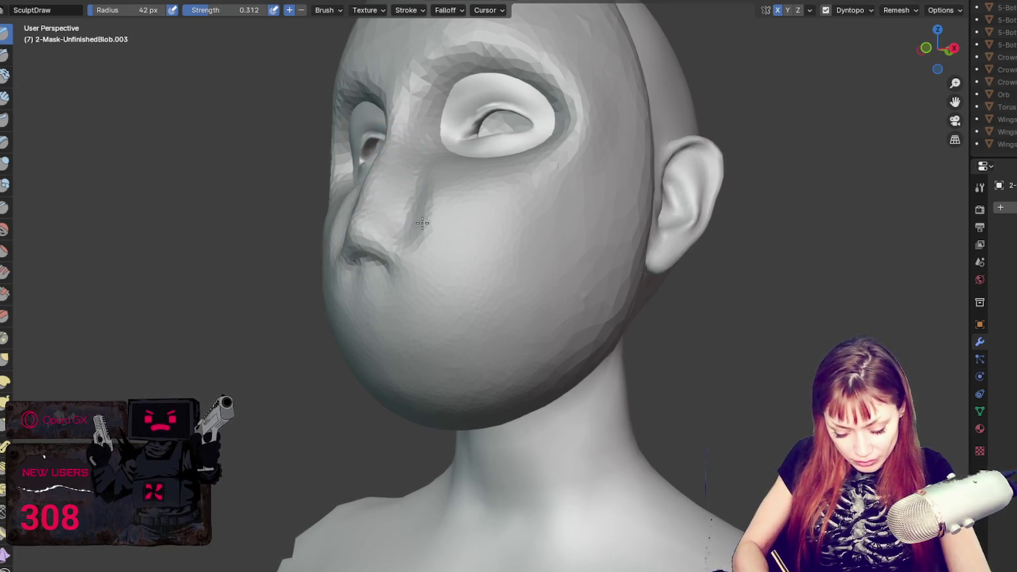
pyautogui.moveTo(382, 227); pyautogui.dragTo(475, 188, button='middle')
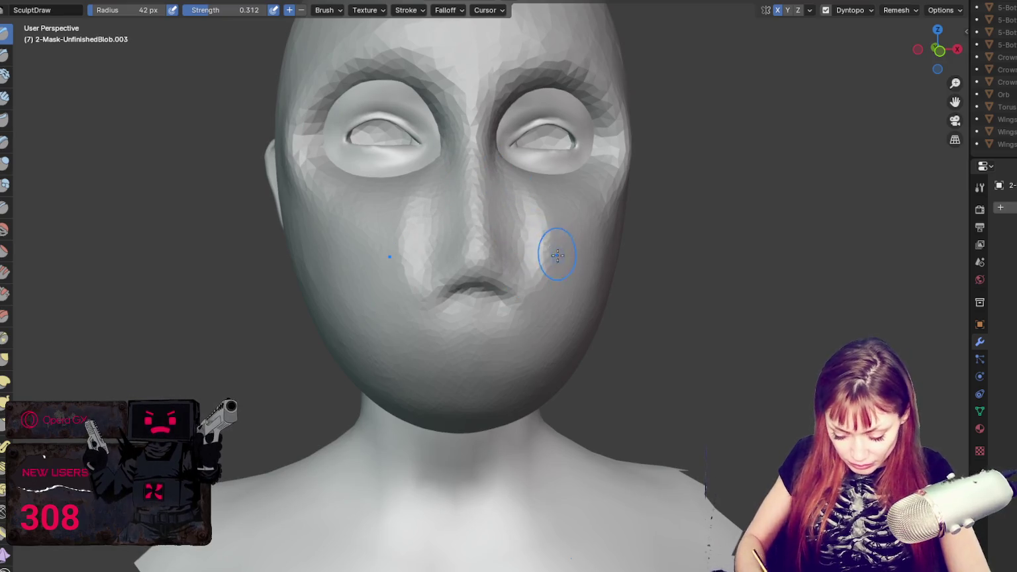
pyautogui.moveTo(570, 247); pyautogui.dragTo(477, 245, button='middle')
pyautogui.press('g')
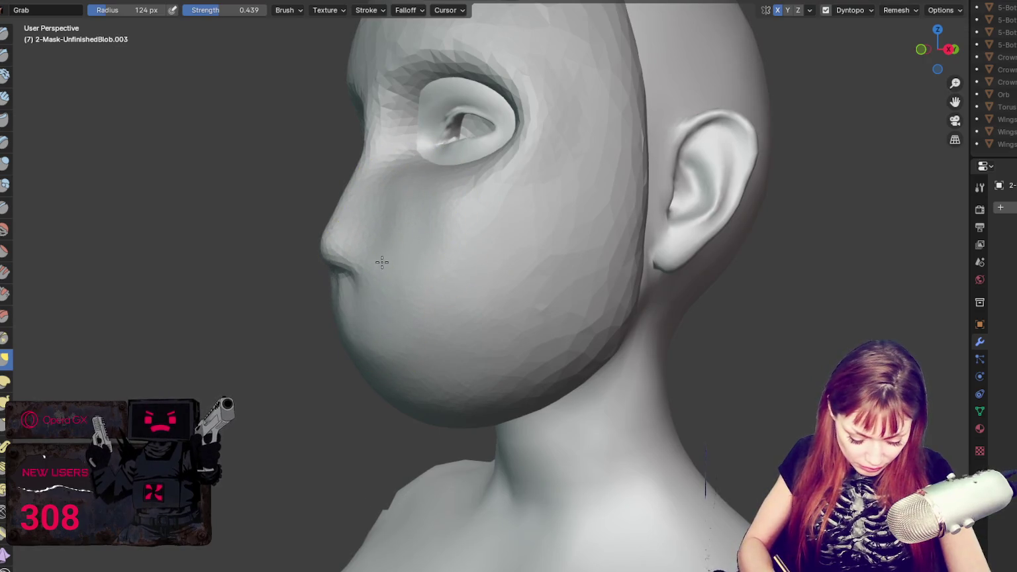
# - Pull the mask's jaw line and cheek with a 189 px brush
pyautogui.moveTo(381, 261); pyautogui.dragTo(404, 291, button='middle')
pyautogui.press('f')
pyautogui.click(351, 313)
pyautogui.moveTo(352, 313); pyautogui.dragTo(365, 414)
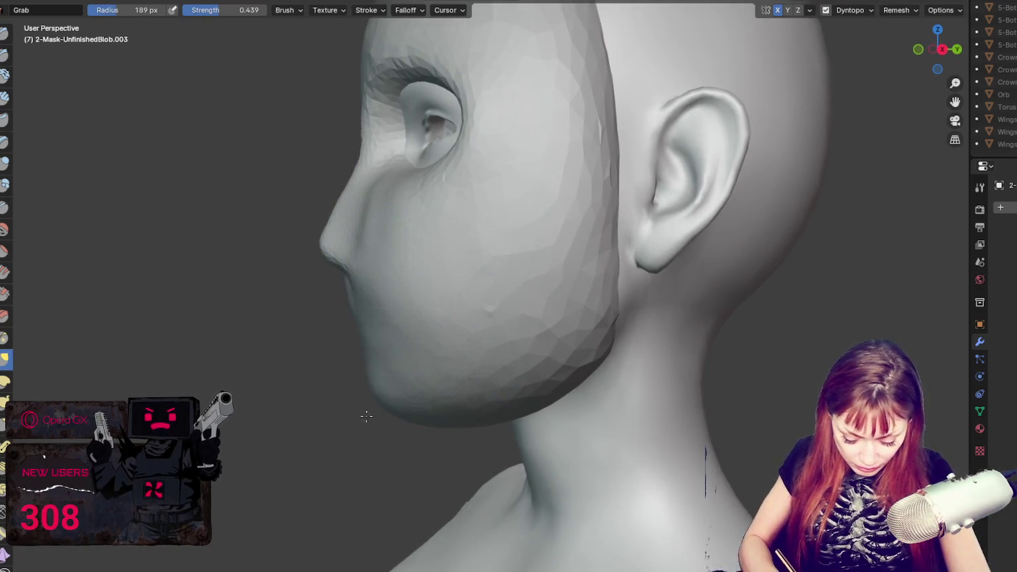
pyautogui.moveTo(467, 409); pyautogui.dragTo(424, 345)
pyautogui.moveTo(424, 345); pyautogui.dragTo(386, 252, button='middle')
# - Enlarge the brush to 280 px and reshape the top of the head from the front
pyautogui.press('f')
pyautogui.click(400, 200)
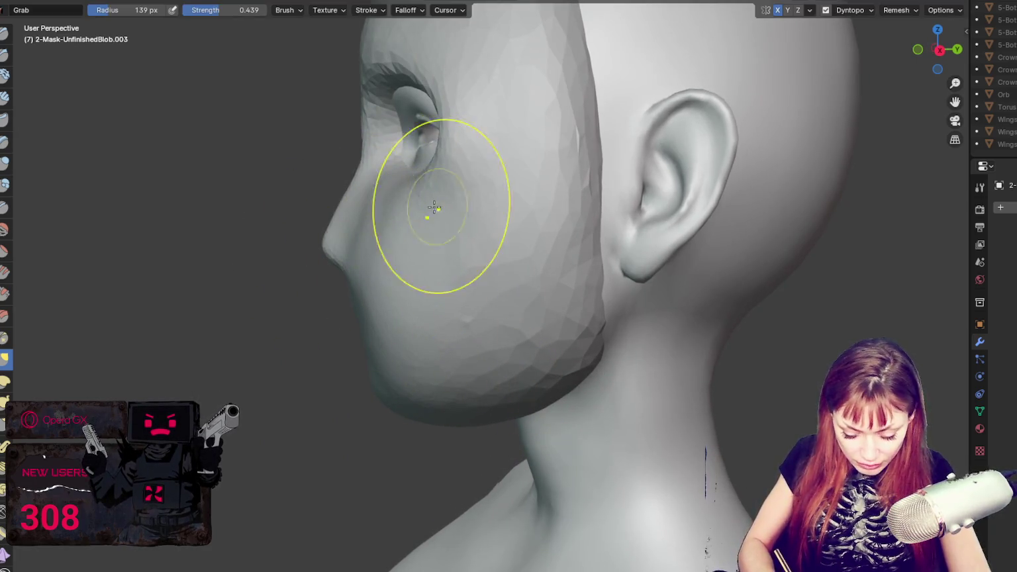
pyautogui.moveTo(443, 200); pyautogui.dragTo(543, 219, button='middle')
pyautogui.scroll(-3, 543, 219)
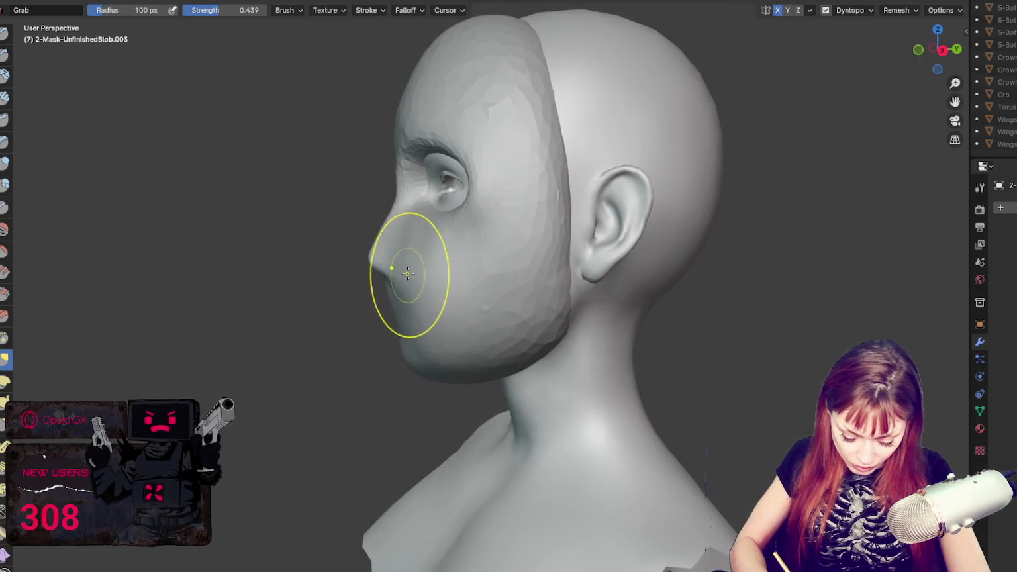
pyautogui.moveTo(398, 265); pyautogui.dragTo(590, 272, button='middle')
pyautogui.press('f')
pyautogui.click(569, 311)
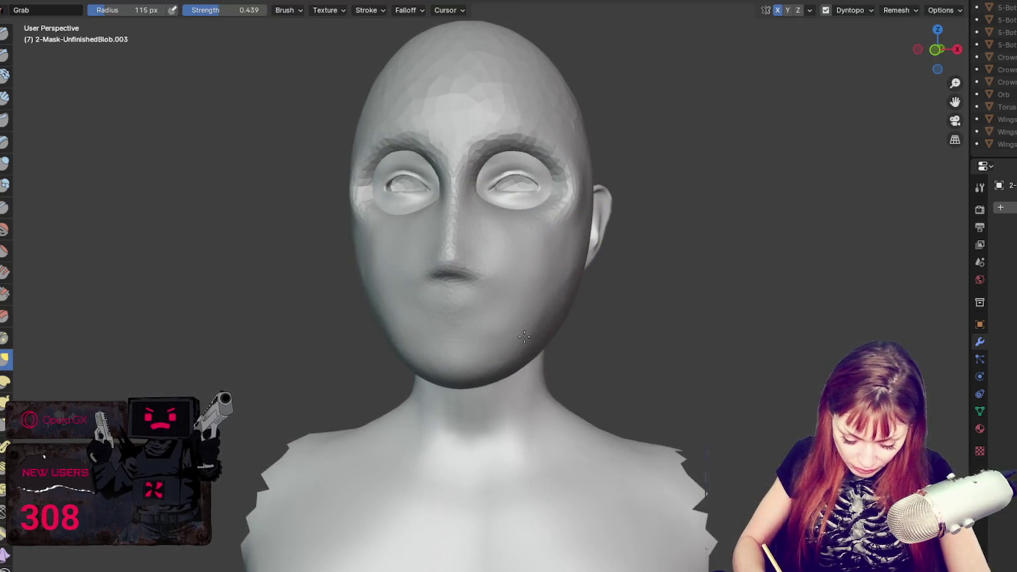
pyautogui.moveTo(496, 63); pyautogui.dragTo(464, 66, button='middle')
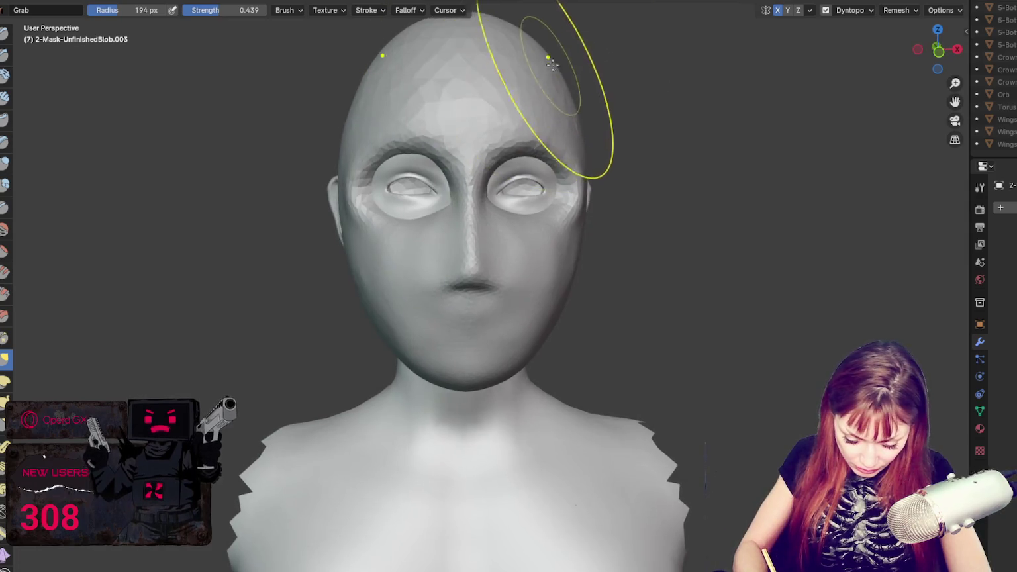
pyautogui.press('f')
pyautogui.click(478, 59)
pyautogui.moveTo(478, 60); pyautogui.dragTo(475, 45)
# - Shrink the brush step by step down to 72 px while viewing the ears
pyautogui.press('f')
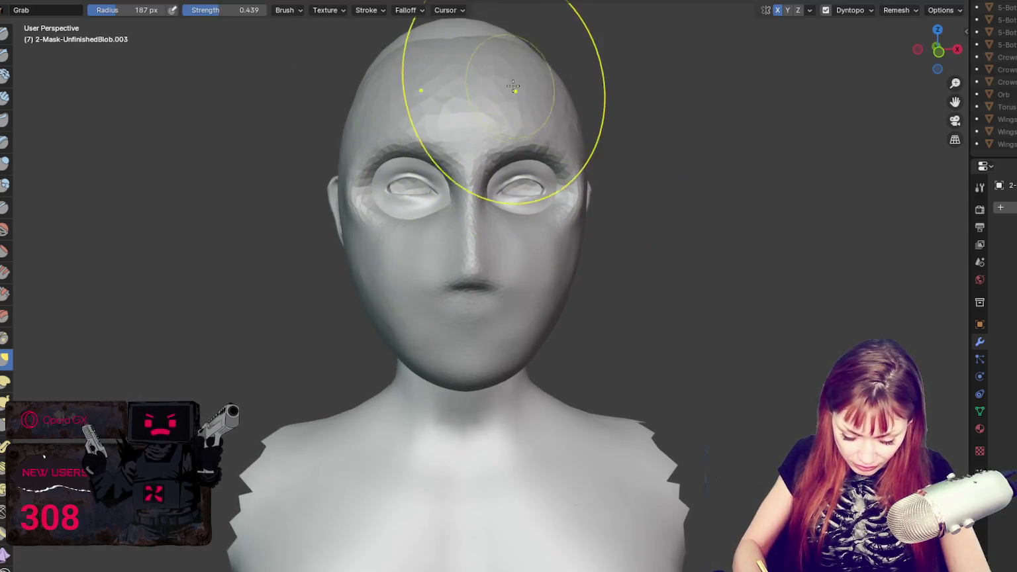
pyautogui.click(532, 86)
pyautogui.press('f')
pyautogui.click(649, 227)
pyautogui.press('f')
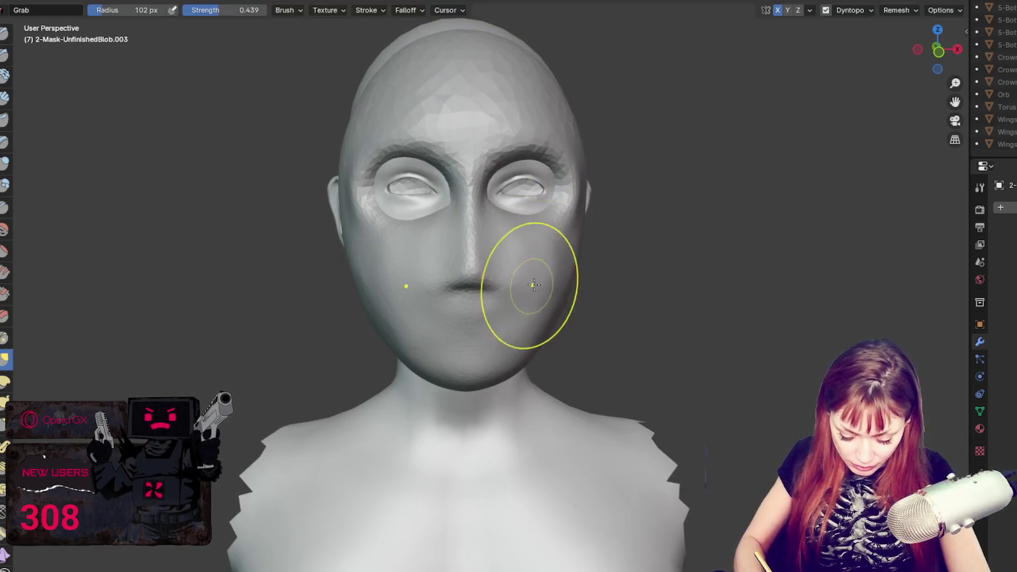
pyautogui.click(527, 289)
pyautogui.press('f')
pyautogui.click(488, 336)
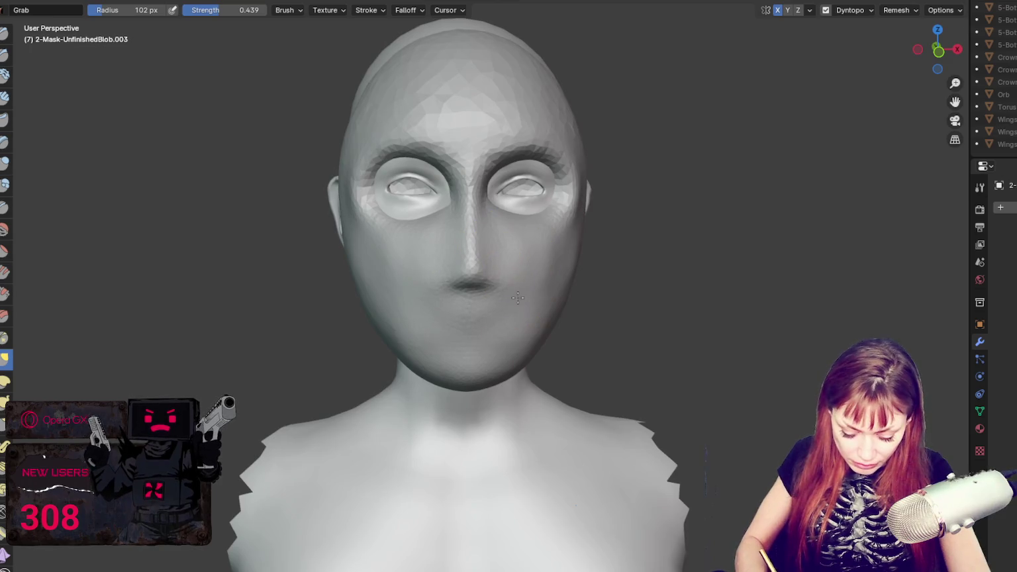
pyautogui.moveTo(548, 285); pyautogui.dragTo(553, 265, button='middle')
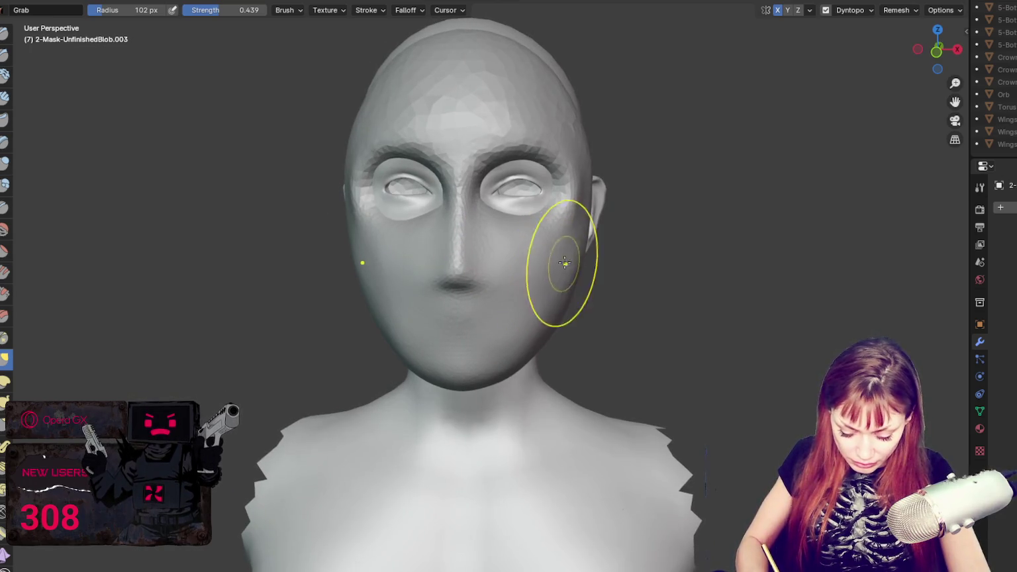
pyautogui.press('f')
pyautogui.click(562, 251)
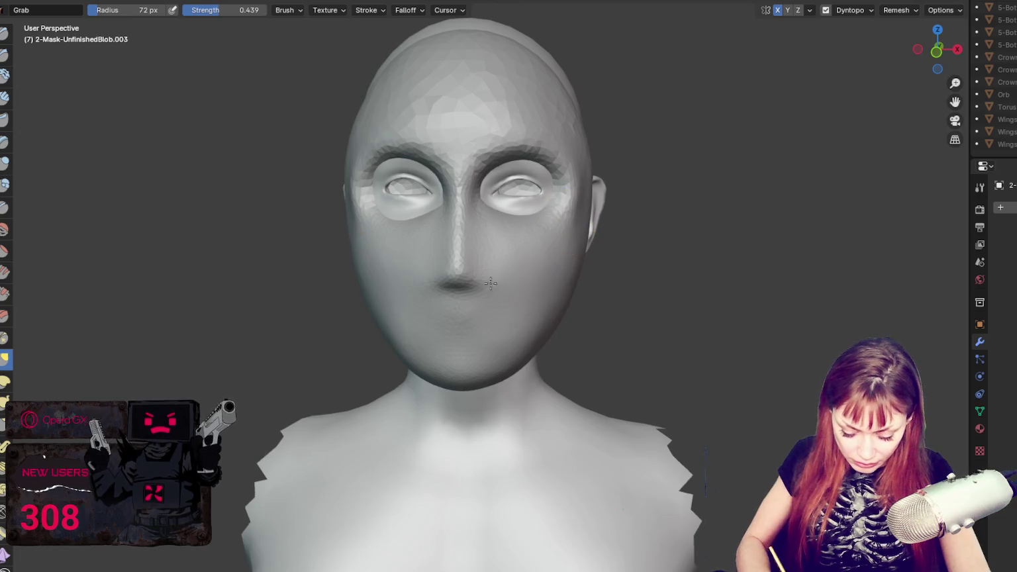
# - Switch to the Draw brush and build up the surface on top of the head
pyautogui.moveTo(463, 292); pyautogui.dragTo(510, 291, button='middle')
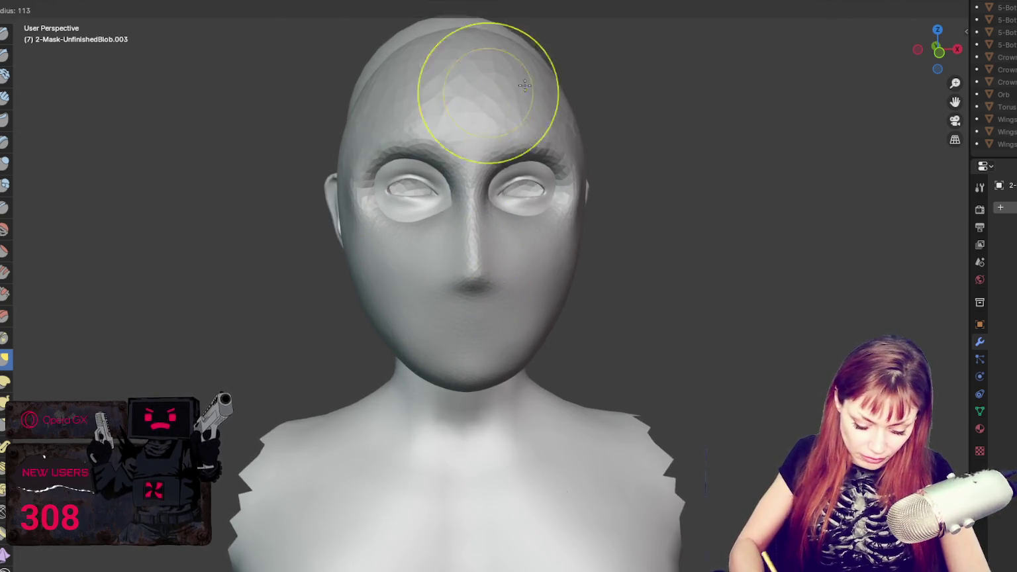
pyautogui.moveTo(477, 102); pyautogui.dragTo(523, 137, button='middle')
pyautogui.press('x')
pyautogui.moveTo(530, 136); pyautogui.dragTo(509, 104)
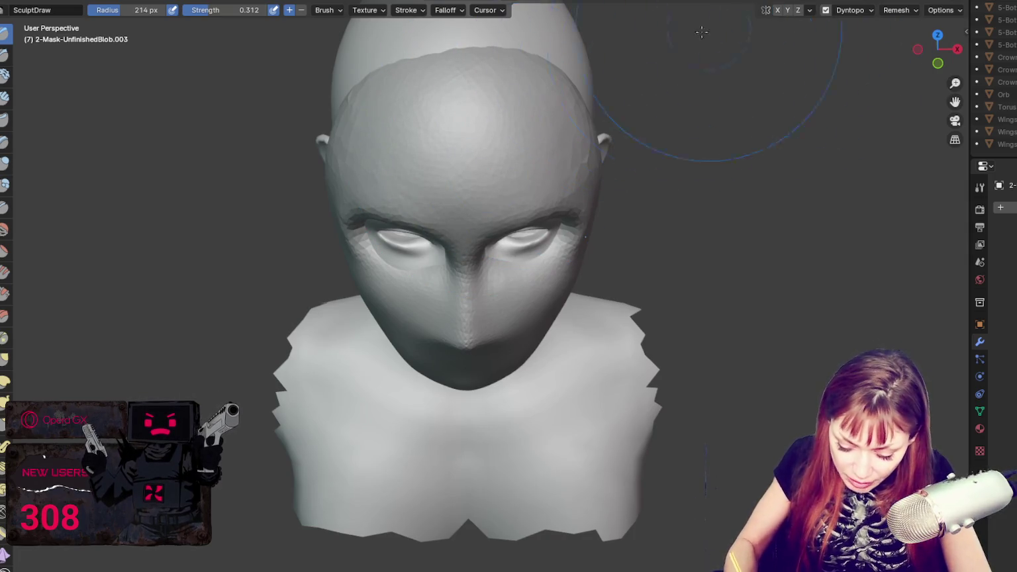
# - With the Grab brush shrunk from 263 to 108 px, pull the mesh around the right eye and nose bridge
pyautogui.press('g')
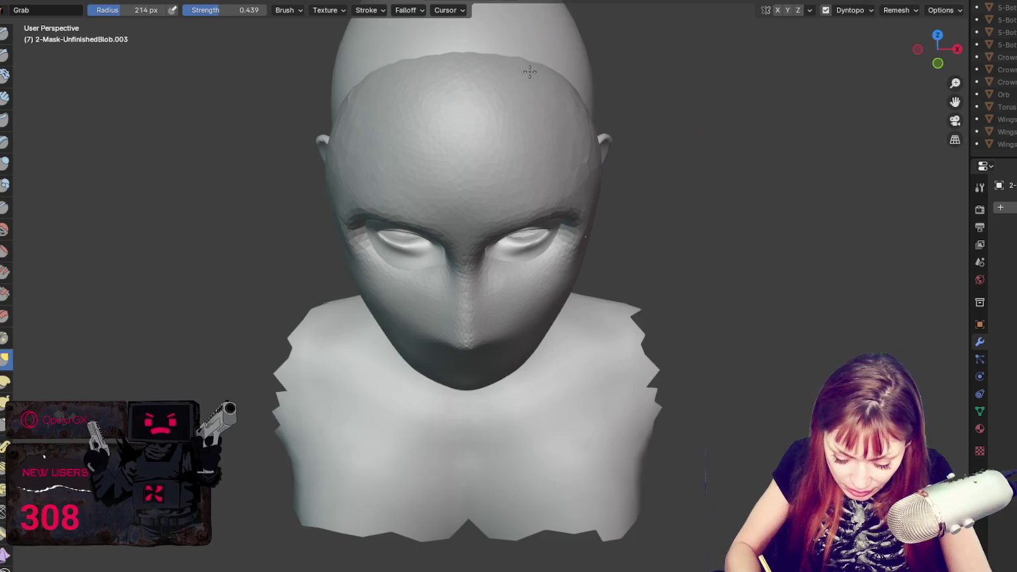
pyautogui.moveTo(510, 90); pyautogui.dragTo(527, 132, button='middle')
pyautogui.moveTo(601, 113); pyautogui.dragTo(598, 159, button='middle')
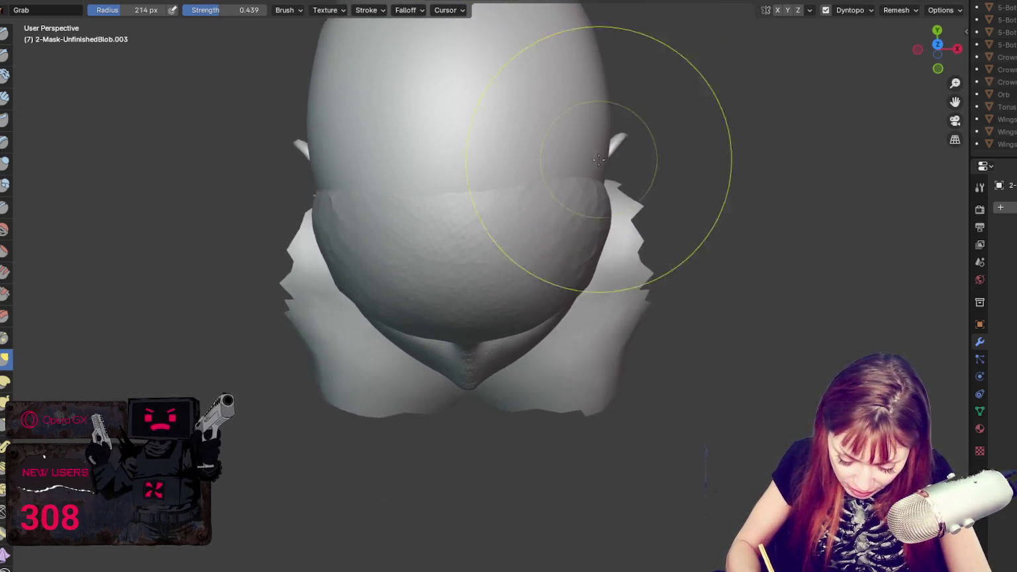
pyautogui.press('f')
pyautogui.click(591, 172)
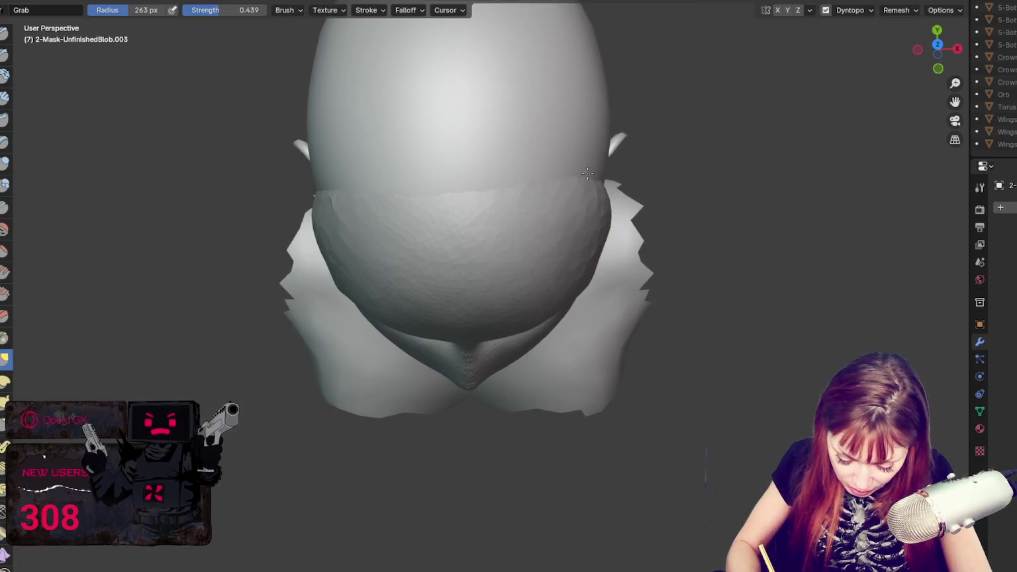
pyautogui.moveTo(654, 173); pyautogui.dragTo(615, 107, button='middle')
pyautogui.press('f')
pyautogui.moveTo(659, 152); pyautogui.dragTo(656, 245, button='middle')
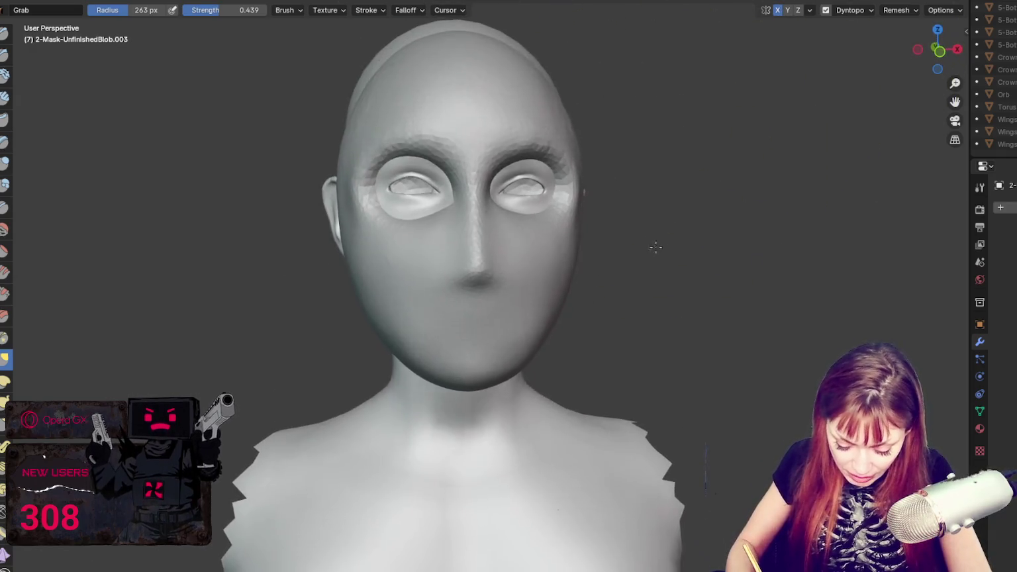
pyautogui.press('f')
pyautogui.click(476, 254)
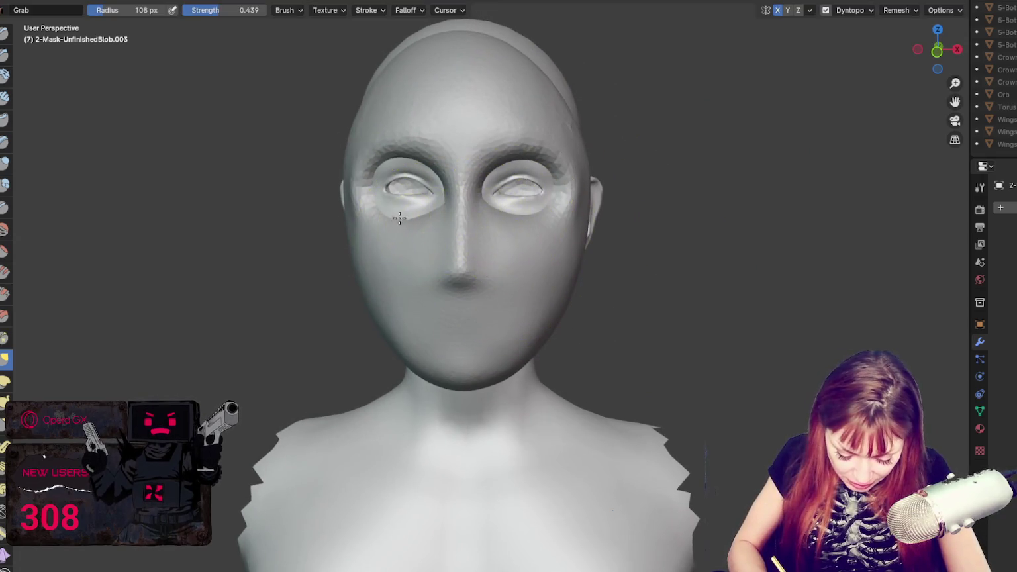
pyautogui.moveTo(503, 230); pyautogui.dragTo(504, 220)
pyautogui.moveTo(505, 219)
pyautogui.mouseDown(button='middle')
pyautogui.moveTo(544, 231)
pyautogui.moveTo(638, 216)
pyautogui.mouseUp(button='middle')
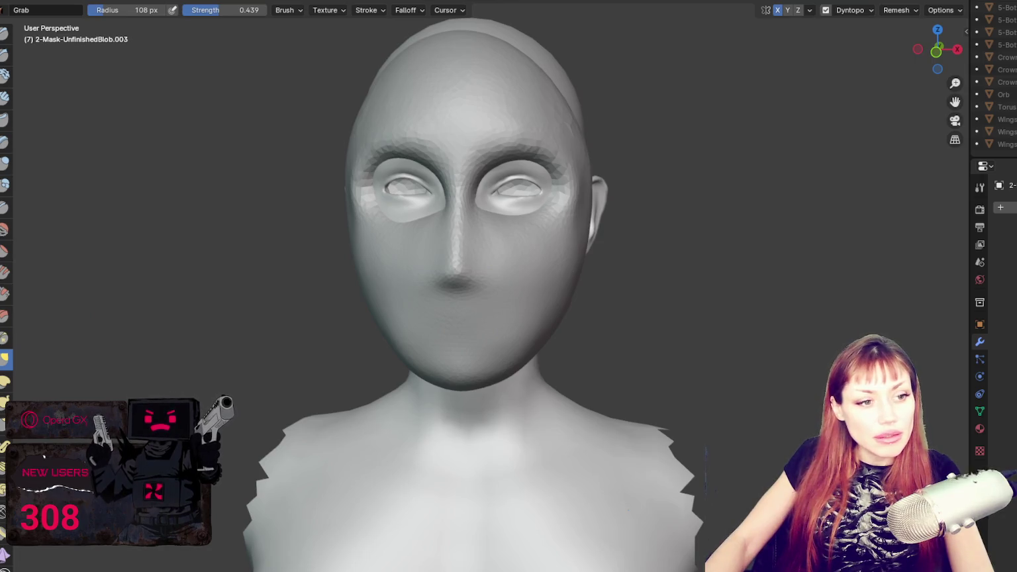
# - Delete the visor-shaped mask object selected in the Outliner
pyautogui.scroll(5, 994, 77)
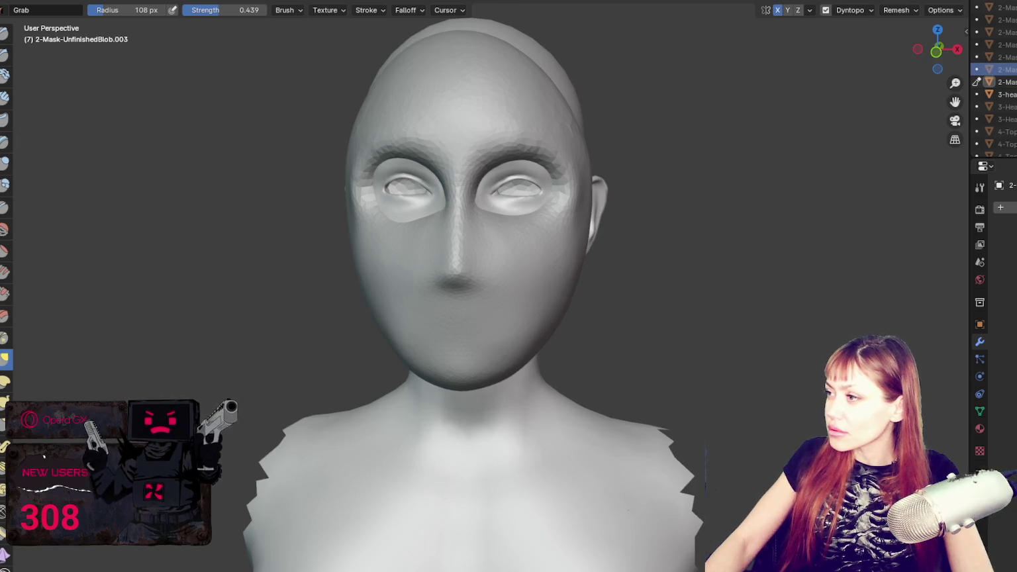
pyautogui.click(1004, 94)
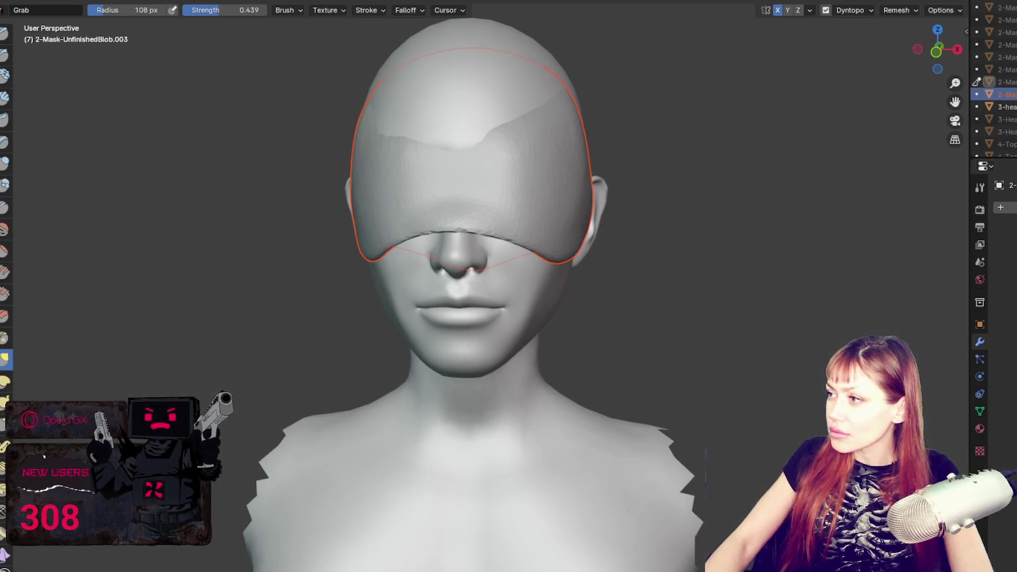
pyautogui.press('x')
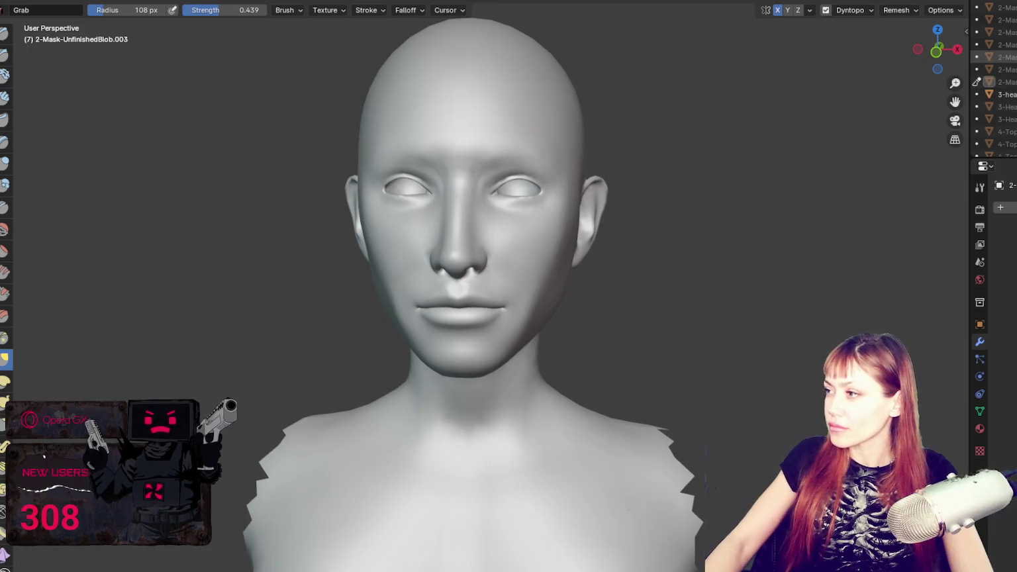
# - Hide the remaining mask blob over the head
pyautogui.press('Down')
pyautogui.press('Down')
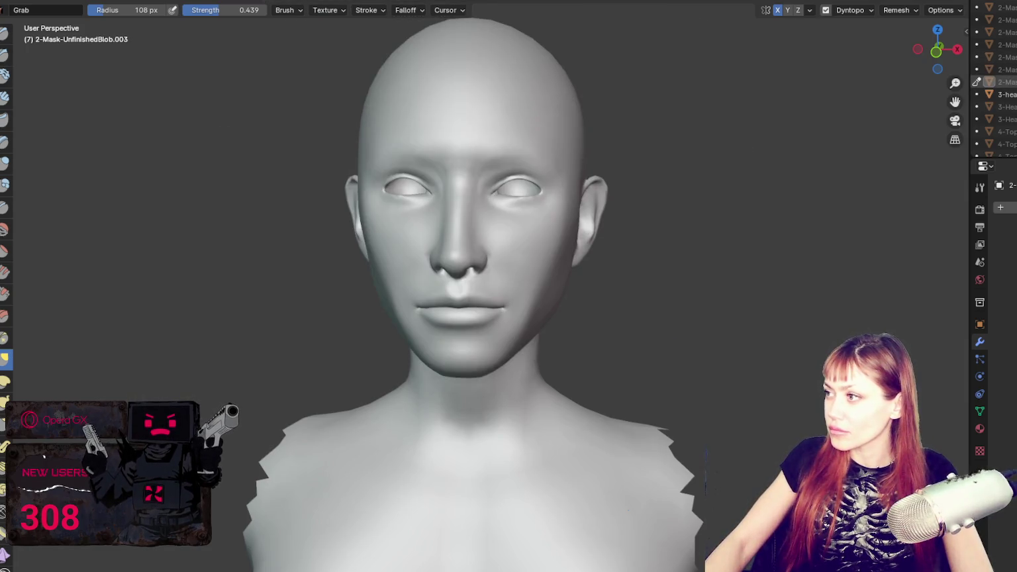
pyautogui.press('h')
pyautogui.press('h')
pyautogui.press('Up')
pyautogui.press('Up')
pyautogui.press('Up')
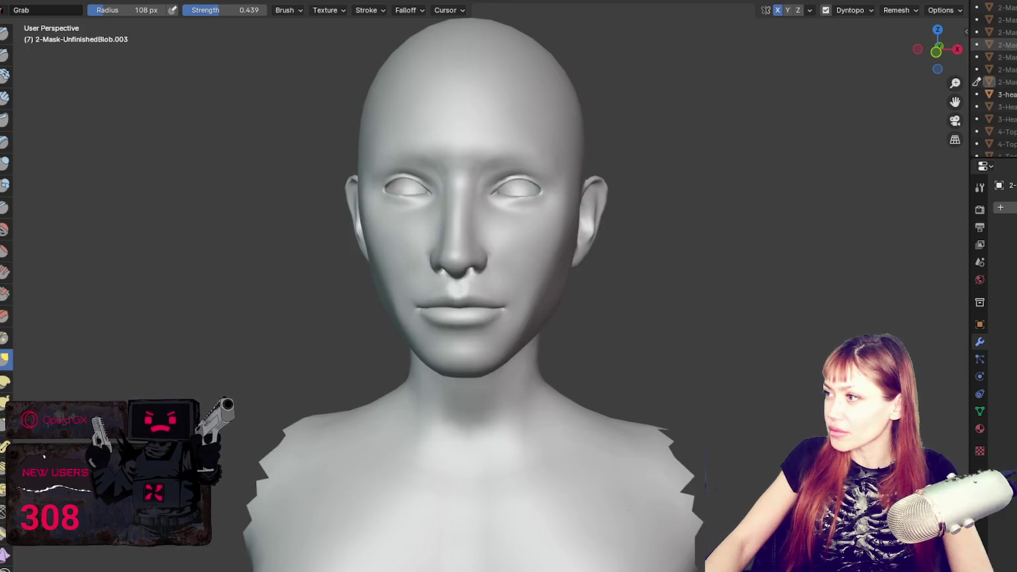
pyautogui.press('h')
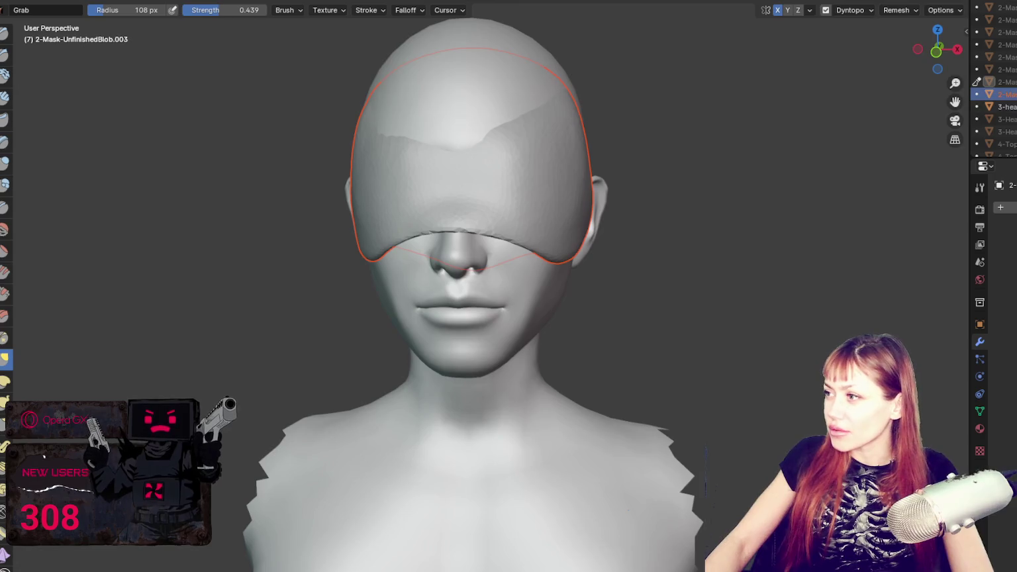
# - Undo the mask changes and unhide the visor mask and full-face mask blob
pyautogui.press('h')
pyautogui.press('Up')
pyautogui.press('Up')
pyautogui.press('Up')
pyautogui.press('h')
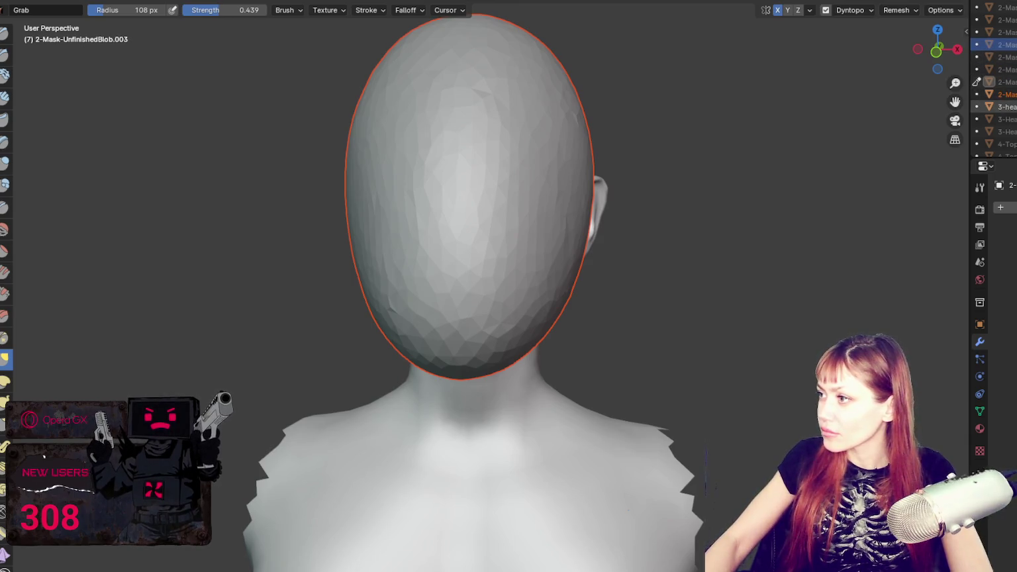
pyautogui.press('h')
pyautogui.press('h')
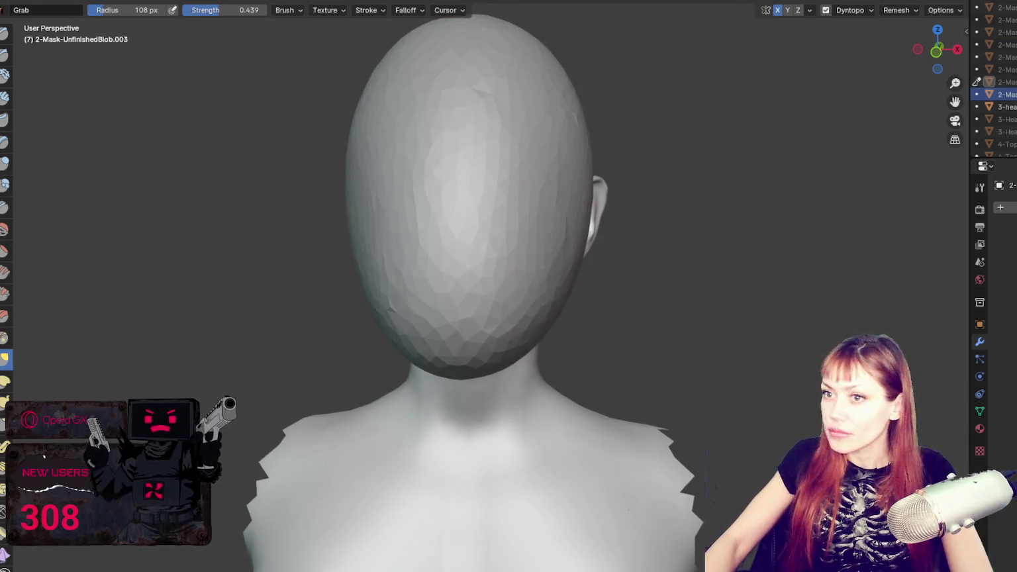
# - Make 2-Mask-UnfinishedBlob.004 the object being sculpted
pyautogui.hotkey('ctrl', 'pageup')
pyautogui.hotkey('ctrl', 'pagedown')
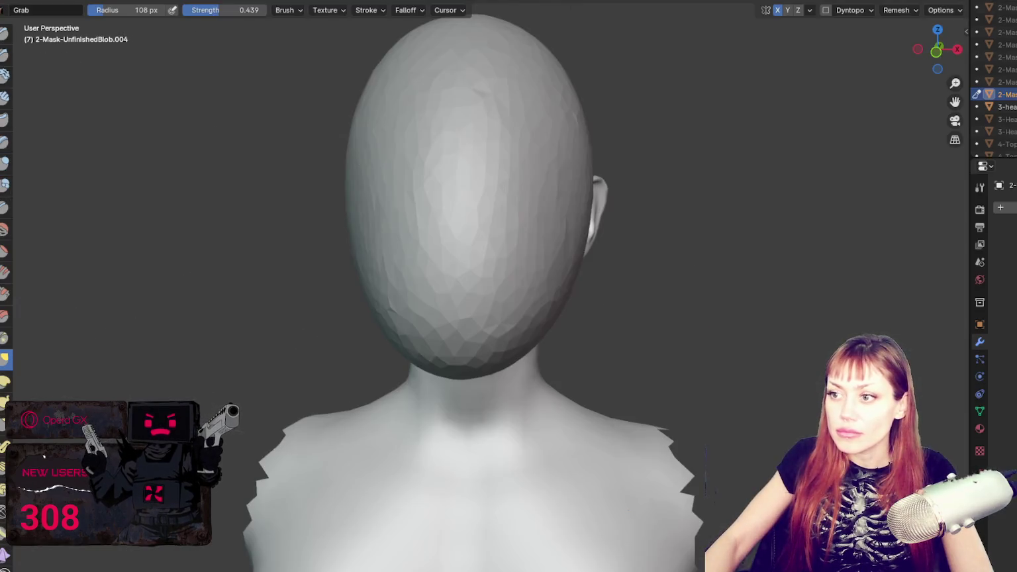
pyautogui.moveTo(545, 234); pyautogui.dragTo(564, 237, button='middle')
# - Set the Grab brush to 260 px, enable dynamic topology and pull the blob's upper edge down-left
pyautogui.press('f')
pyautogui.moveTo(427, 268); pyautogui.dragTo(411, 270, button='middle')
pyautogui.click(450, 294)
pyautogui.press('f')
pyautogui.click(563, 238)
pyautogui.click(826, 10)
pyautogui.moveTo(497, 129); pyautogui.dragTo(480, 167)
pyautogui.moveTo(461, 173); pyautogui.dragTo(659, 198, button='middle')
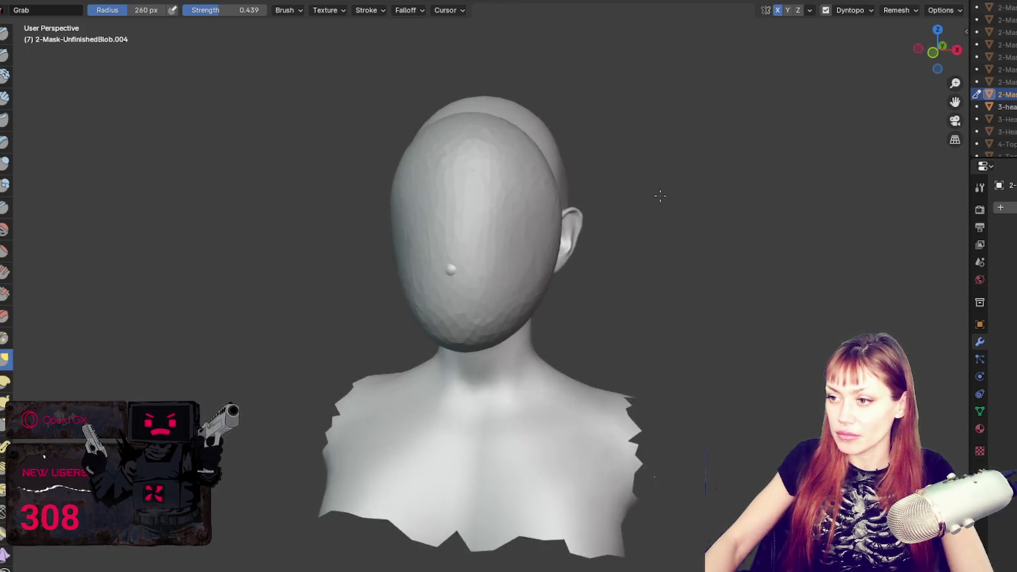
# - Resize the brush to 205, 164, then 263 px and switch to the Draw brush
pyautogui.press('f')
pyautogui.click(547, 223)
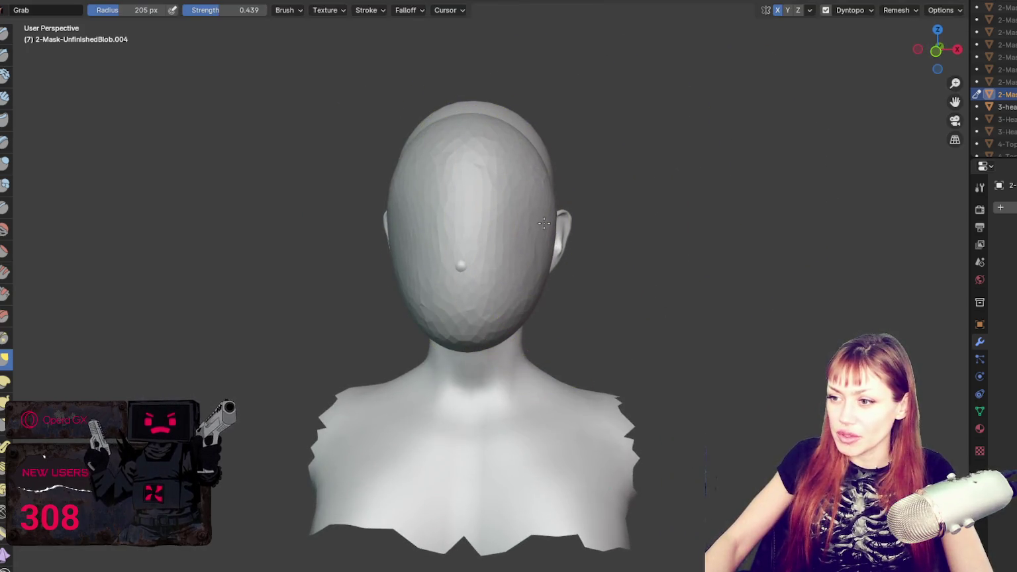
pyautogui.moveTo(544, 224); pyautogui.dragTo(590, 223, button='middle')
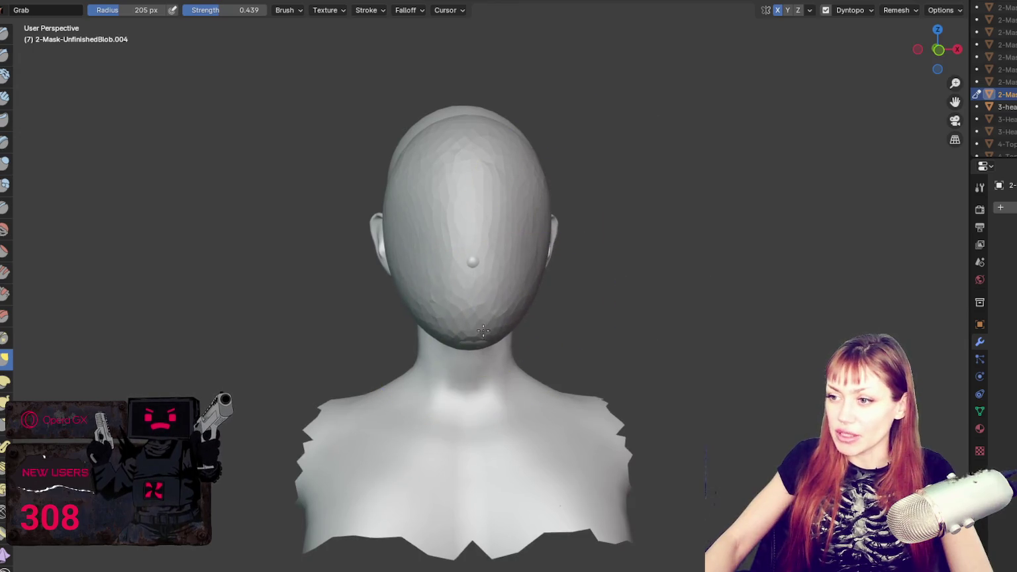
pyautogui.press('f')
pyautogui.click(606, 307)
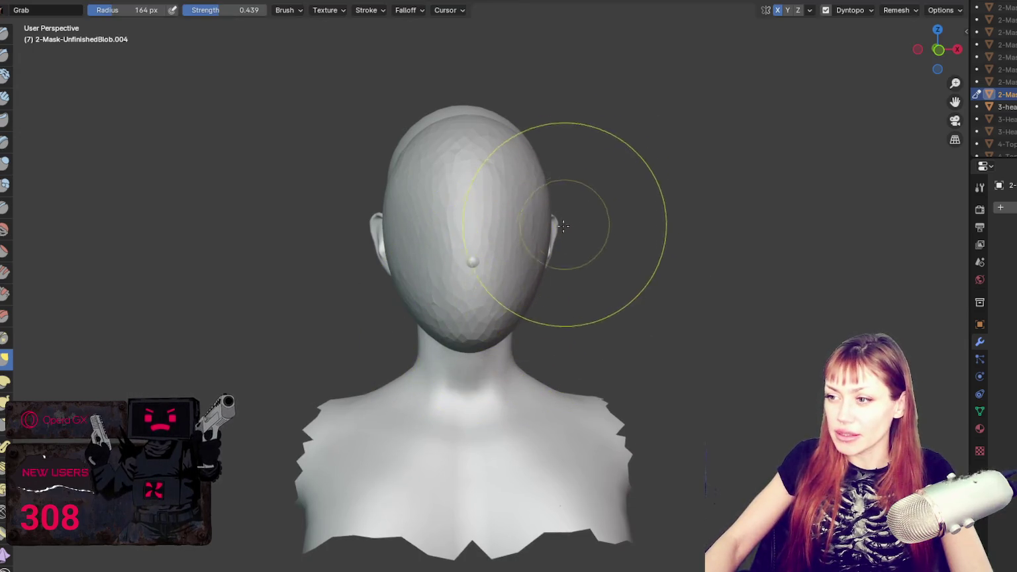
pyautogui.press('x')
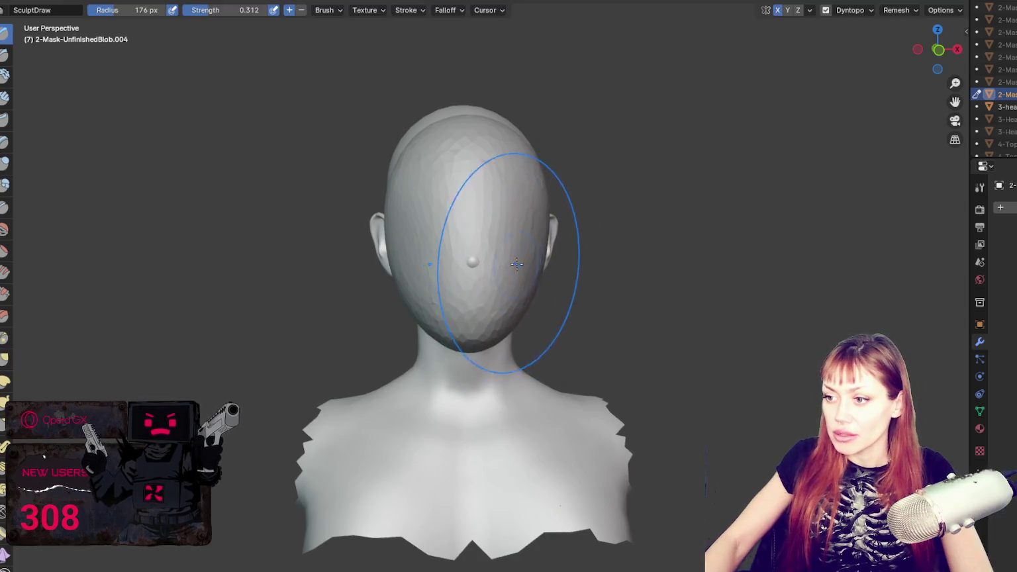
pyautogui.scroll(1, 511, 311)
pyautogui.moveTo(508, 170); pyautogui.dragTo(432, 245, button='middle')
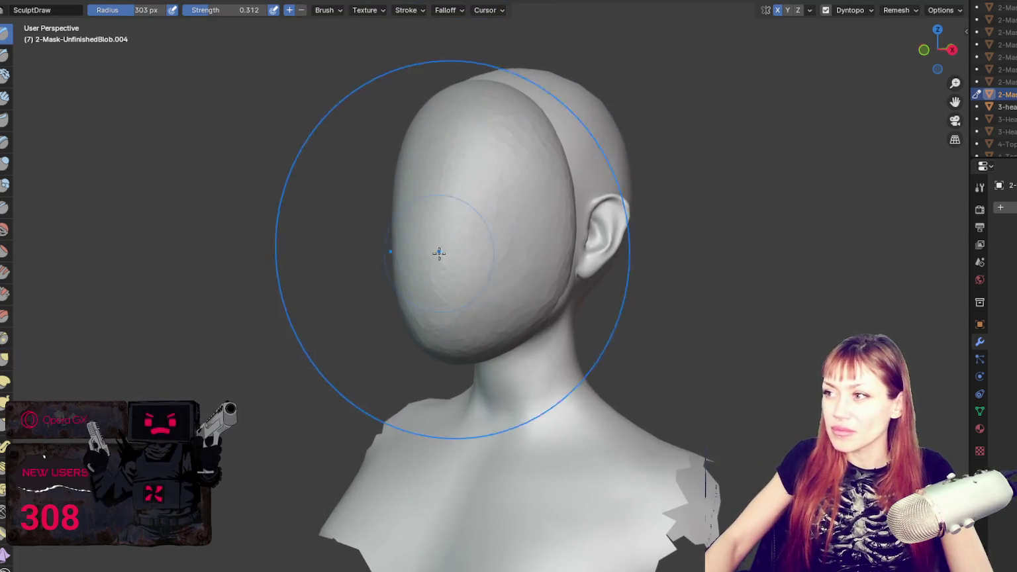
pyautogui.scroll(2, 464, 252)
pyautogui.press('f')
pyautogui.click(518, 269)
pyautogui.moveTo(518, 269); pyautogui.dragTo(509, 277, button='middle')
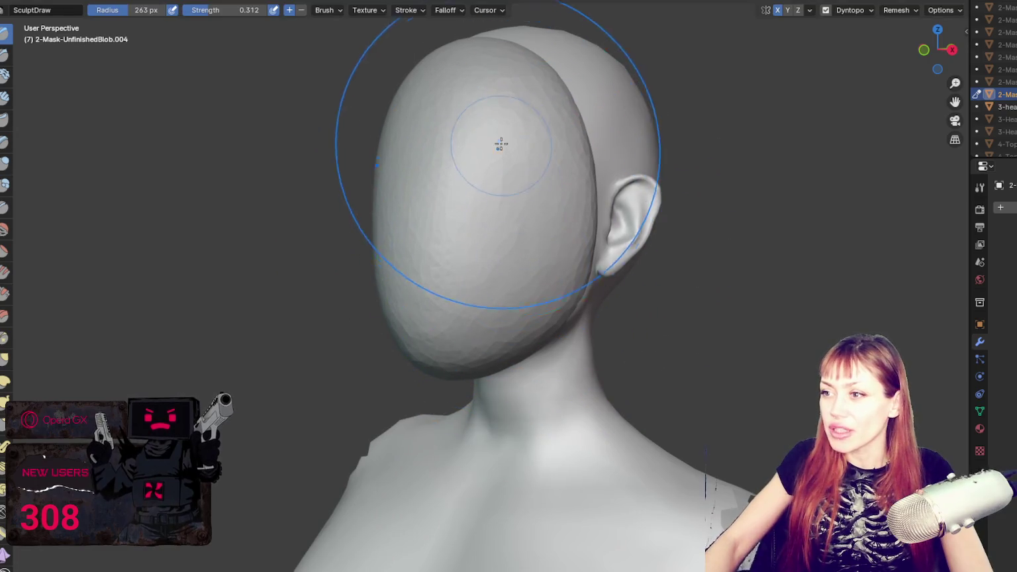
# - With a 189 px Grab brush, pull the mask's jaw, cheek and chin edge upward
pyautogui.moveTo(502, 152)
pyautogui.mouseDown(button='middle')
pyautogui.moveTo(541, 271)
pyautogui.moveTo(712, 239)
pyautogui.mouseUp(button='middle')
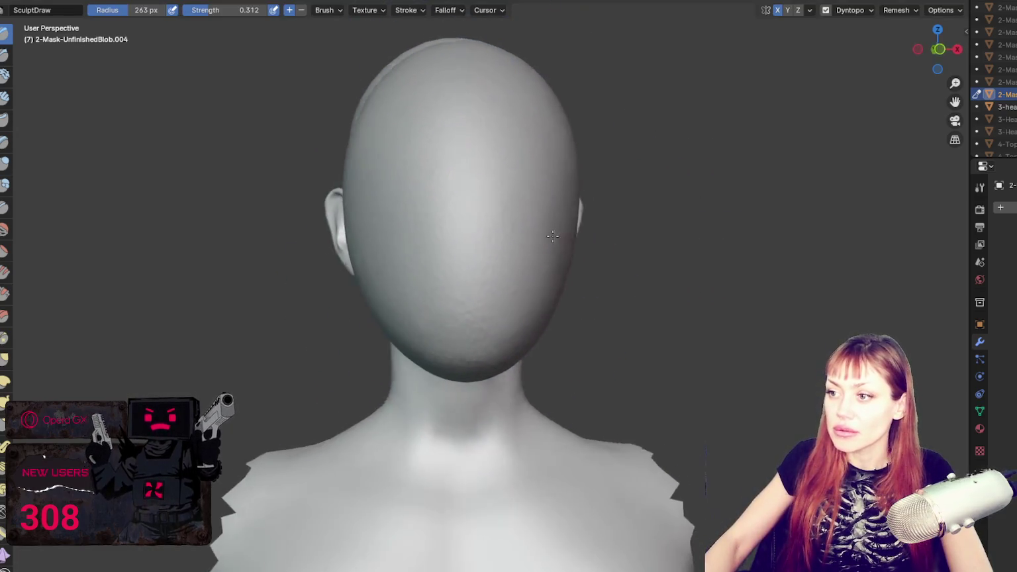
pyautogui.press('f')
pyautogui.click(477, 306)
pyautogui.moveTo(477, 307)
pyautogui.mouseDown(button='middle')
pyautogui.moveTo(281, 297)
pyautogui.moveTo(534, 311)
pyautogui.mouseUp(button='middle')
pyautogui.press('g')
pyautogui.moveTo(534, 312); pyautogui.dragTo(555, 316)
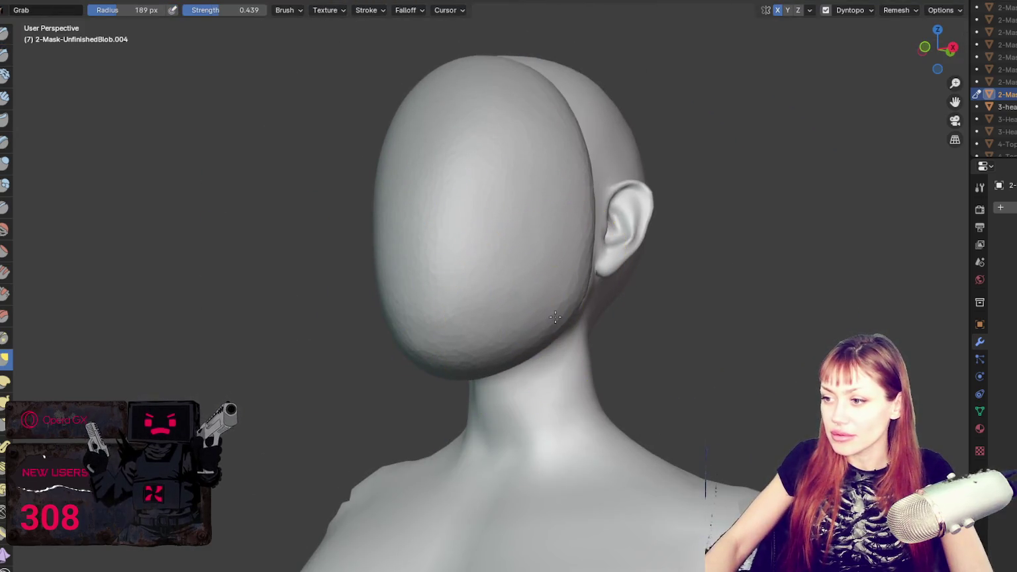
pyautogui.moveTo(555, 317); pyautogui.dragTo(445, 391, button='middle')
pyautogui.moveTo(445, 391); pyautogui.dragTo(458, 370)
# - Reshape the mask blob's front edge with the Grab brush at 298 px, then 159 px
pyautogui.moveTo(413, 364); pyautogui.dragTo(472, 159, button='middle')
pyautogui.press('f')
pyautogui.click(397, 132)
pyautogui.moveTo(397, 132); pyautogui.dragTo(391, 159)
pyautogui.moveTo(371, 225); pyautogui.dragTo(381, 260)
pyautogui.press('f')
pyautogui.click(289, 261)
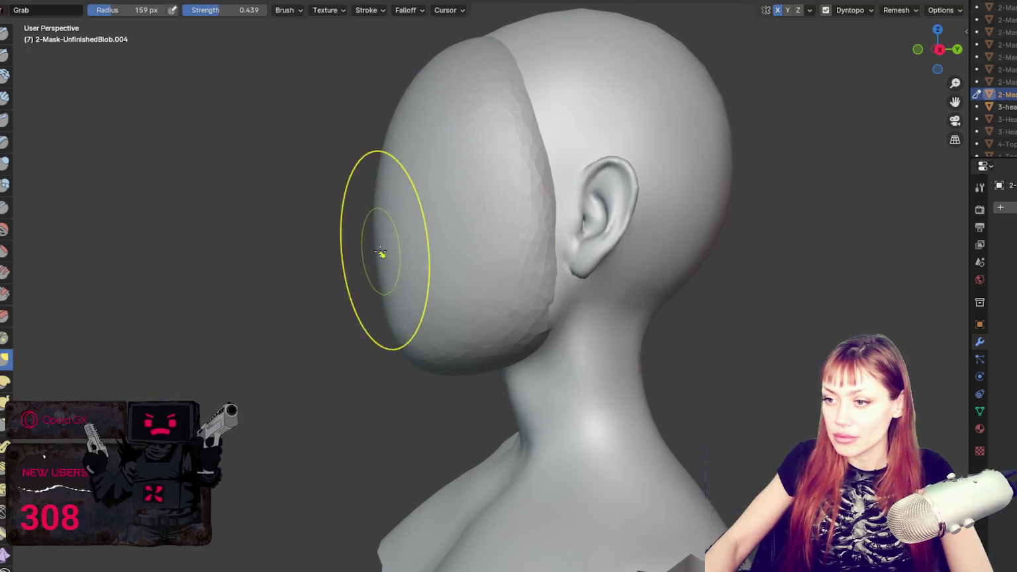
pyautogui.moveTo(397, 169); pyautogui.dragTo(483, 205)
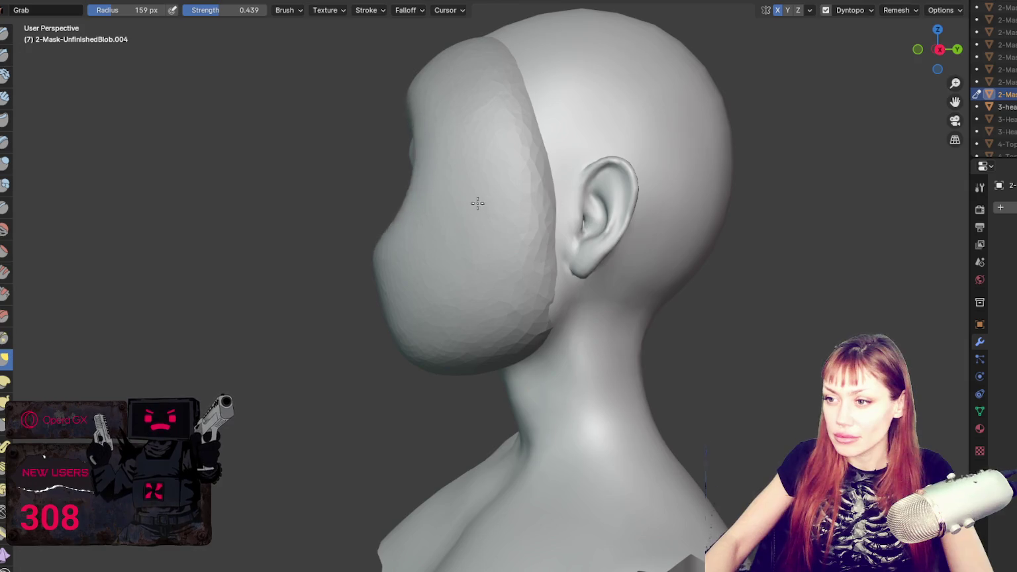
pyautogui.moveTo(484, 186)
pyautogui.mouseDown(button='middle')
pyautogui.moveTo(614, 210)
pyautogui.moveTo(613, 171)
pyautogui.moveTo(522, 193)
pyautogui.moveTo(556, 200)
pyautogui.mouseUp(button='middle')
# - Set the brush to 88 px, then switch to a 60 px Draw brush for the eye openings
pyautogui.press('f')
pyautogui.click(522, 216)
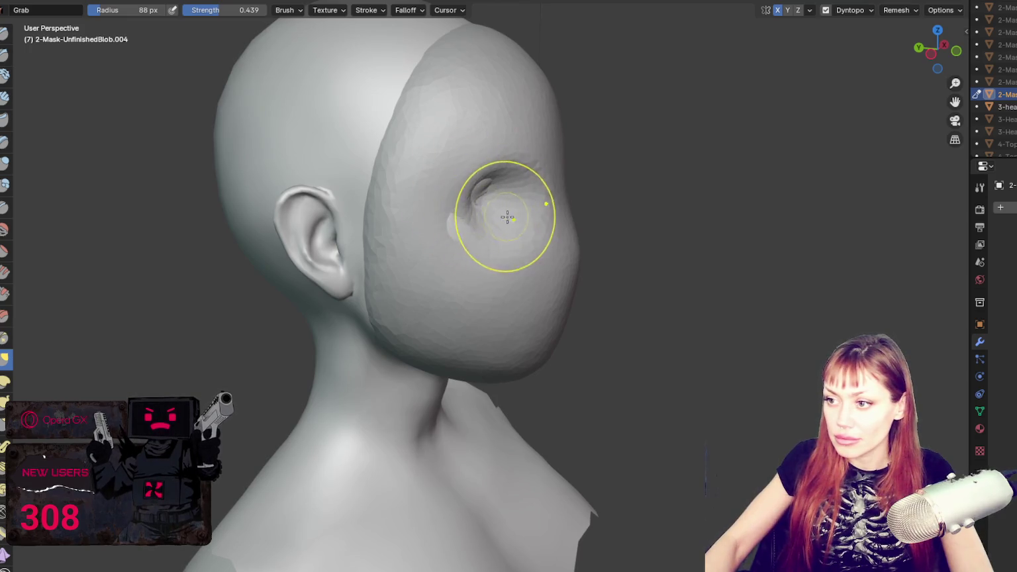
pyautogui.moveTo(468, 191); pyautogui.dragTo(426, 194, button='middle')
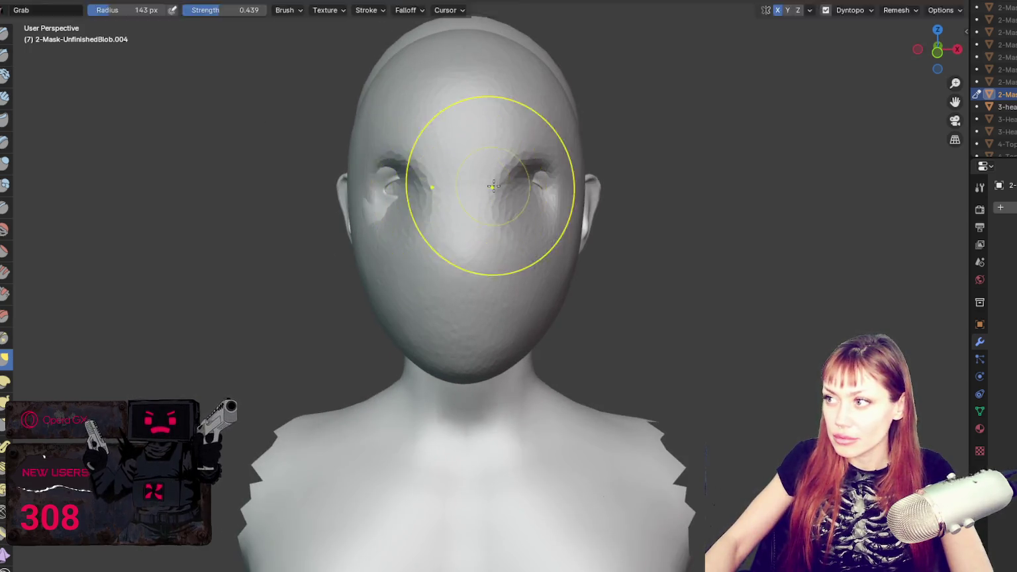
pyautogui.press('x')
pyautogui.press('g')
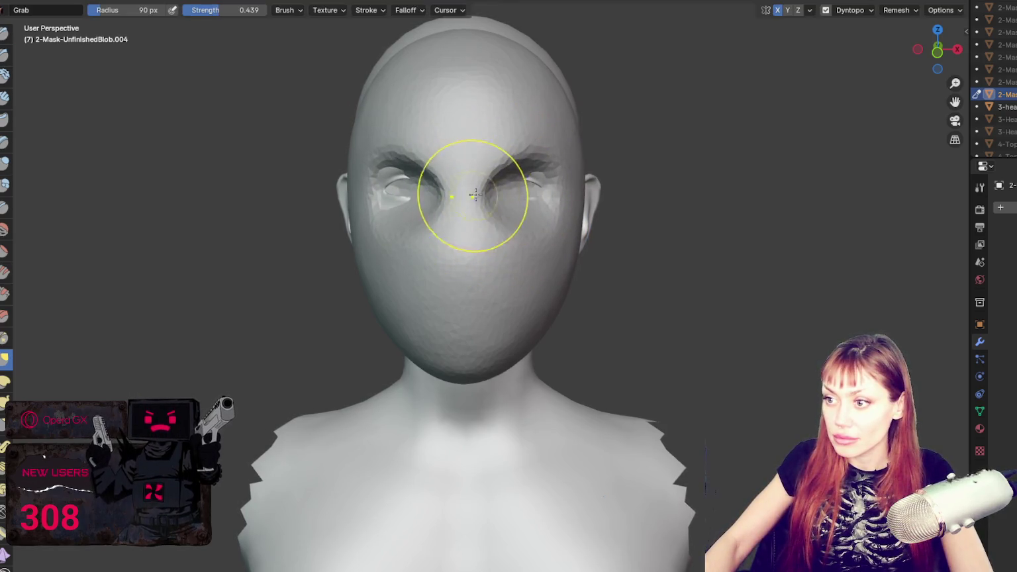
pyautogui.moveTo(497, 188)
pyautogui.mouseDown(button='middle')
pyautogui.moveTo(450, 184)
pyautogui.moveTo(490, 193)
pyautogui.moveTo(504, 208)
pyautogui.moveTo(463, 211)
pyautogui.mouseUp(button='middle')
pyautogui.press('x')
pyautogui.press('f')
pyautogui.click(428, 211)
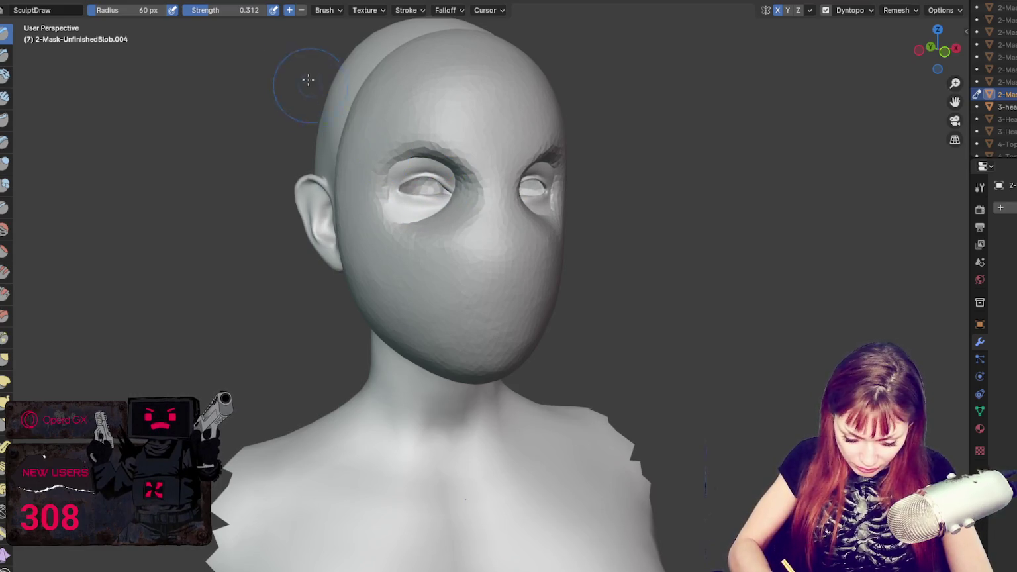
# - Pull the brows above both eyes into shape with the Grab brush from a frontal view
pyautogui.moveTo(424, 180); pyautogui.dragTo(420, 176, button='middle')
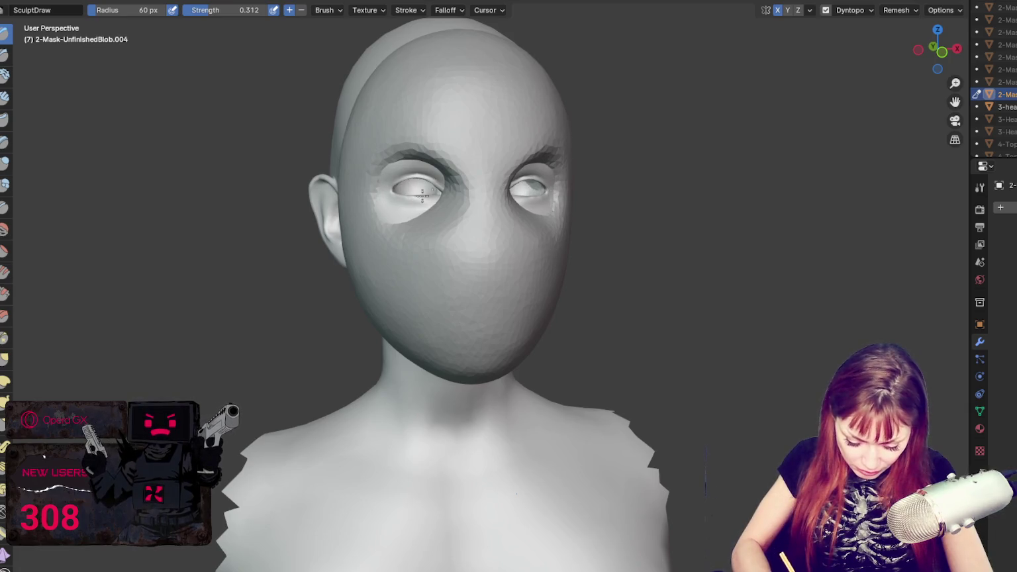
pyautogui.moveTo(410, 198); pyautogui.dragTo(520, 194, button='middle')
pyautogui.press('g')
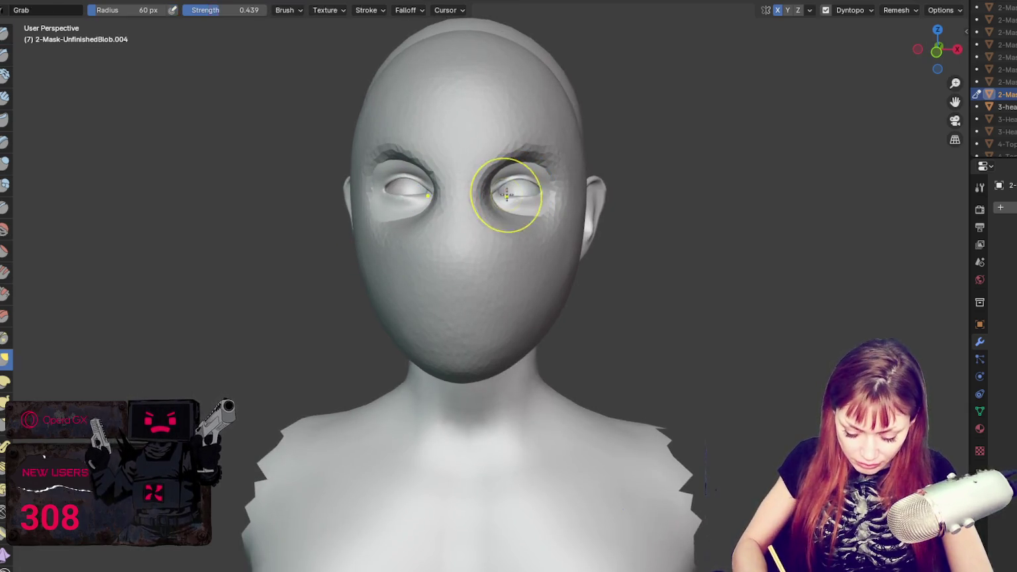
pyautogui.moveTo(477, 199); pyautogui.dragTo(517, 169)
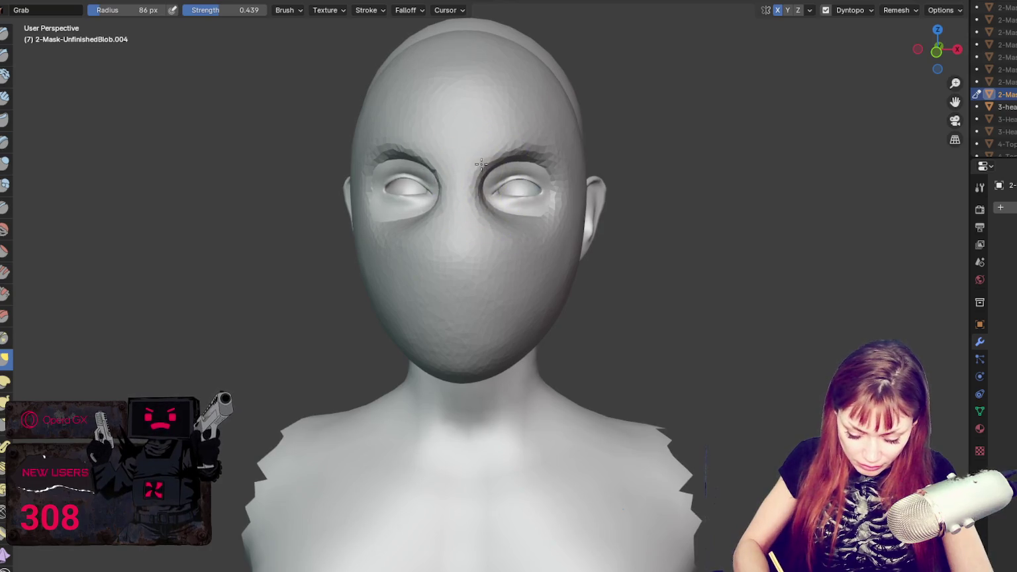
pyautogui.press('x')
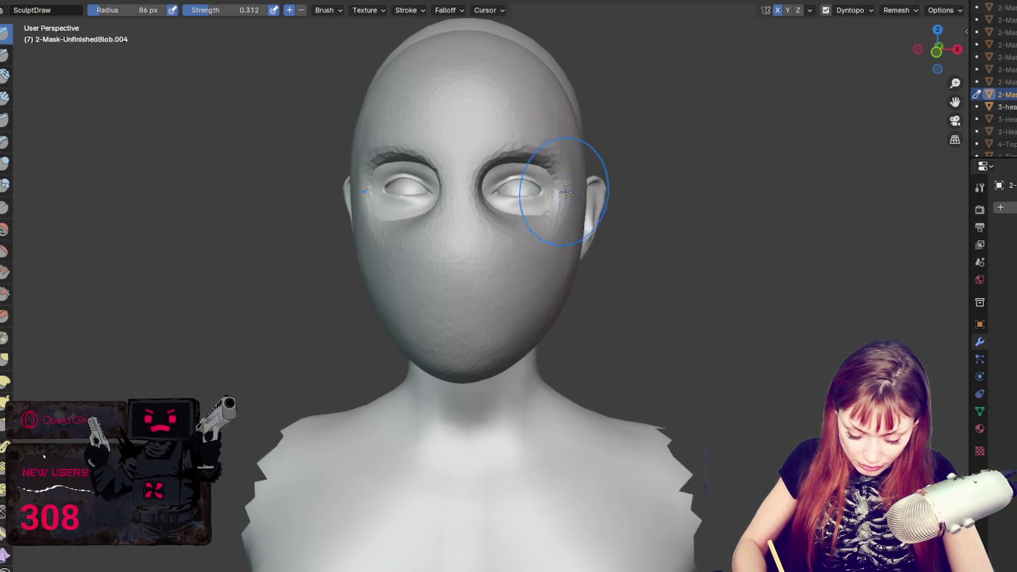
pyautogui.moveTo(503, 161); pyautogui.dragTo(487, 192, button='middle')
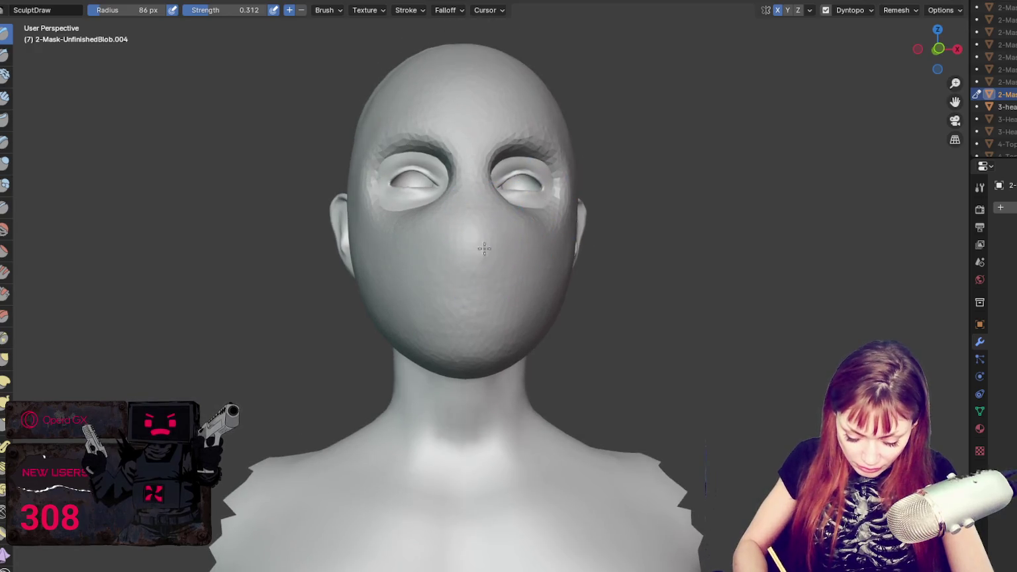
pyautogui.scroll(2, 471, 248)
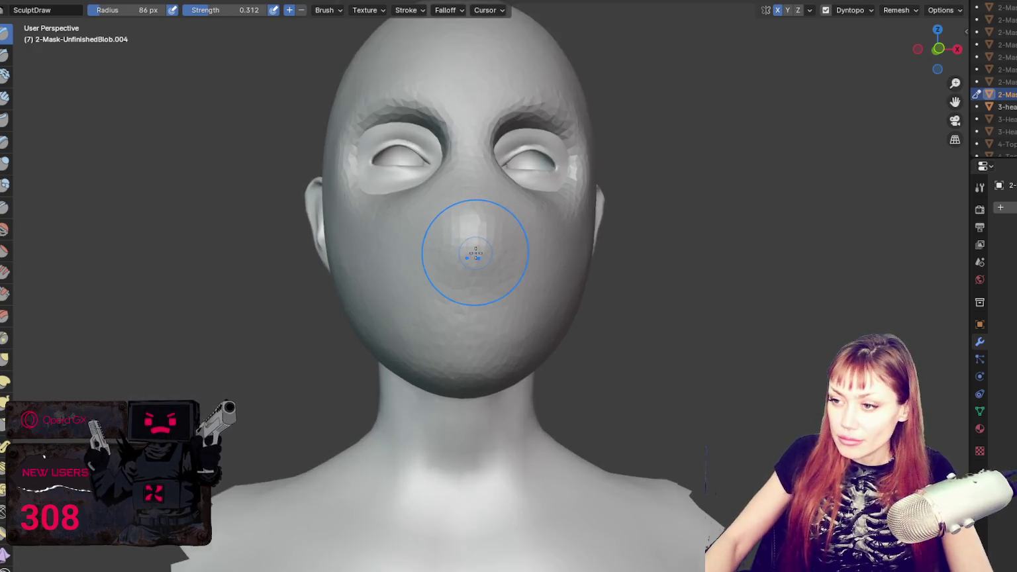
# - Cut two nostril holes in wireframe view with a much smaller Blob brush, then return to solid shading
pyautogui.scroll(2, 466, 212)
pyautogui.hotkey('shift', 'z')
pyautogui.moveTo(356, 248); pyautogui.dragTo(463, 291, button='middle')
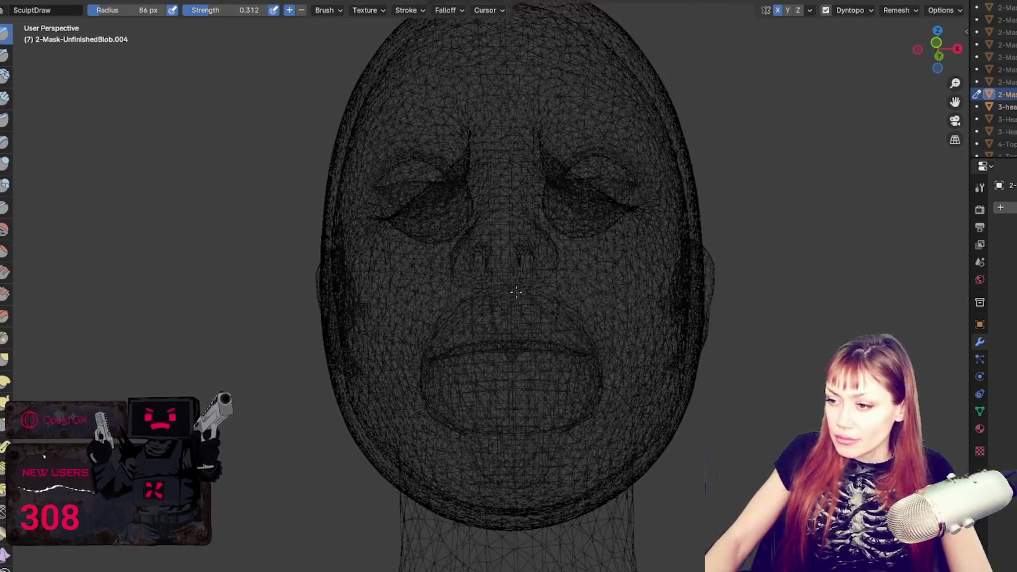
pyautogui.press('f')
pyautogui.click(504, 275)
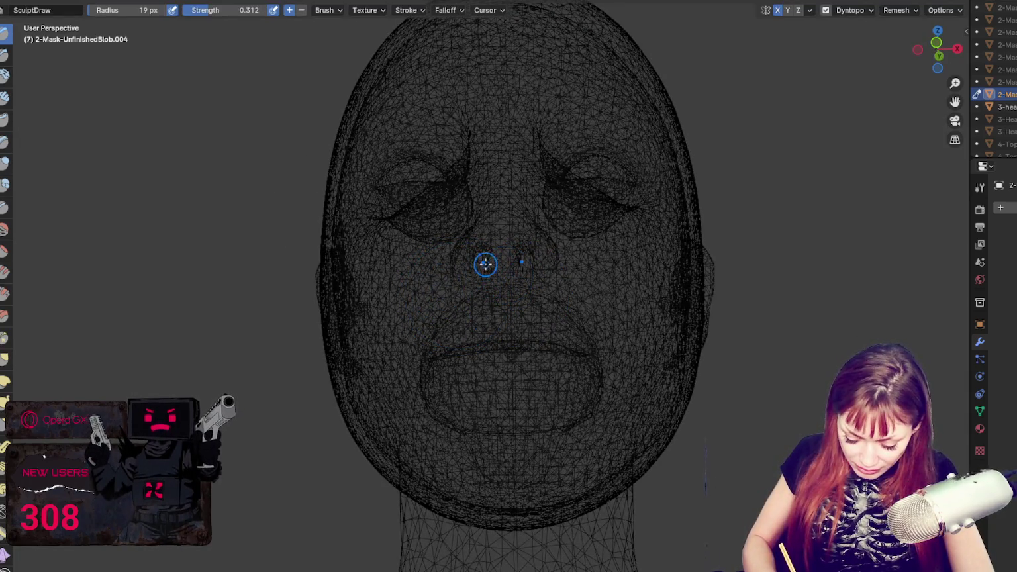
pyautogui.moveTo(486, 265); pyautogui.dragTo(507, 272, button='middle')
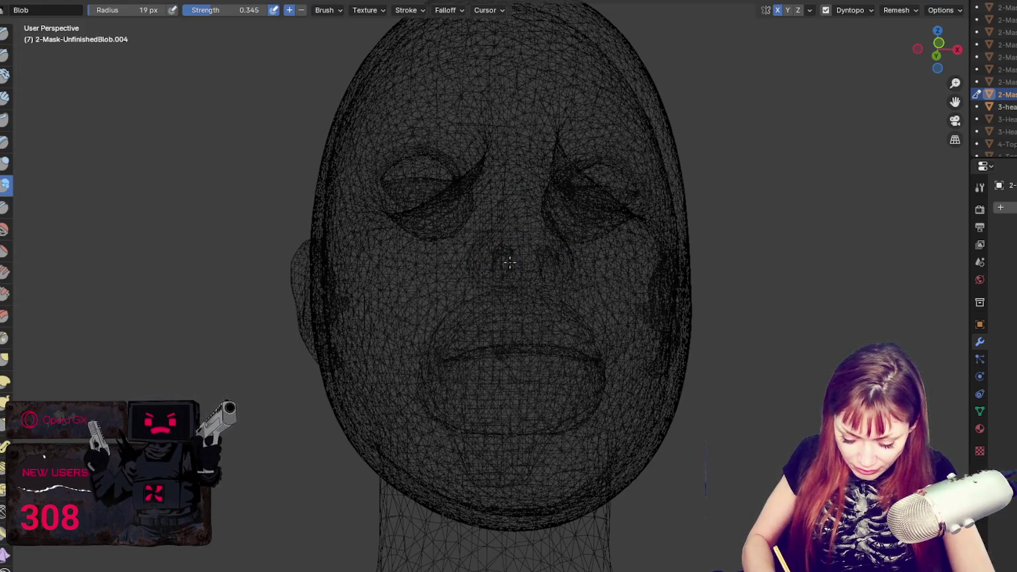
pyautogui.hotkey('shift', 'z')
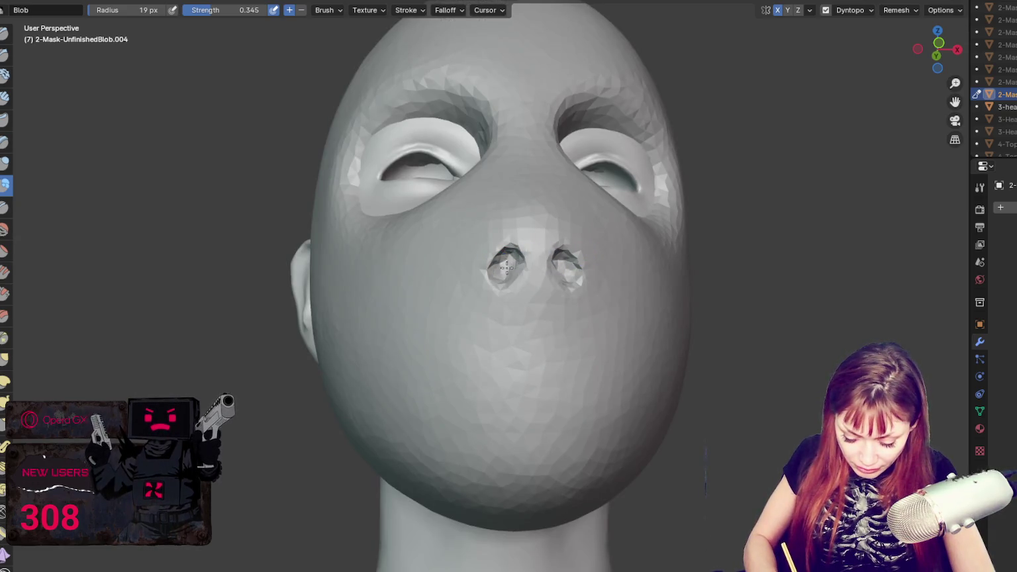
# - Pull the nose bridge upward and drag the cheek area with the Grab brush
pyautogui.moveTo(501, 271); pyautogui.dragTo(536, 241, button='middle')
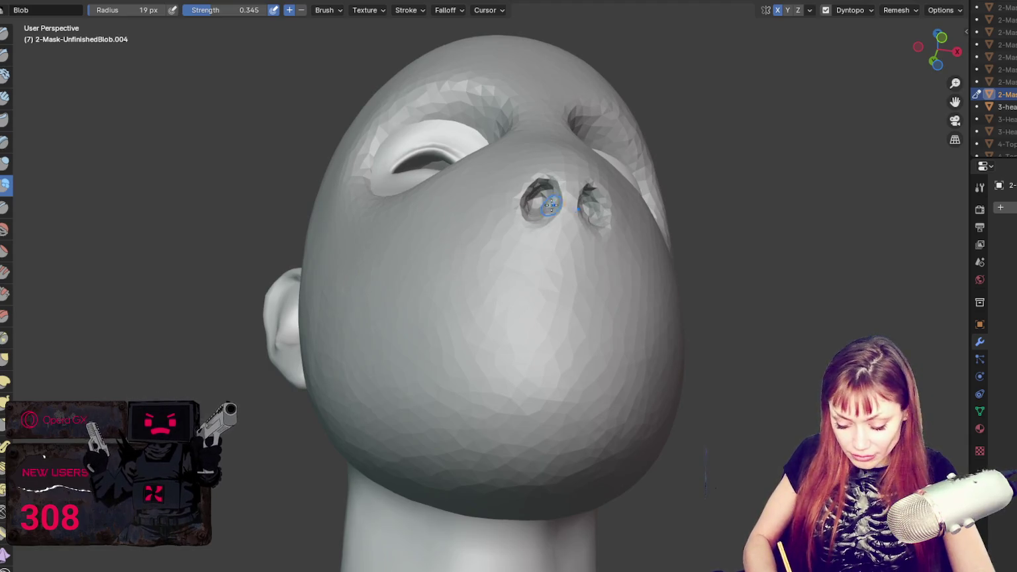
pyautogui.press('g')
pyautogui.moveTo(635, 204); pyautogui.dragTo(602, 227, button='middle')
pyautogui.moveTo(566, 235)
pyautogui.mouseDown()
pyautogui.moveTo(530, 207)
pyautogui.moveTo(644, 228)
pyautogui.mouseUp()
pyautogui.moveTo(644, 227); pyautogui.dragTo(655, 291, button='middle')
pyautogui.moveTo(656, 291); pyautogui.dragTo(656, 274)
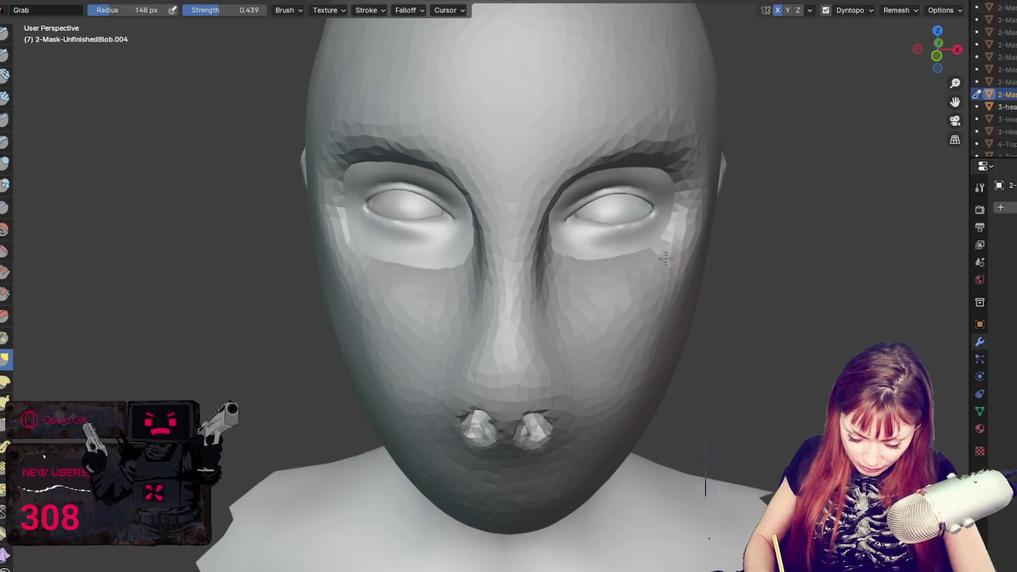
# - Pull the mouth and cheek area forward with the Grab brush, resized to 133 then 193 px
pyautogui.press('x')
pyautogui.moveTo(608, 321); pyautogui.dragTo(795, 280, button='middle')
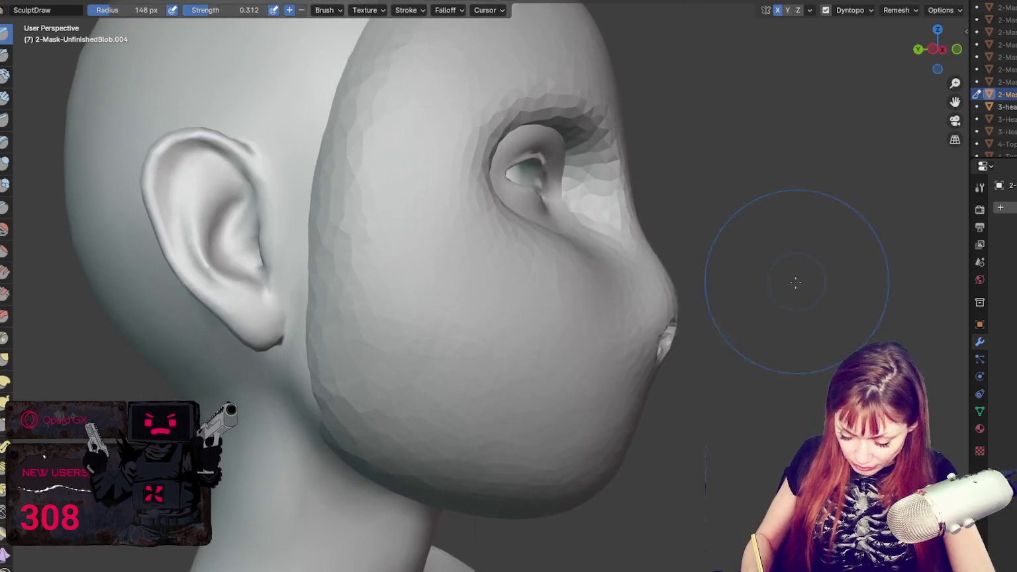
pyautogui.press('g')
pyautogui.moveTo(732, 336)
pyautogui.mouseDown()
pyautogui.moveTo(622, 358)
pyautogui.moveTo(635, 358)
pyautogui.mouseUp()
pyautogui.press('f')
pyautogui.click(674, 296)
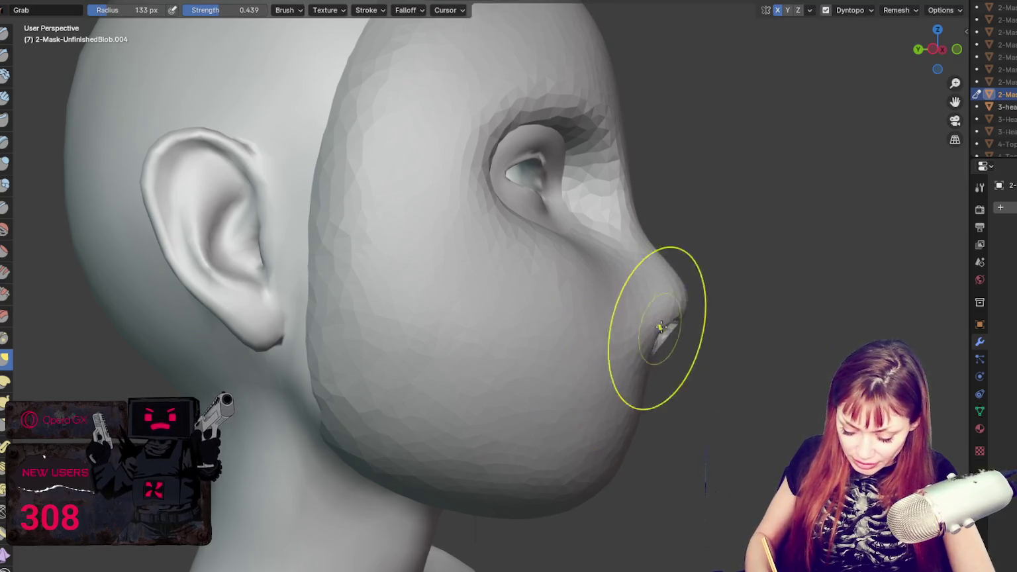
pyautogui.press('f')
pyautogui.click(607, 282)
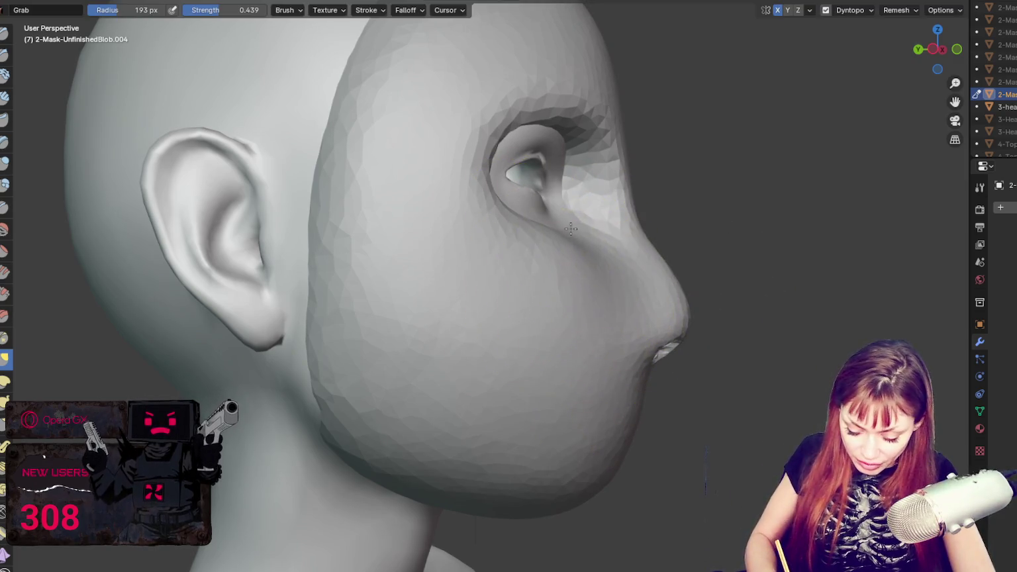
# - Nudge the lip and chin forward and reshape the nose tip into a slimmer, pointed profile at 144 px
pyautogui.moveTo(568, 224)
pyautogui.mouseDown(button='middle')
pyautogui.moveTo(620, 278)
pyautogui.moveTo(495, 282)
pyautogui.mouseUp(button='middle')
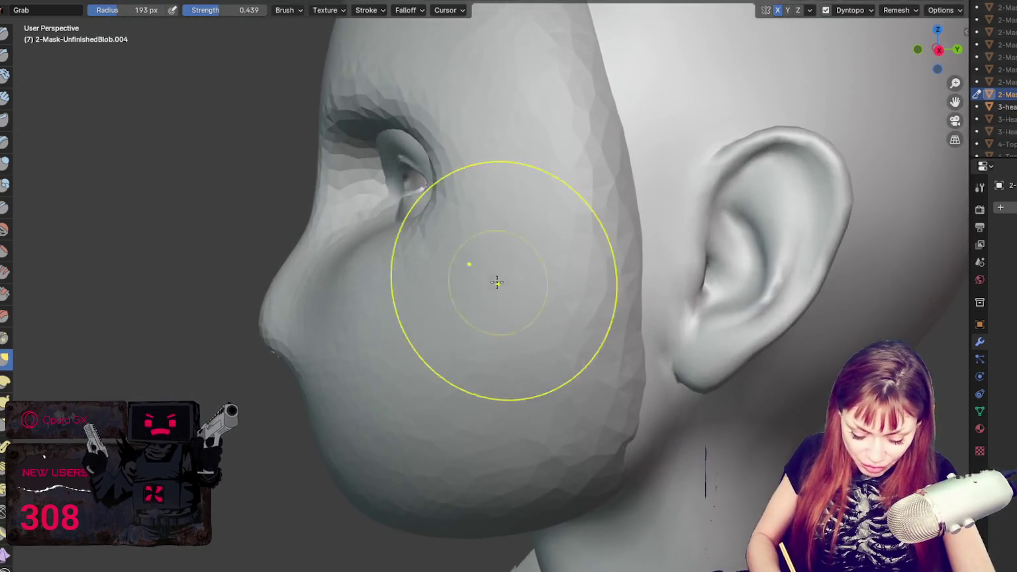
pyautogui.press('f')
pyautogui.click(544, 375)
pyautogui.press('f')
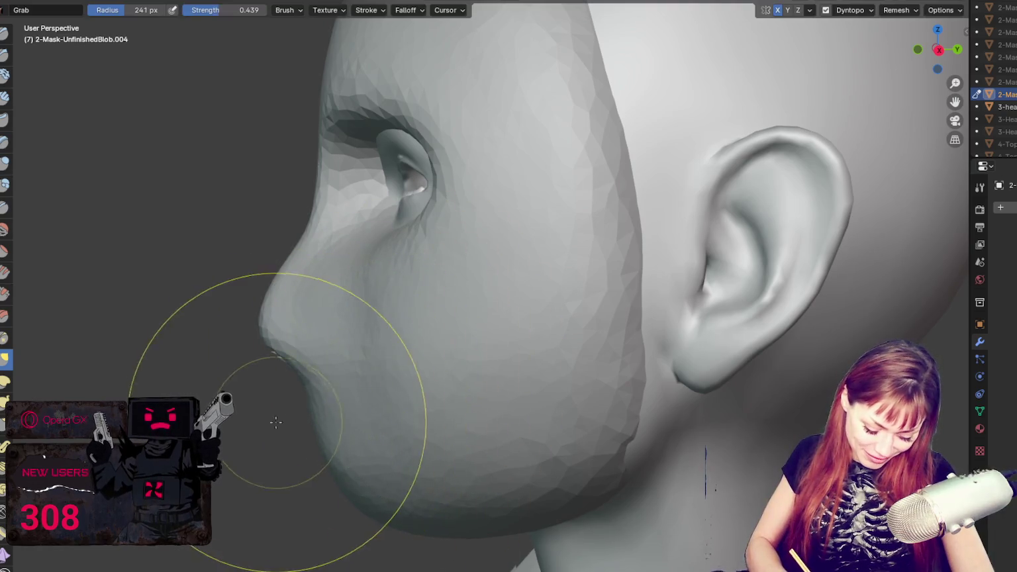
pyautogui.click(379, 421)
pyautogui.moveTo(216, 374); pyautogui.dragTo(224, 378)
pyautogui.moveTo(285, 335)
pyautogui.mouseDown()
pyautogui.moveTo(265, 318)
pyautogui.moveTo(271, 295)
pyautogui.mouseUp()
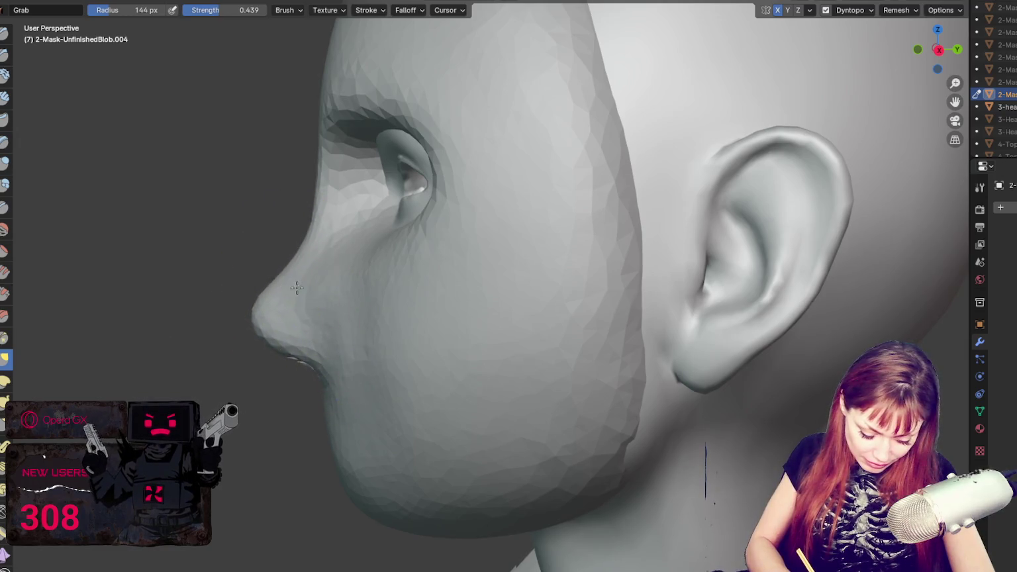
pyautogui.moveTo(307, 239); pyautogui.dragTo(318, 252)
# - Shrink the brush to 86 px or smaller and switch to the Blob brush
pyautogui.press('f')
pyautogui.click(296, 316)
pyautogui.moveTo(402, 245); pyautogui.dragTo(765, 295, button='middle')
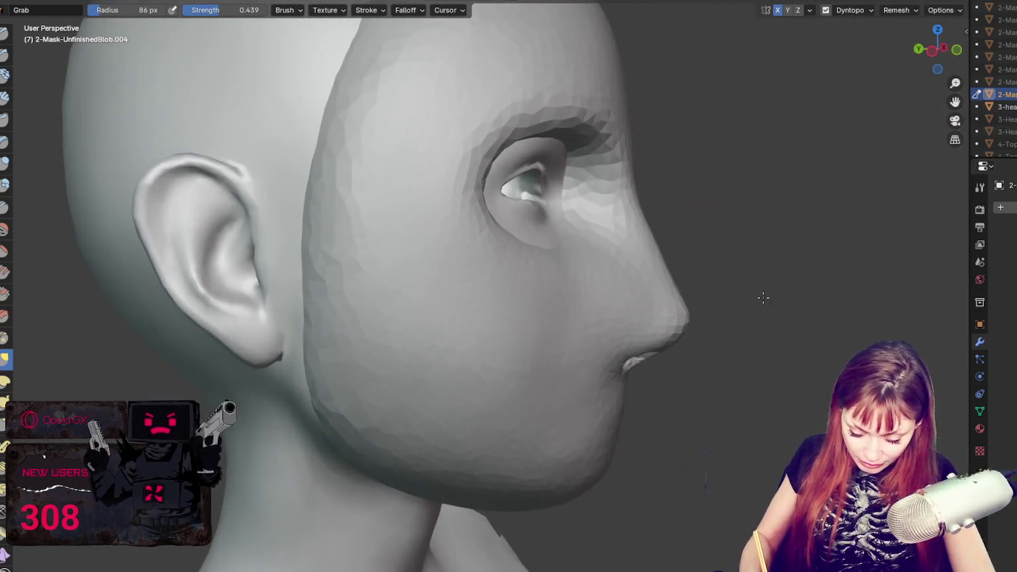
pyautogui.press('f')
pyautogui.click(655, 206)
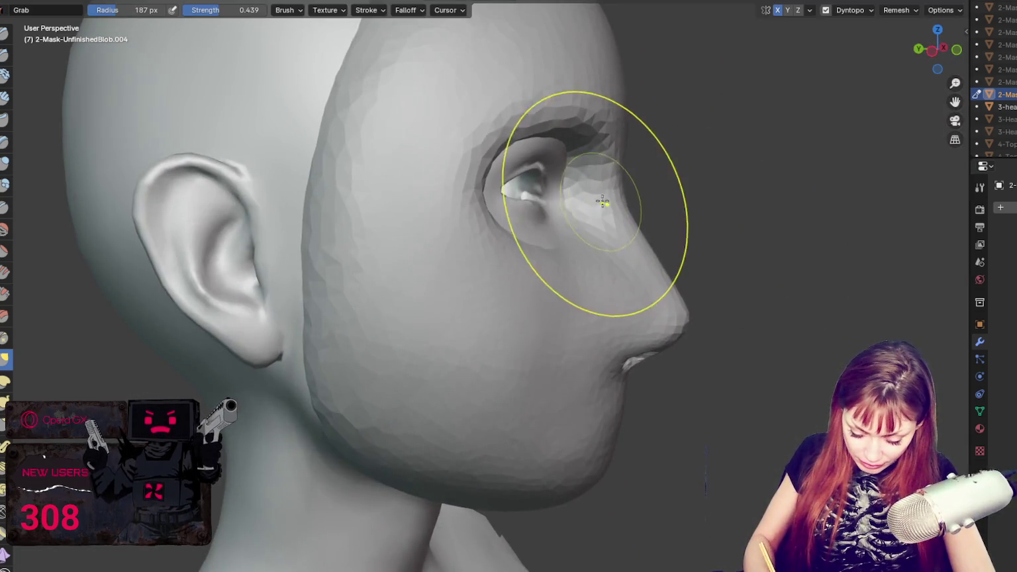
pyautogui.moveTo(596, 202); pyautogui.dragTo(552, 227, button='middle')
pyautogui.press('x')
pyautogui.moveTo(466, 209); pyautogui.dragTo(276, 216, button='middle')
pyautogui.click(5, 186)
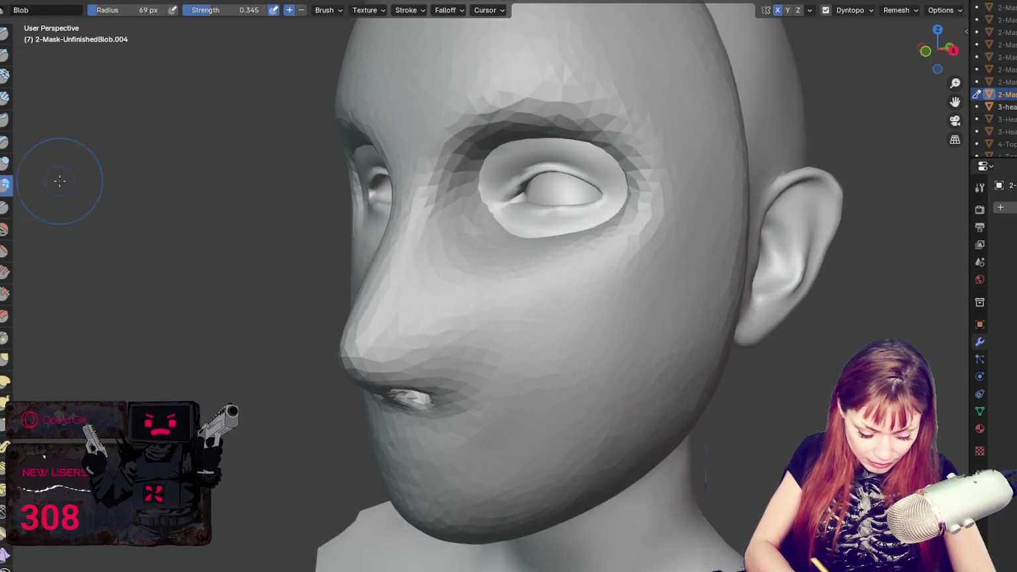
pyautogui.moveTo(57, 166); pyautogui.dragTo(431, 198, button='middle')
# - Build up the inner corner and thicken the outer rim of the eye socket
pyautogui.moveTo(435, 144); pyautogui.dragTo(432, 206)
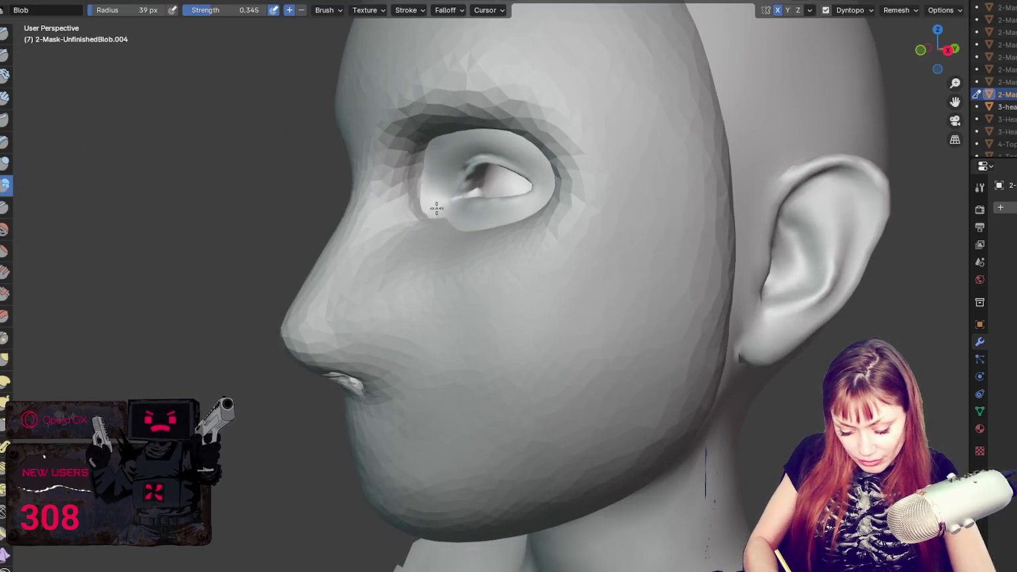
pyautogui.moveTo(505, 224)
pyautogui.mouseDown(button='middle')
pyautogui.moveTo(523, 238)
pyautogui.moveTo(632, 248)
pyautogui.mouseUp(button='middle')
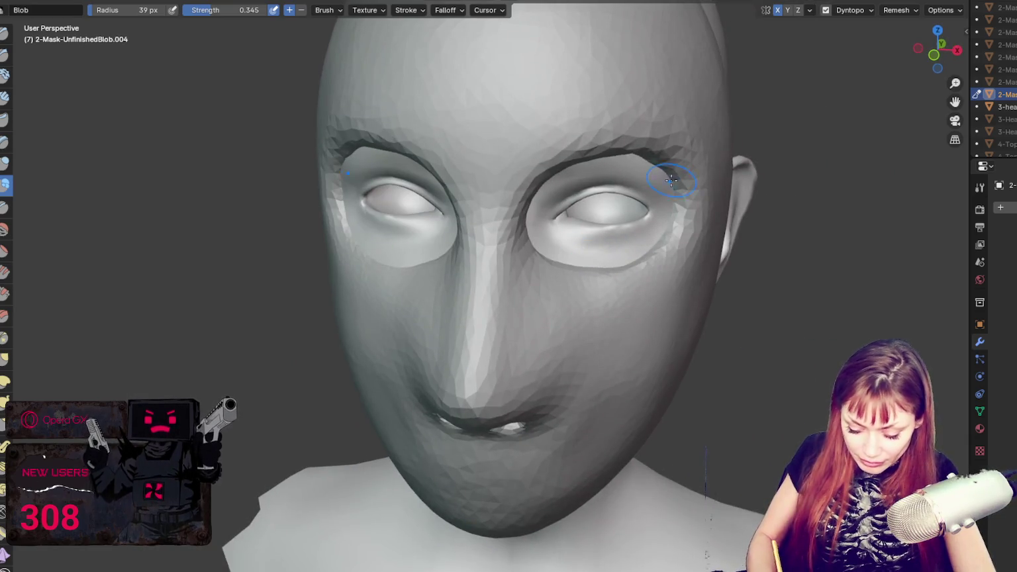
pyautogui.moveTo(671, 180); pyautogui.dragTo(659, 114, button='middle')
pyautogui.moveTo(629, 232)
pyautogui.mouseDown()
pyautogui.moveTo(658, 137)
pyautogui.moveTo(631, 132)
pyautogui.moveTo(672, 233)
pyautogui.mouseUp()
# - Reshape the mouth into a closed lip line with a larger Grab brush
pyautogui.press('g')
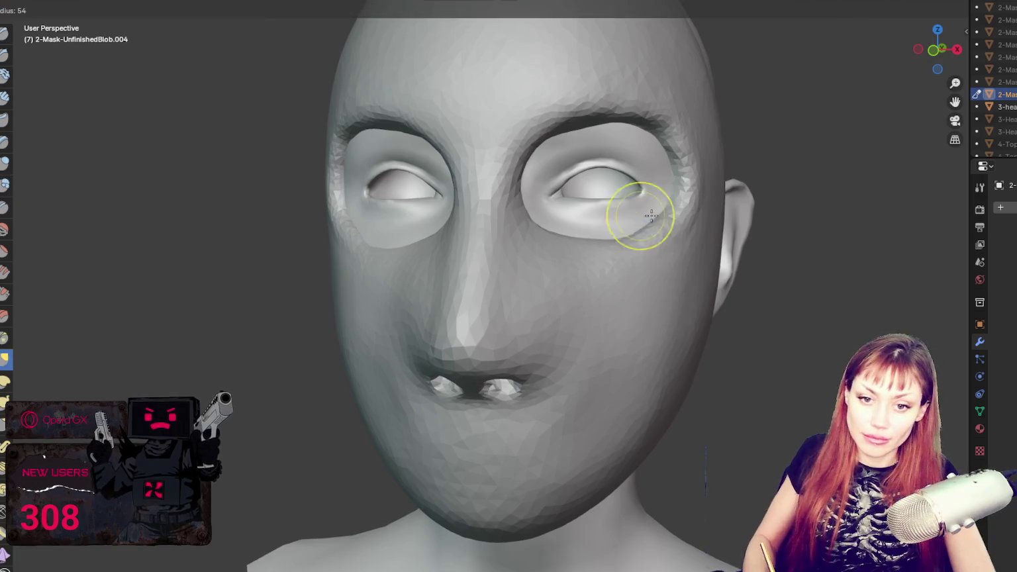
pyautogui.moveTo(652, 233)
pyautogui.mouseDown(button='middle')
pyautogui.moveTo(665, 240)
pyautogui.moveTo(631, 243)
pyautogui.mouseUp(button='middle')
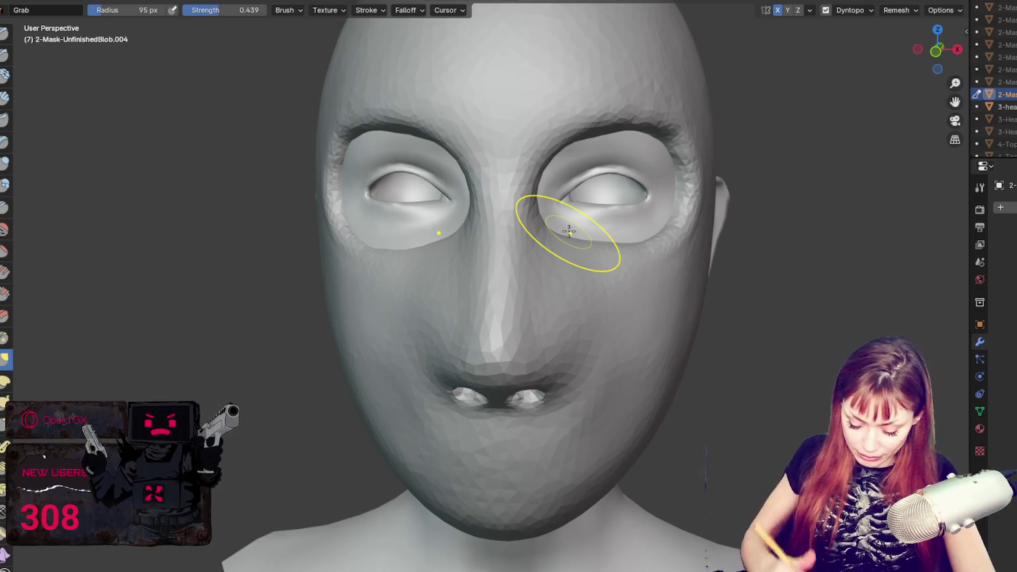
pyautogui.press('f')
pyautogui.click(536, 398)
pyautogui.moveTo(536, 397); pyautogui.dragTo(547, 389)
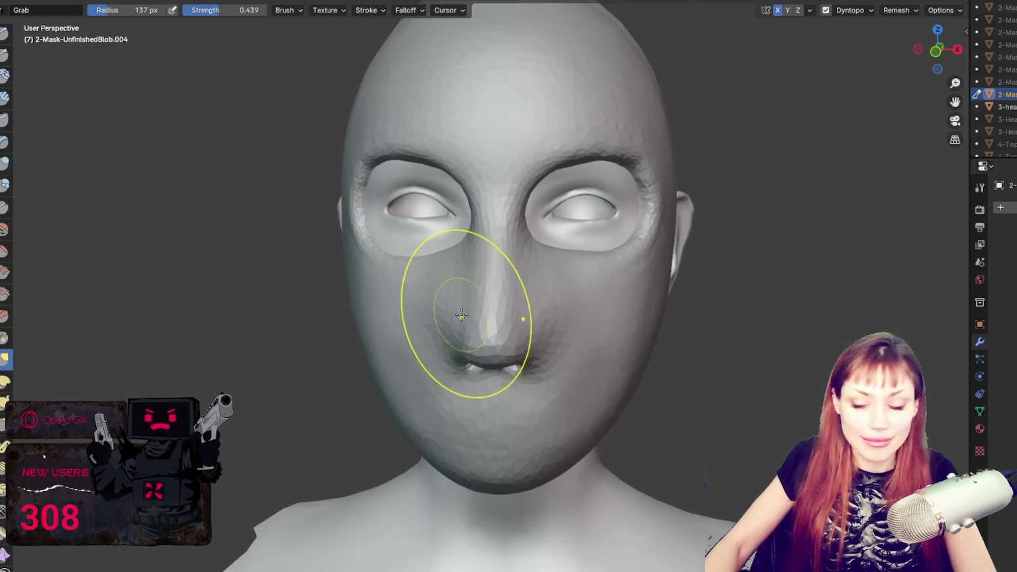
# - Undo and restore the last nose stroke, then nudge the nose tip slightly
pyautogui.moveTo(466, 359); pyautogui.dragTo(402, 266, button='middle')
pyautogui.hotkey('ctrl', 'z')
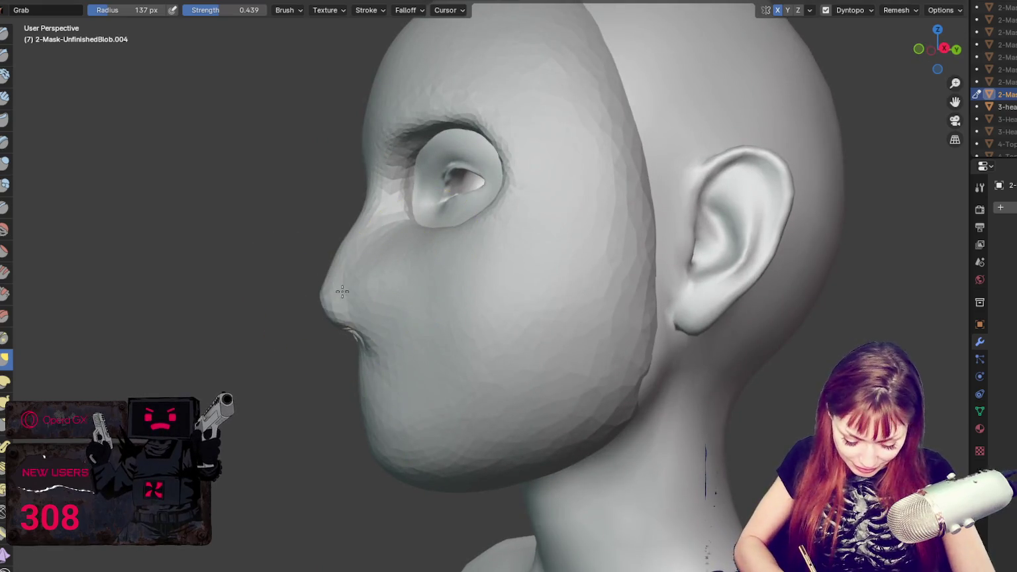
pyautogui.moveTo(346, 304); pyautogui.dragTo(320, 273)
pyautogui.press('f')
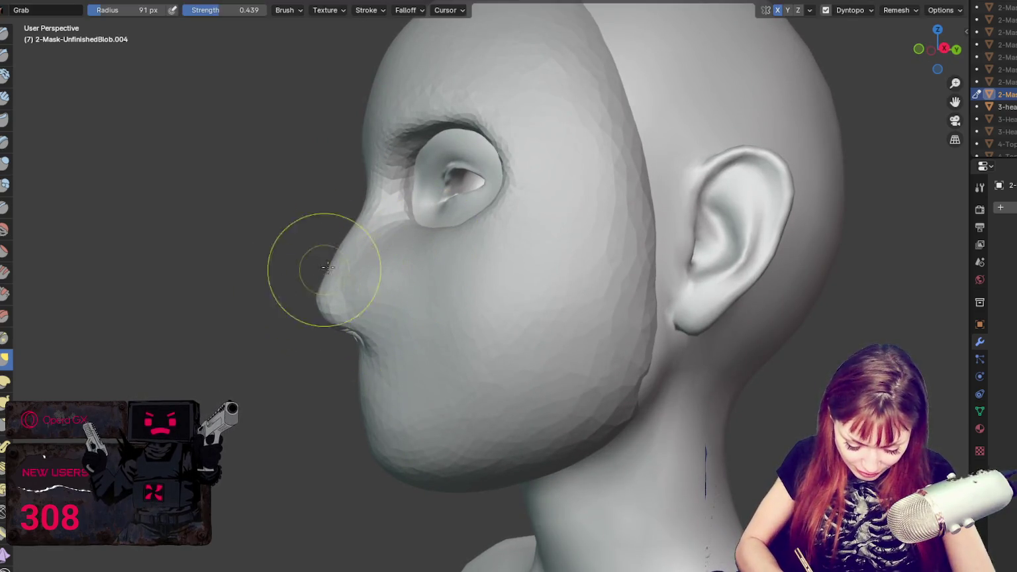
pyautogui.moveTo(368, 296); pyautogui.dragTo(390, 285)
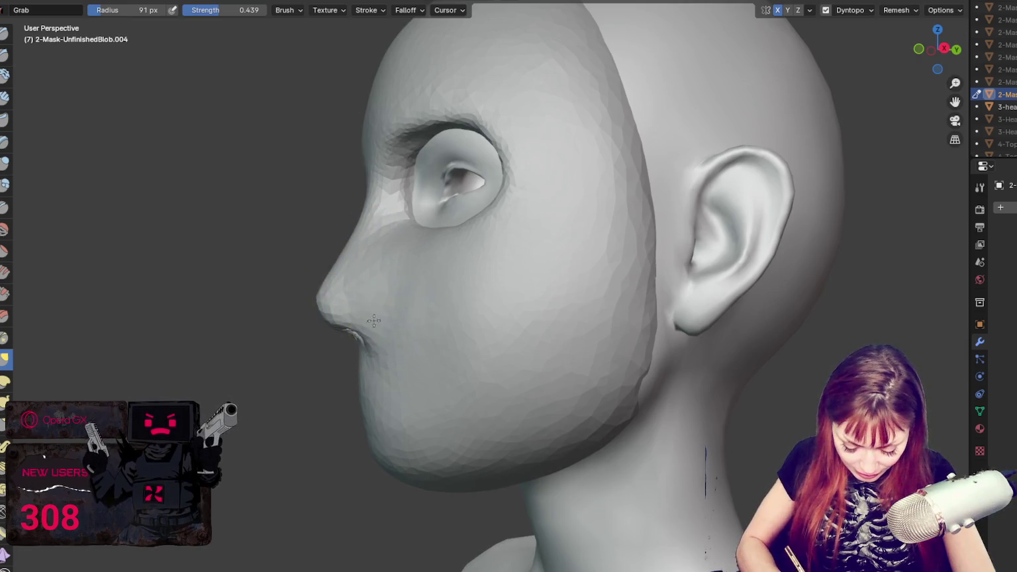
# - Stretch the right nostril up and outward, then soften the crease beside it with the Crease brush
pyautogui.moveTo(401, 336)
pyautogui.mouseDown(button='middle')
pyautogui.moveTo(512, 291)
pyautogui.moveTo(538, 257)
pyautogui.mouseUp(button='middle')
pyautogui.moveTo(539, 263); pyautogui.dragTo(561, 247)
pyautogui.moveTo(543, 266)
pyautogui.mouseDown(button='middle')
pyautogui.moveTo(554, 340)
pyautogui.moveTo(460, 343)
pyautogui.mouseUp(button='middle')
pyautogui.hotkey('shift', 'c')
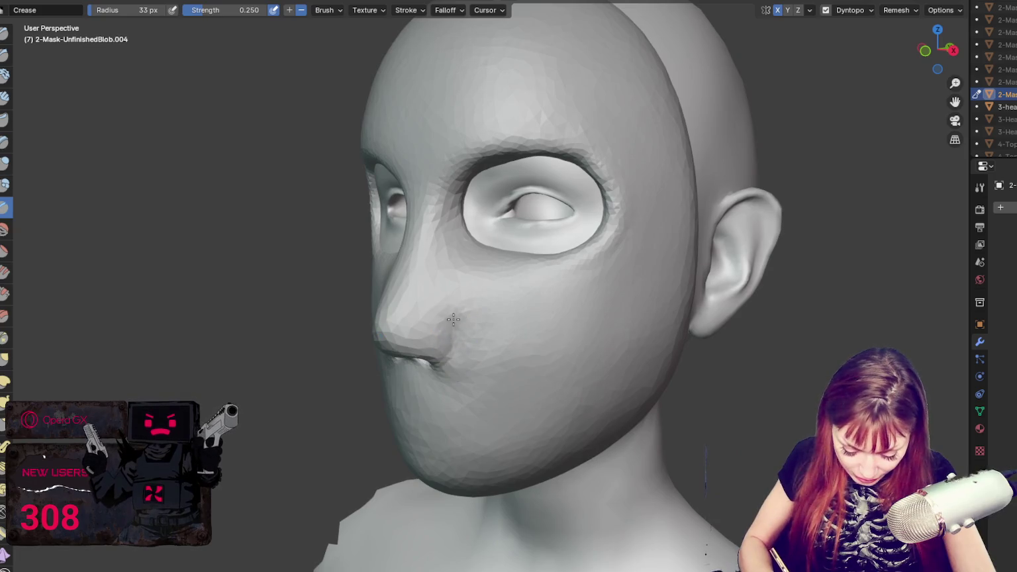
pyautogui.keyDown('shift'); pyautogui.moveTo(456, 376); pyautogui.dragTo(462, 358); pyautogui.keyUp('shift')
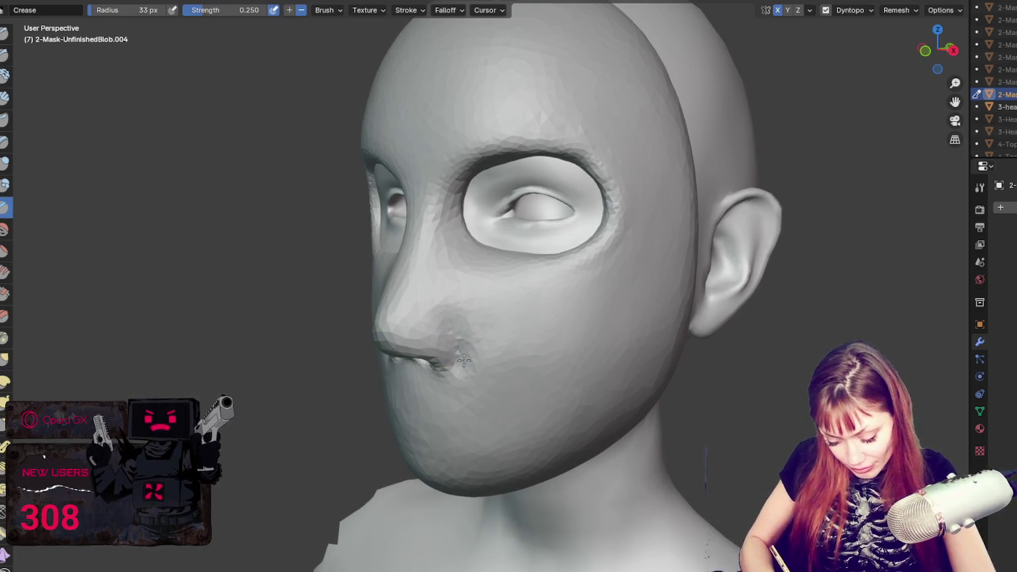
# - Reshape the mouth, then pull the nose and upper lip into shape with a 72 px Grab brush
pyautogui.moveTo(473, 350)
pyautogui.mouseDown(button='middle')
pyautogui.moveTo(411, 316)
pyautogui.moveTo(466, 330)
pyautogui.moveTo(551, 293)
pyautogui.mouseUp(button='middle')
pyautogui.press('g')
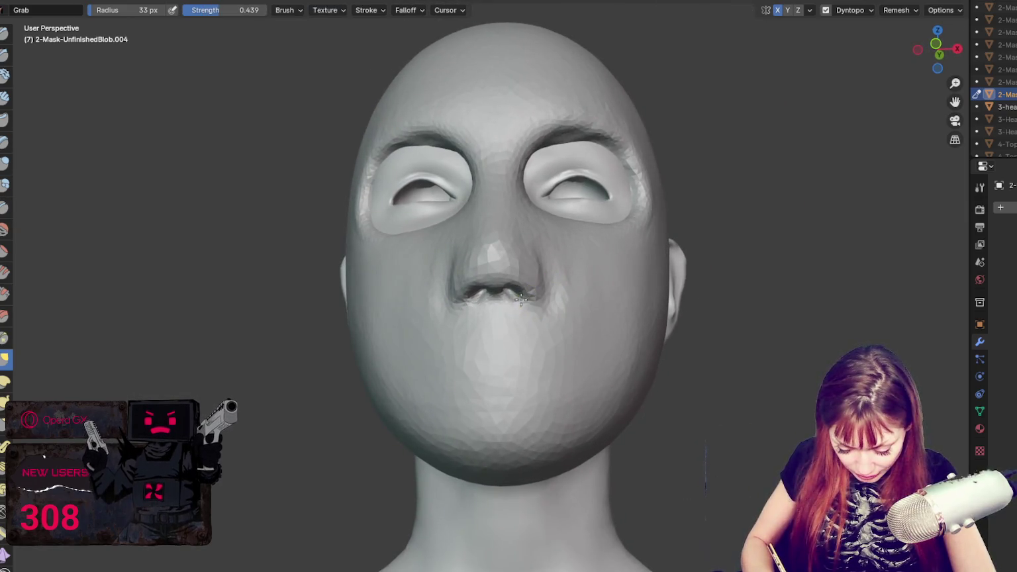
pyautogui.moveTo(532, 301); pyautogui.dragTo(530, 398, button='middle')
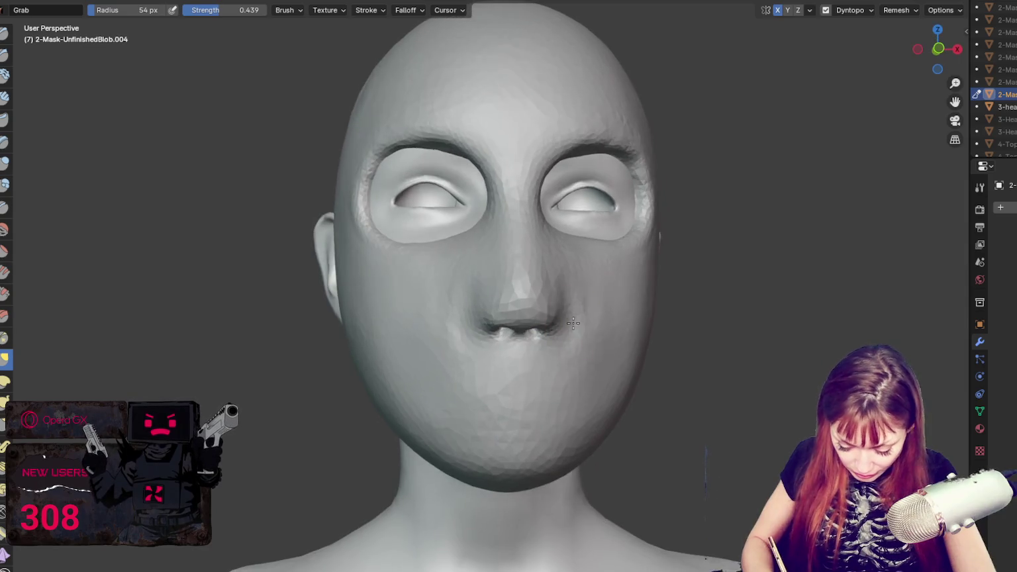
pyautogui.press('f')
pyautogui.click(556, 358)
pyautogui.moveTo(573, 336); pyautogui.dragTo(572, 327)
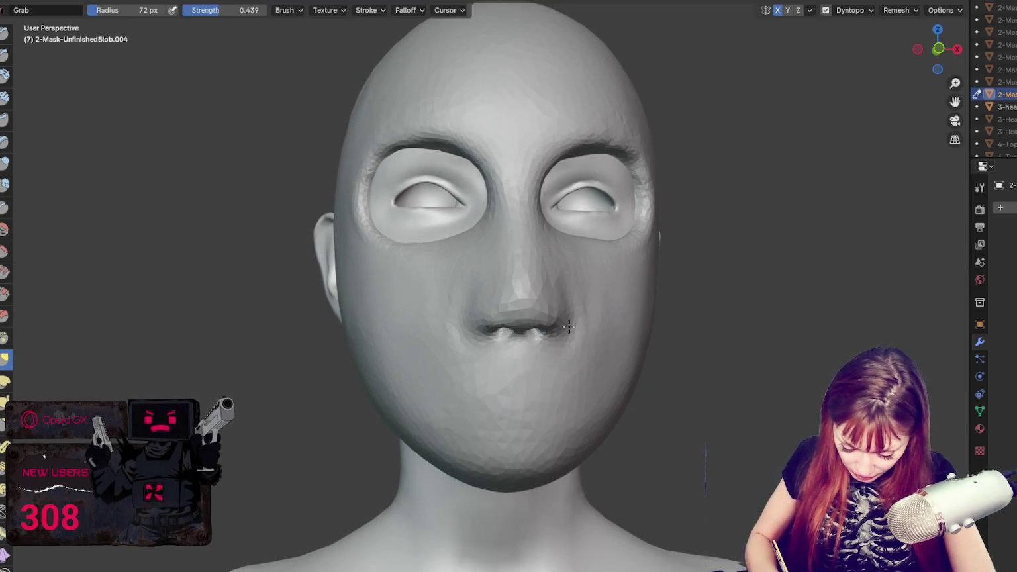
pyautogui.moveTo(562, 314); pyautogui.dragTo(556, 325, button='middle')
pyautogui.moveTo(546, 321)
pyautogui.mouseDown()
pyautogui.moveTo(545, 335)
pyautogui.moveTo(543, 284)
pyautogui.mouseUp()
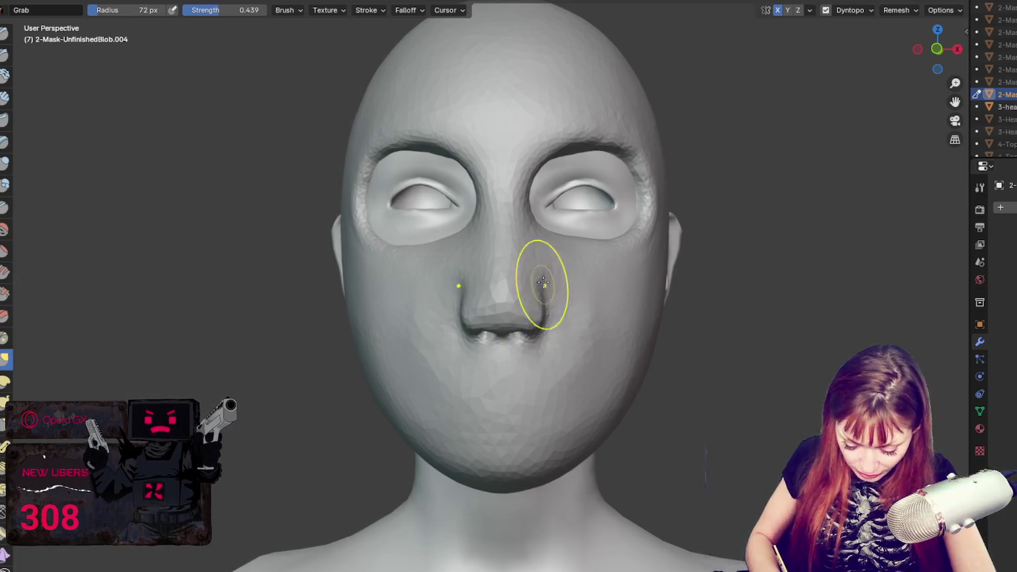
# - Reshape the nose tip in profile, adjusting the brush from 101 to 154 then 120 px
pyautogui.press('f')
pyautogui.click(566, 320)
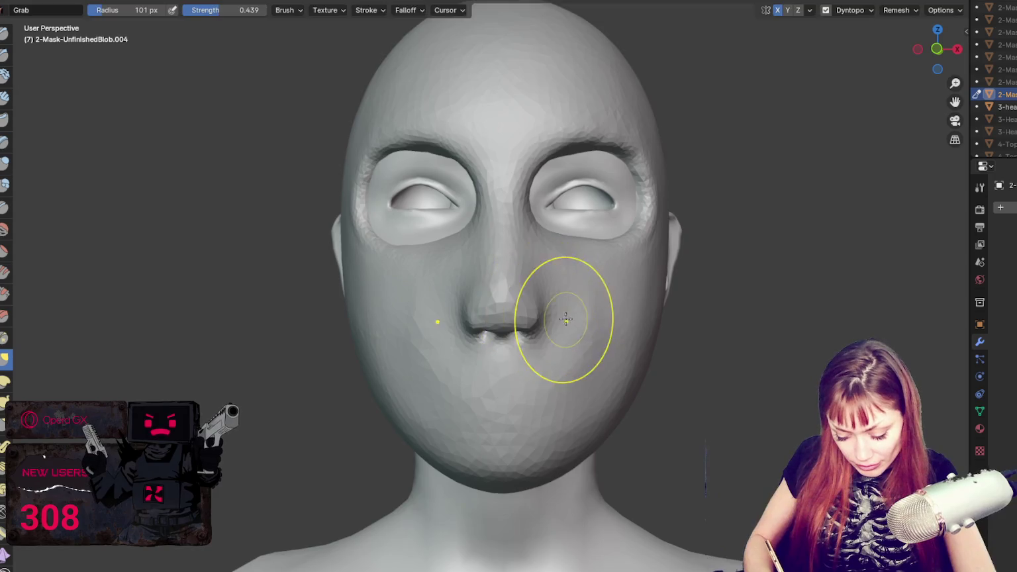
pyautogui.moveTo(566, 320); pyautogui.dragTo(711, 296, button='middle')
pyautogui.moveTo(591, 313)
pyautogui.mouseDown(button='middle')
pyautogui.moveTo(579, 298)
pyautogui.moveTo(529, 288)
pyautogui.moveTo(417, 353)
pyautogui.moveTo(386, 391)
pyautogui.mouseUp(button='middle')
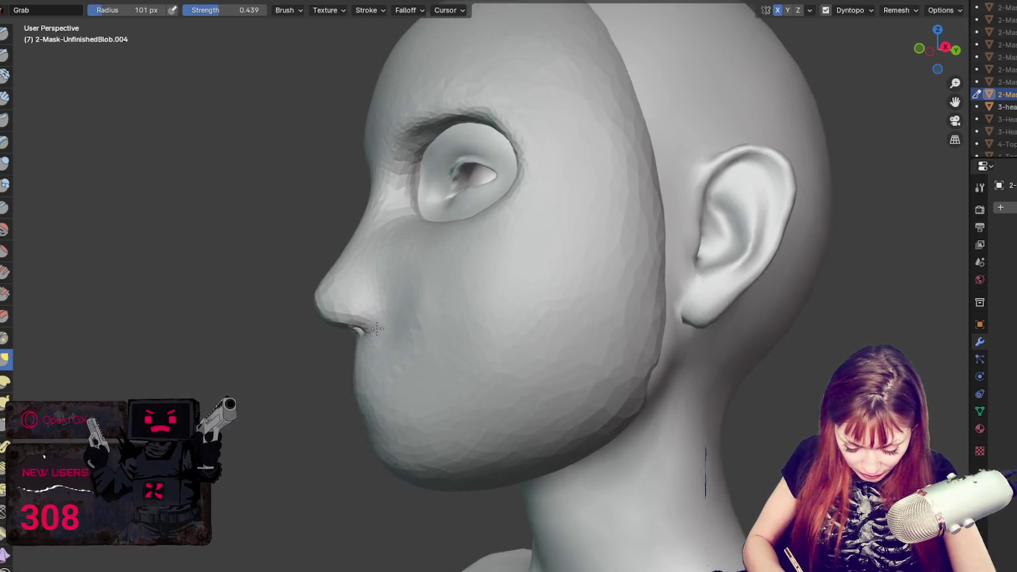
pyautogui.moveTo(376, 326); pyautogui.dragTo(371, 324, button='middle')
pyautogui.press('f')
pyautogui.click(352, 334)
pyautogui.press('f')
pyautogui.click(347, 331)
pyautogui.moveTo(317, 317); pyautogui.dragTo(332, 310)
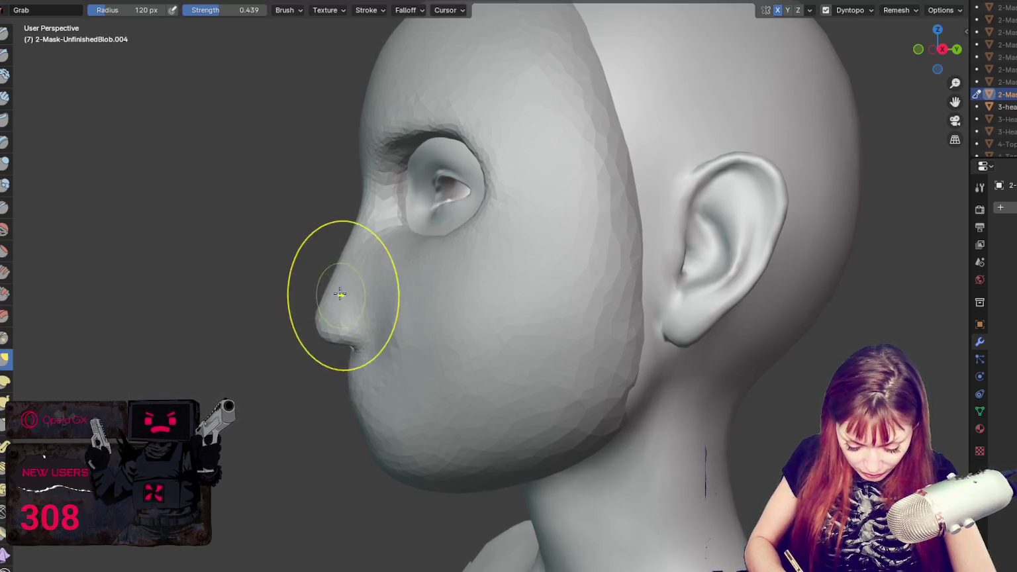
# - Resize the brush to 76 px, then 180 px while viewing from under the chin
pyautogui.moveTo(340, 297); pyautogui.dragTo(427, 310, button='middle')
pyautogui.press('f')
pyautogui.click(378, 273)
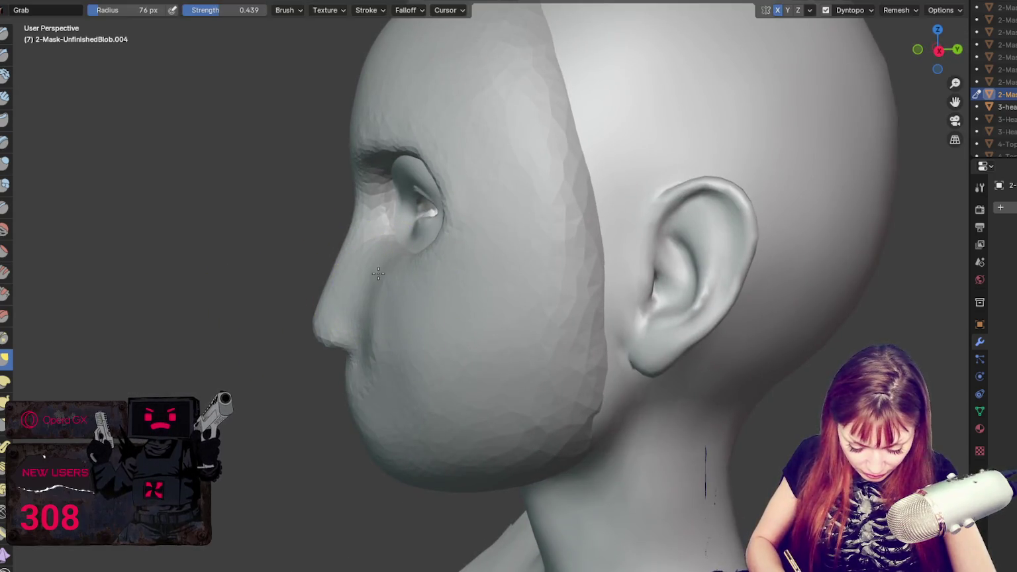
pyautogui.moveTo(375, 261); pyautogui.dragTo(391, 341, button='middle')
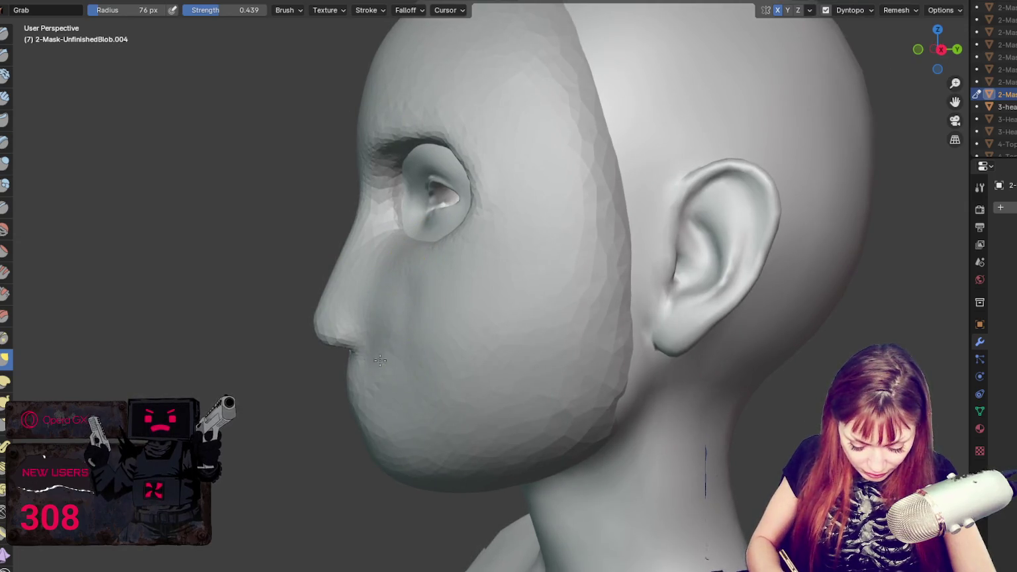
pyautogui.moveTo(397, 266); pyautogui.dragTo(489, 300, button='middle')
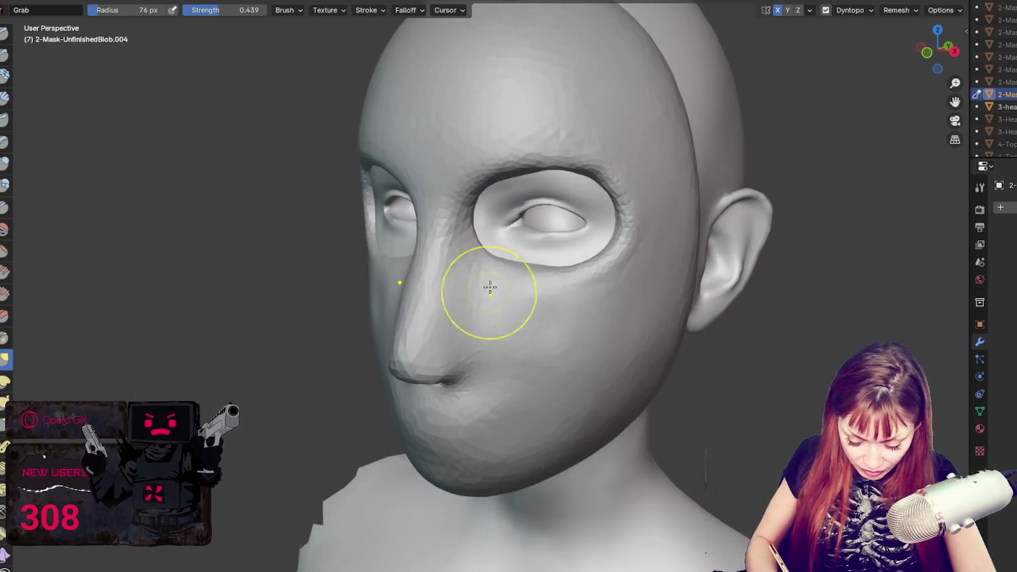
pyautogui.moveTo(454, 355)
pyautogui.mouseDown(button='middle')
pyautogui.moveTo(547, 379)
pyautogui.moveTo(545, 258)
pyautogui.mouseUp(button='middle')
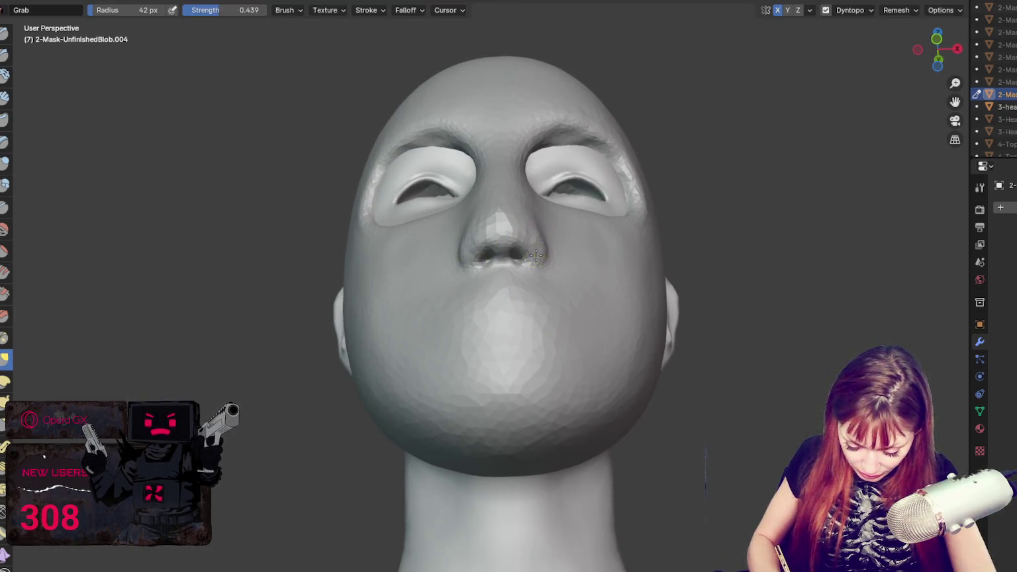
pyautogui.press('f')
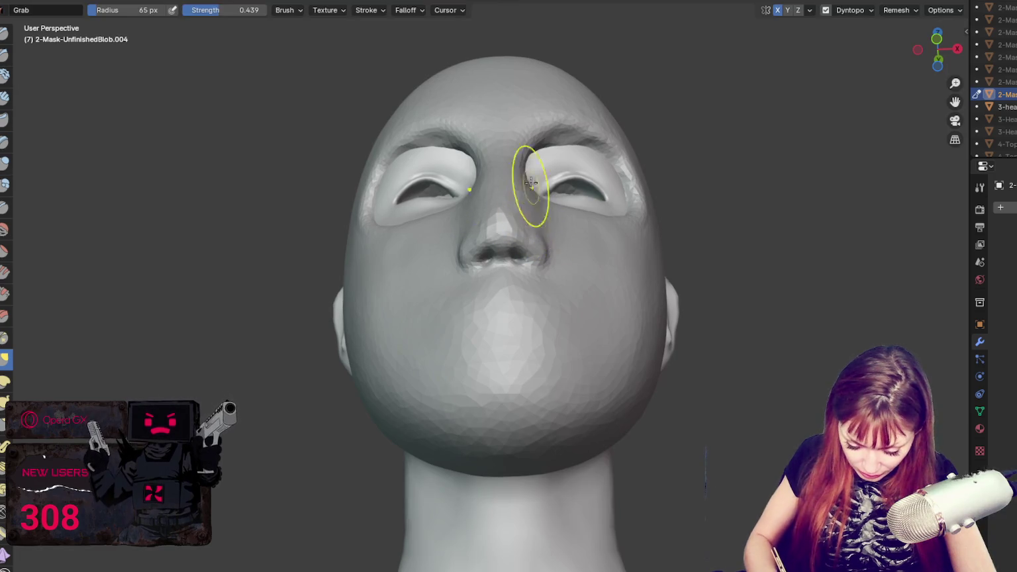
pyautogui.moveTo(574, 136); pyautogui.dragTo(573, 118, button='middle')
pyautogui.press('f')
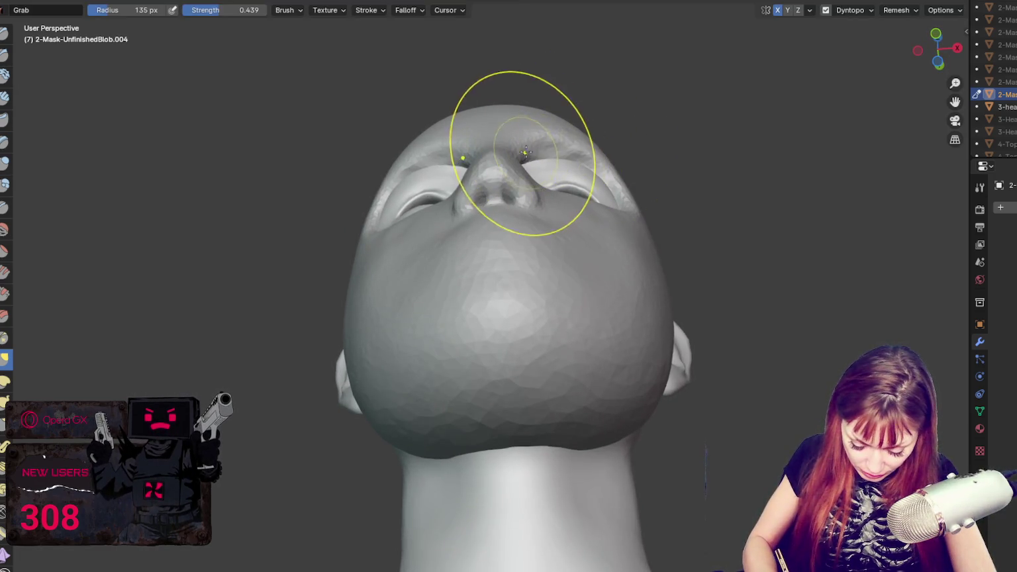
pyautogui.click(527, 126)
# - Set the brush to 184 px from a front view
pyautogui.press('f')
pyautogui.click(527, 126)
pyautogui.moveTo(527, 126)
pyautogui.mouseDown(button='middle')
pyautogui.moveTo(597, 200)
pyautogui.moveTo(741, 204)
pyautogui.moveTo(682, 181)
pyautogui.mouseUp(button='middle')
pyautogui.press('f')
pyautogui.click(598, 200)
pyautogui.press('f')
pyautogui.click(579, 197)
pyautogui.press('f')
# - Try brush sizes of 84, 104 and 81 px, then switch briefly to Draw and back to Grab
pyautogui.moveTo(570, 247); pyautogui.dragTo(352, 268, button='middle')
pyautogui.press('f')
pyautogui.click(375, 247)
pyautogui.press('f')
pyautogui.click(367, 227)
pyautogui.moveTo(337, 318)
pyautogui.mouseDown(button='middle')
pyautogui.moveTo(364, 295)
pyautogui.moveTo(426, 301)
pyautogui.mouseUp(button='middle')
pyautogui.press('f')
pyautogui.click(351, 298)
pyautogui.scroll(3, 432, 295)
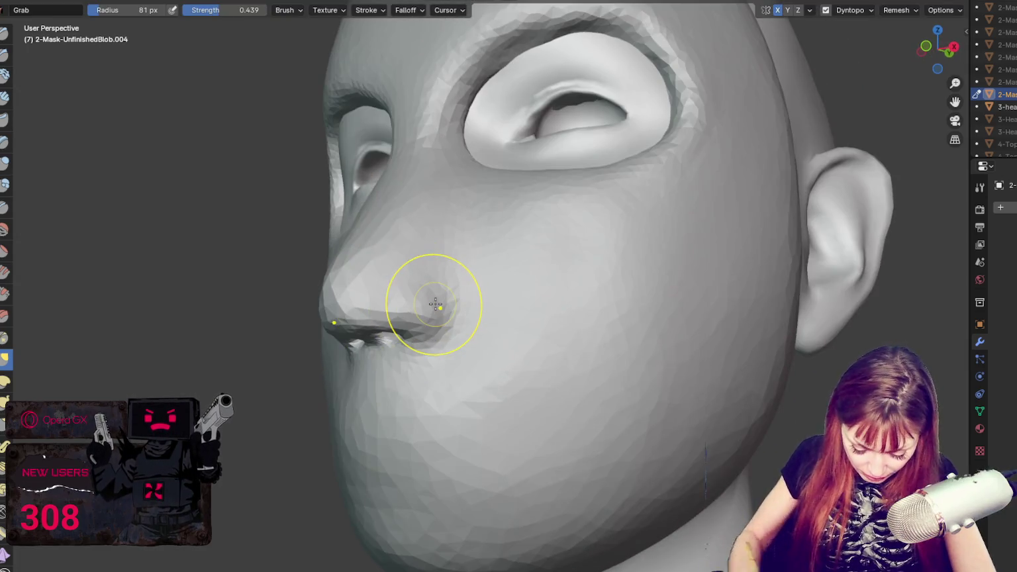
pyautogui.press('x')
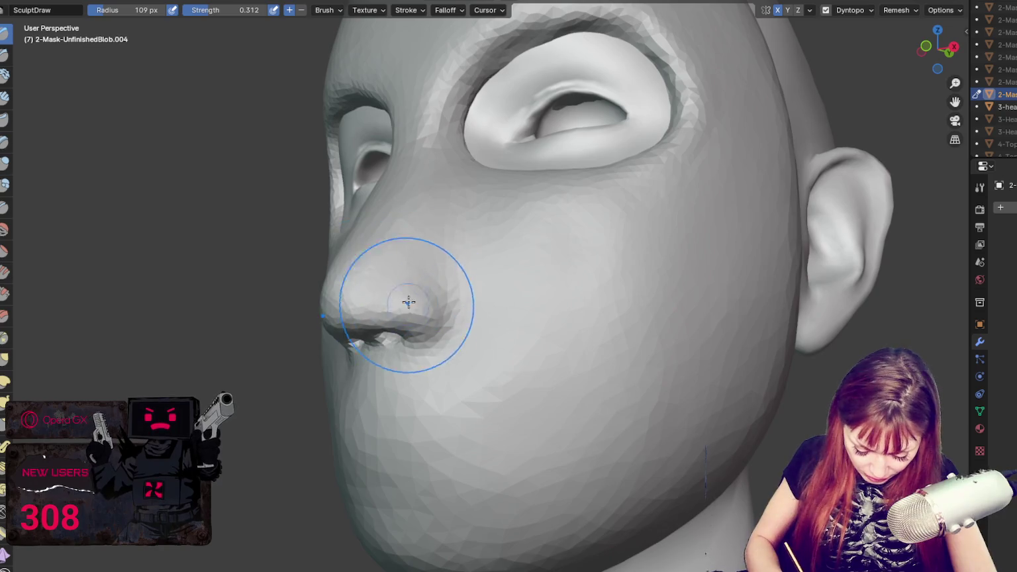
pyautogui.moveTo(427, 359)
pyautogui.mouseDown(button='middle')
pyautogui.moveTo(538, 304)
pyautogui.moveTo(489, 295)
pyautogui.mouseUp(button='middle')
pyautogui.press('g')
# - Reshape the area under the eye holes with a 150 px Grab brush
pyautogui.moveTo(391, 291)
pyautogui.mouseDown(button='middle')
pyautogui.moveTo(445, 294)
pyautogui.moveTo(604, 181)
pyautogui.moveTo(555, 135)
pyautogui.moveTo(553, 149)
pyautogui.mouseUp(button='middle')
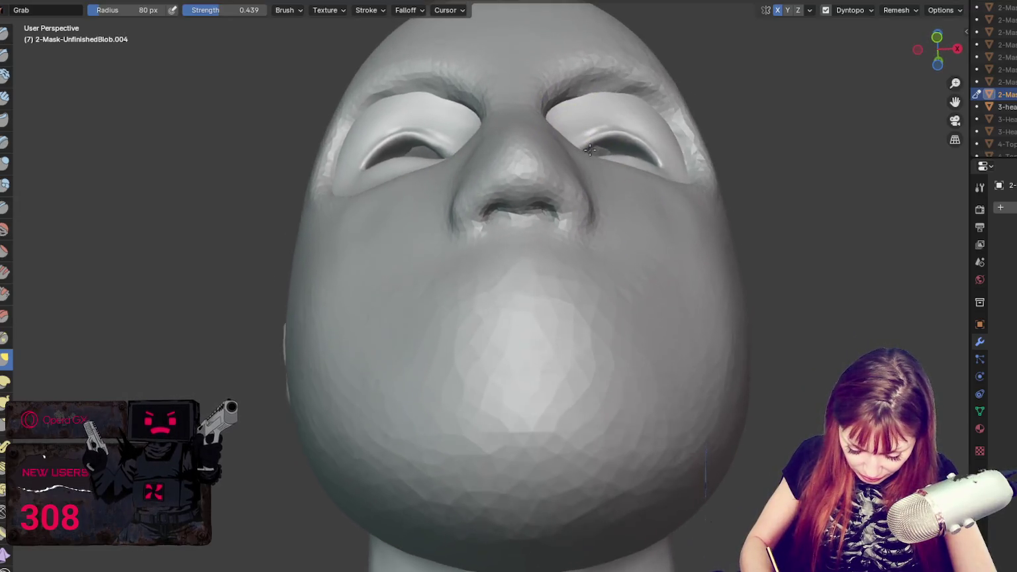
pyautogui.press('f')
pyautogui.click(562, 158)
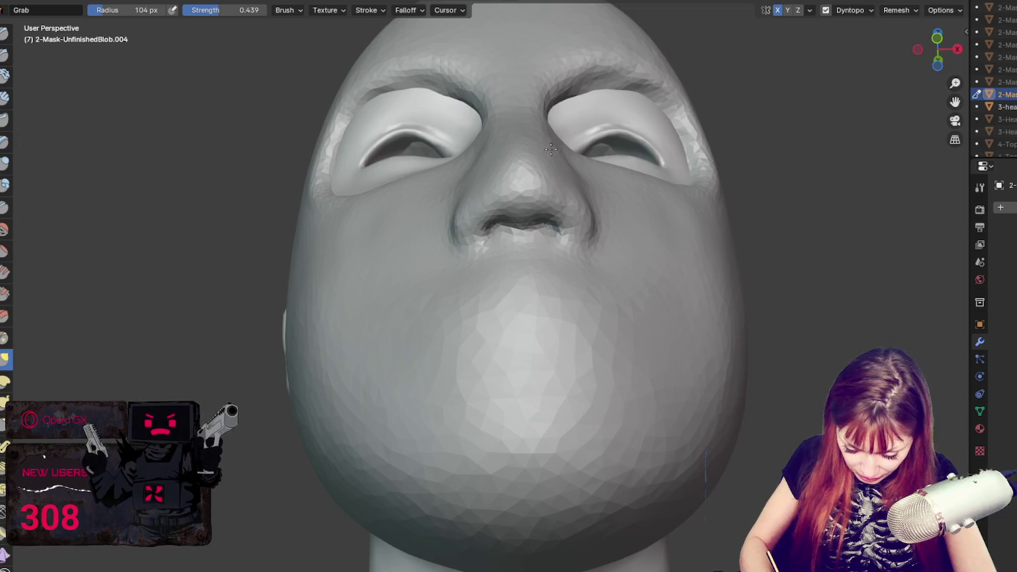
pyautogui.moveTo(583, 173); pyautogui.dragTo(576, 175, button='middle')
pyautogui.press('f')
pyautogui.click(554, 167)
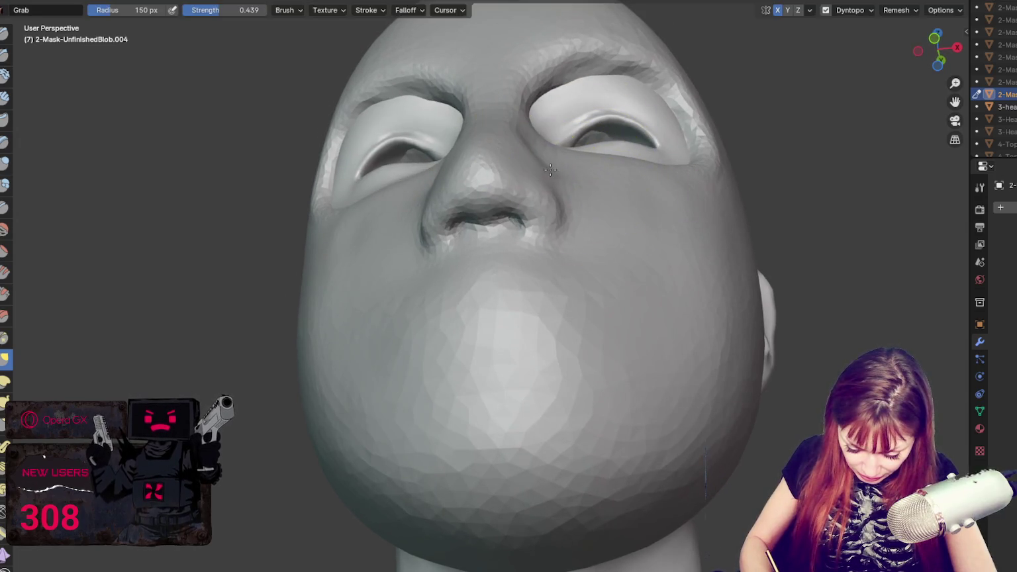
pyautogui.click(540, 167)
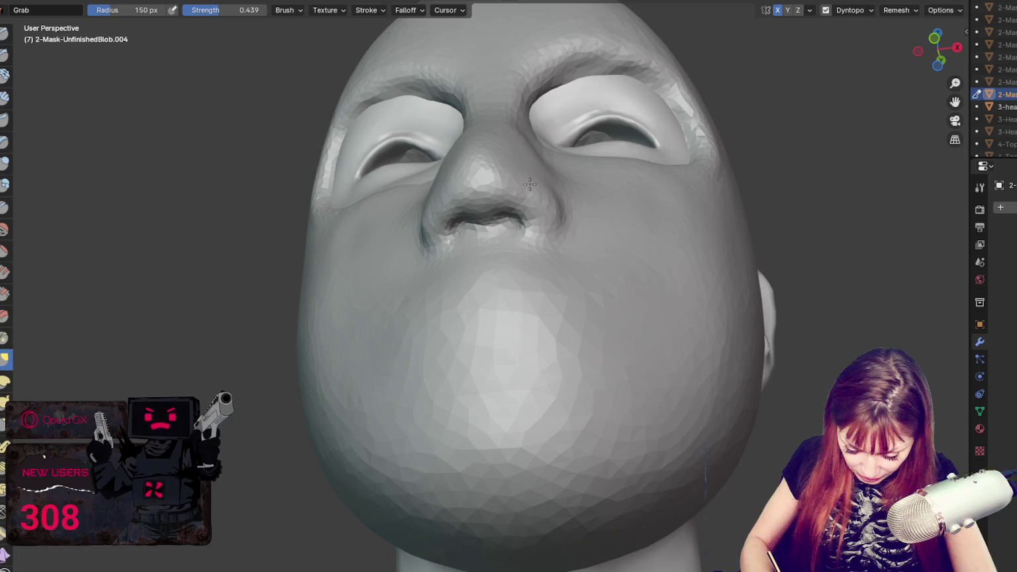
pyautogui.moveTo(624, 169); pyautogui.dragTo(619, 165)
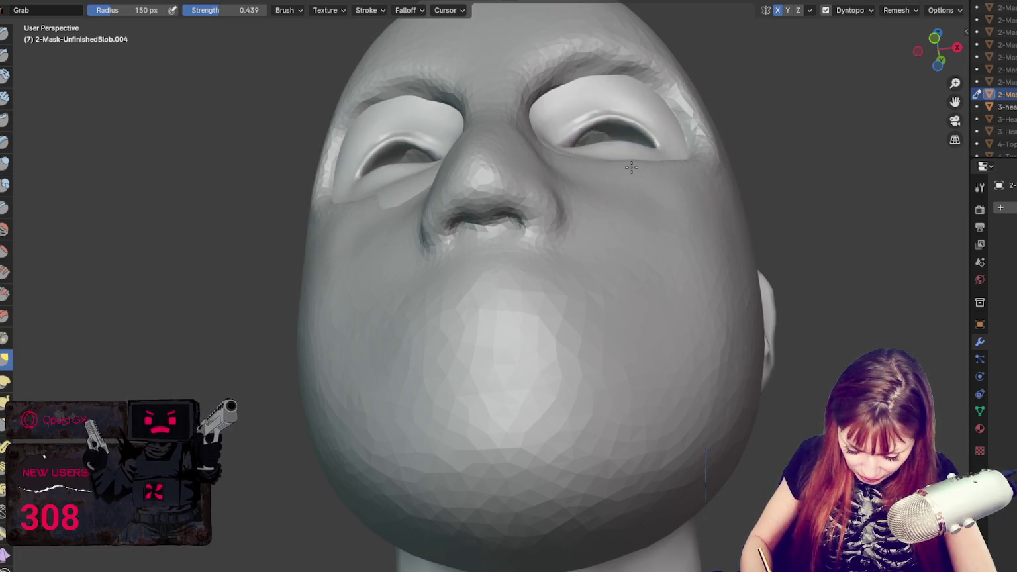
pyautogui.moveTo(621, 173); pyautogui.dragTo(633, 259, button='middle')
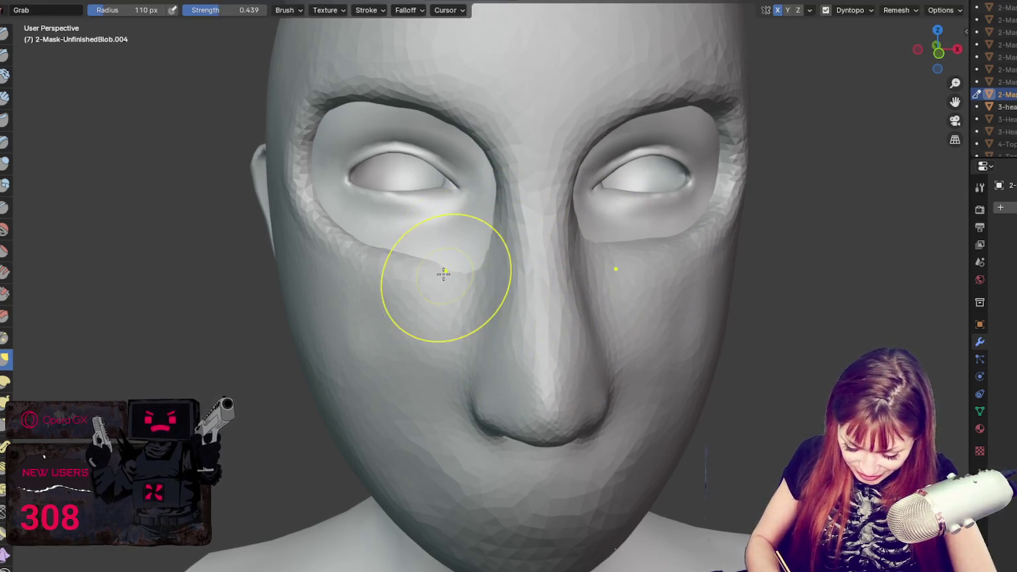
# - Resize the brush to 133 px while inspecting the head's right side
pyautogui.press('x')
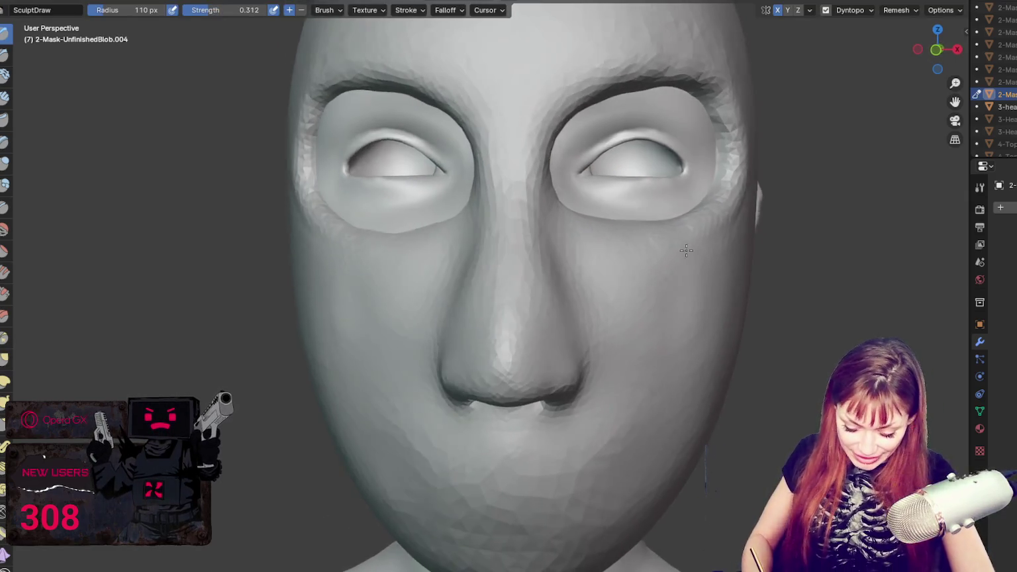
pyautogui.moveTo(373, 257)
pyautogui.mouseDown(button='middle')
pyautogui.moveTo(608, 299)
pyautogui.moveTo(583, 278)
pyautogui.mouseUp(button='middle')
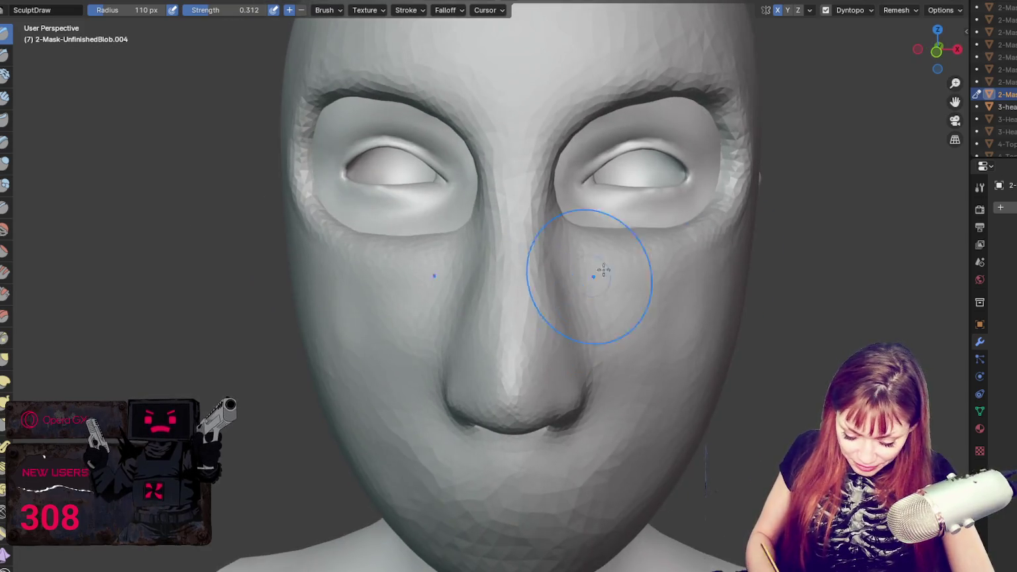
pyautogui.press('f')
pyautogui.click(683, 335)
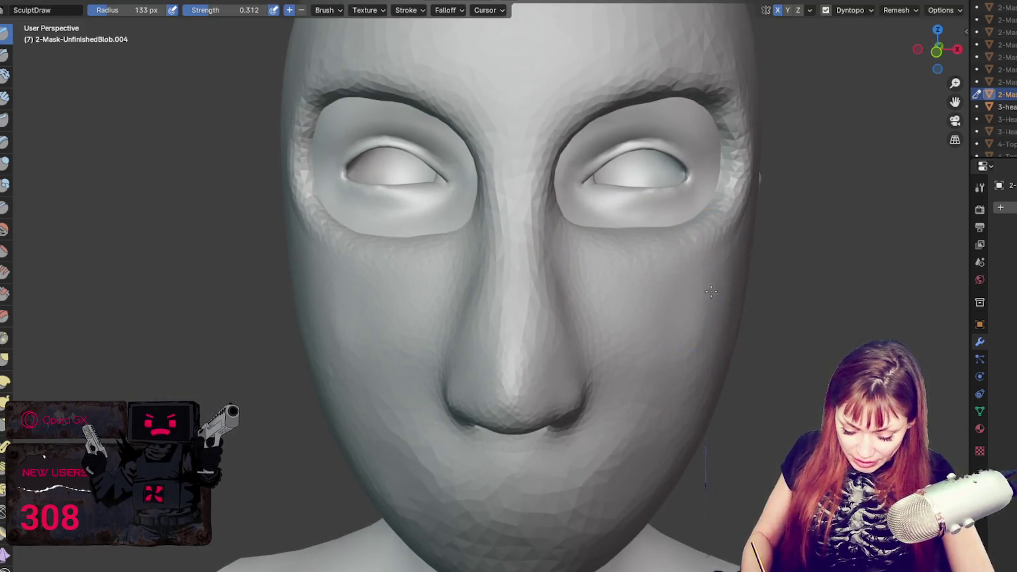
pyautogui.moveTo(711, 291); pyautogui.dragTo(715, 301, button='middle')
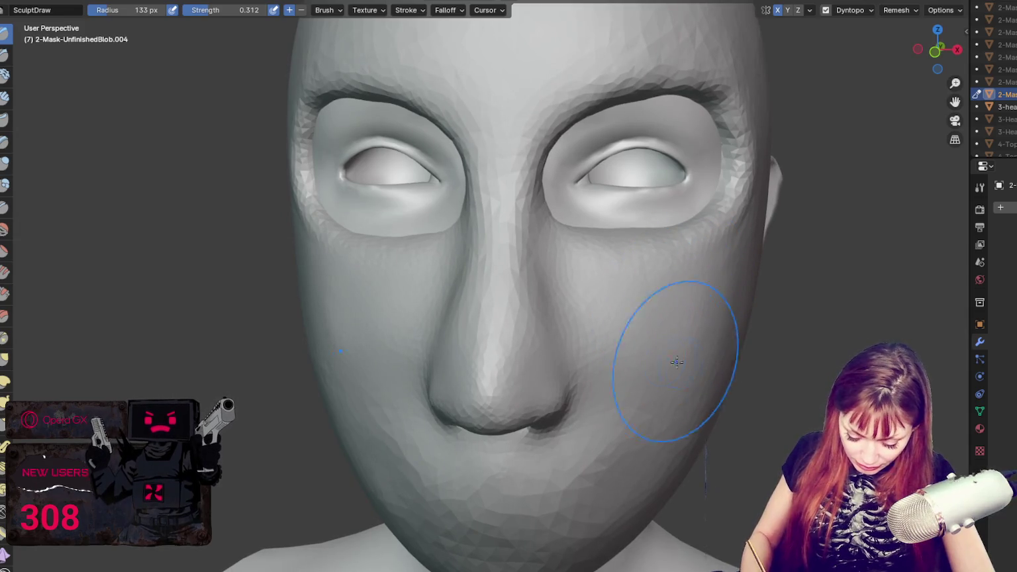
pyautogui.press('g')
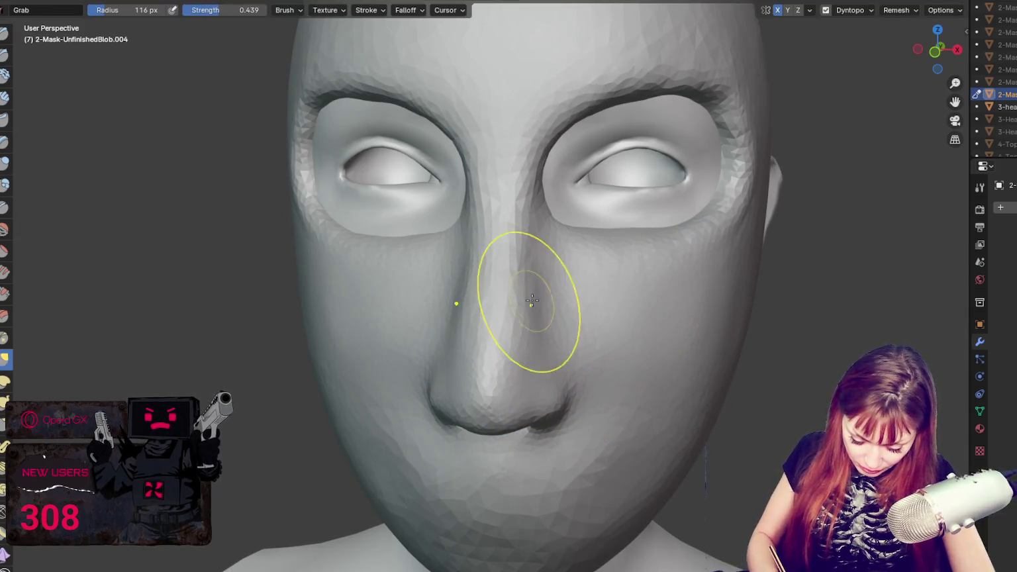
# - Crease both sides of the nose bridge and the forehead above the brows with the Crease brush
pyautogui.hotkey('shift', 'c')
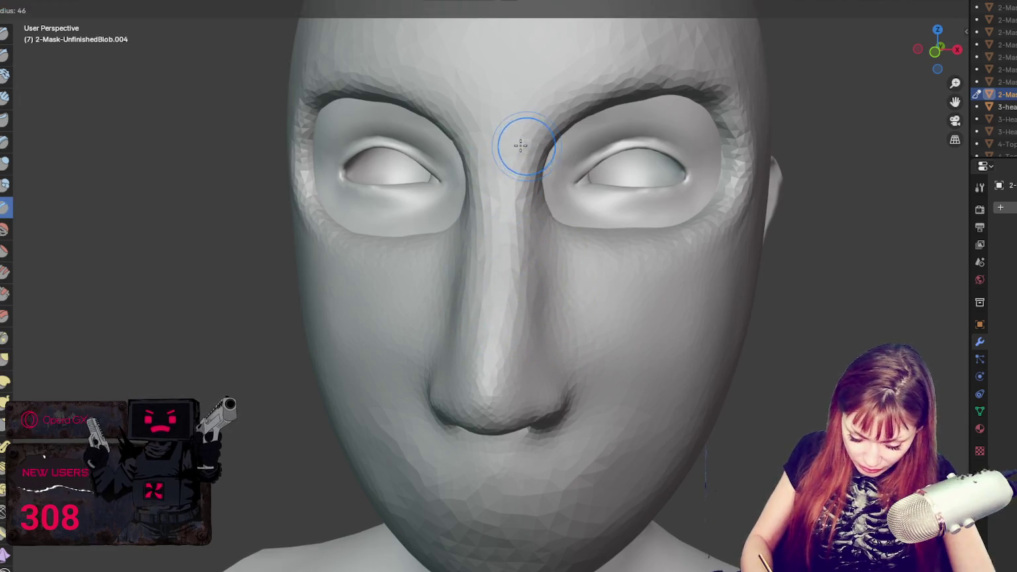
pyautogui.moveTo(526, 256)
pyautogui.mouseDown()
pyautogui.moveTo(518, 372)
pyautogui.moveTo(512, 315)
pyautogui.mouseUp()
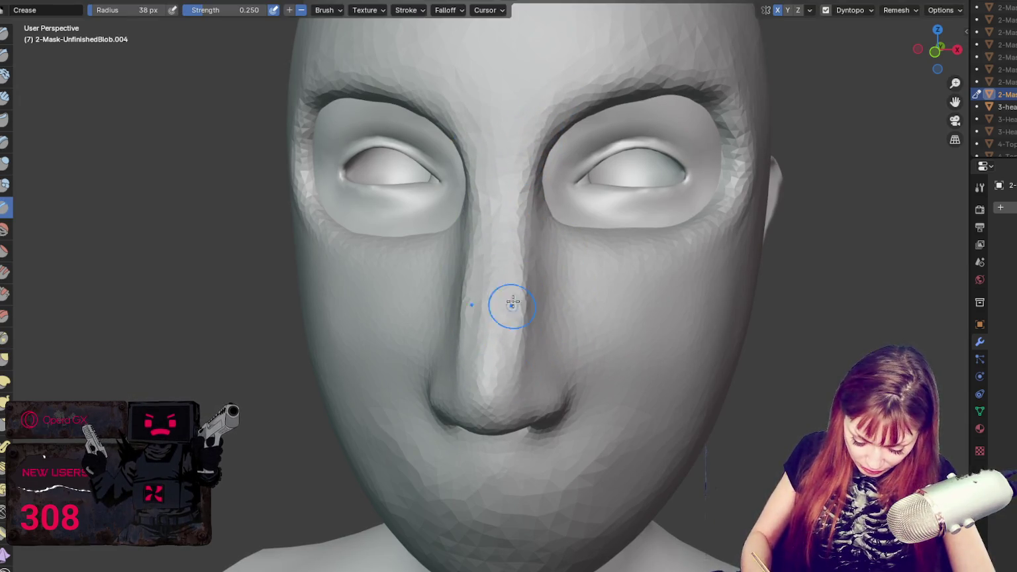
pyautogui.moveTo(528, 166); pyautogui.dragTo(519, 388)
pyautogui.moveTo(530, 157); pyautogui.dragTo(520, 378)
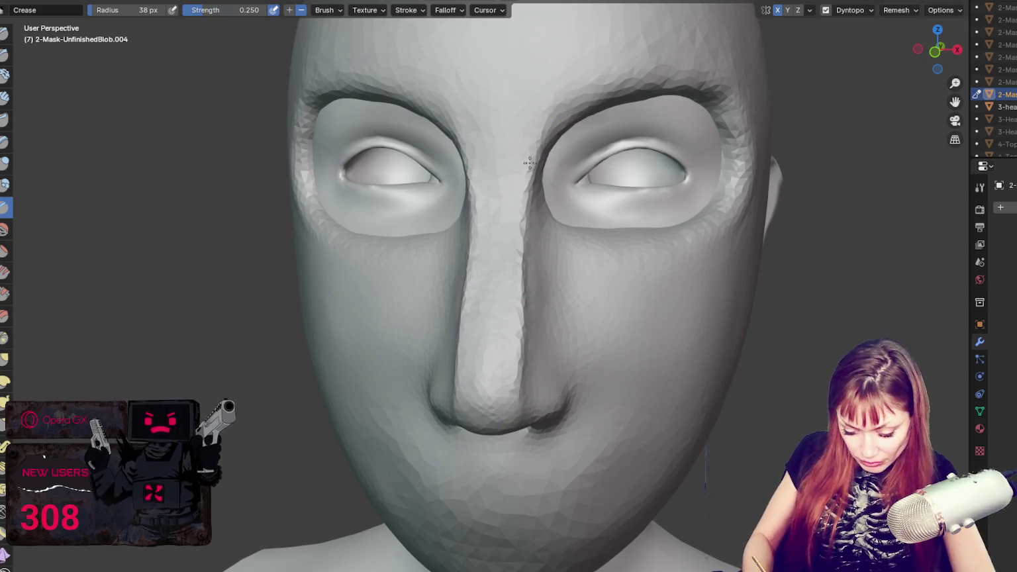
pyautogui.moveTo(589, 54); pyautogui.dragTo(714, 24)
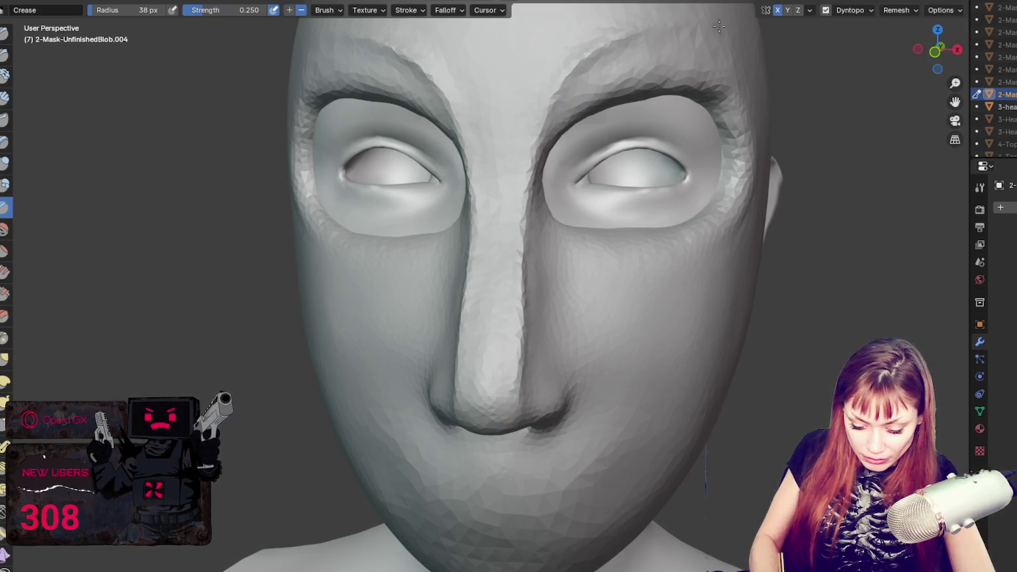
pyautogui.moveTo(710, 83); pyautogui.dragTo(615, 128, button='middle')
pyautogui.moveTo(728, 110); pyautogui.dragTo(704, 50, button='middle')
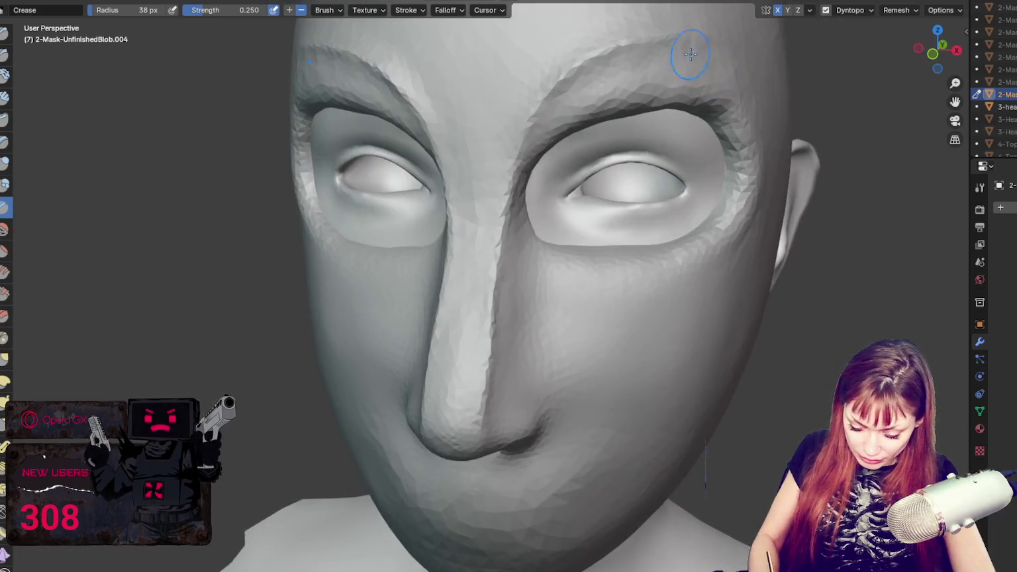
pyautogui.moveTo(511, 238); pyautogui.dragTo(517, 106, button='middle')
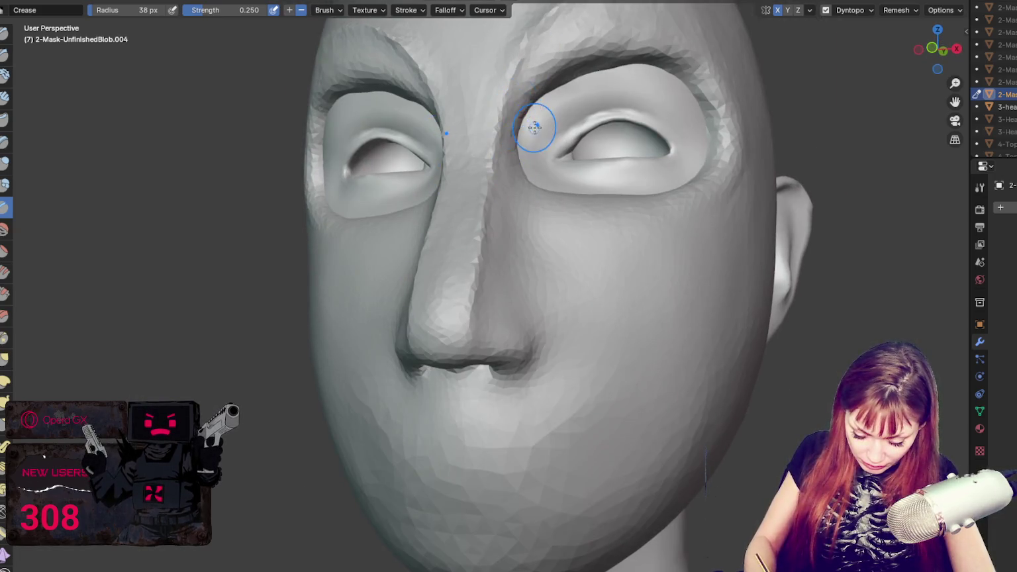
# - Pull the inner brow and eye-socket edges up and outward with the Grab brush
pyautogui.press('g')
pyautogui.moveTo(515, 143)
pyautogui.mouseDown()
pyautogui.moveTo(577, 88)
pyautogui.moveTo(618, 80)
pyautogui.moveTo(682, 95)
pyautogui.moveTo(643, 79)
pyautogui.moveTo(681, 86)
pyautogui.moveTo(659, 98)
pyautogui.mouseUp()
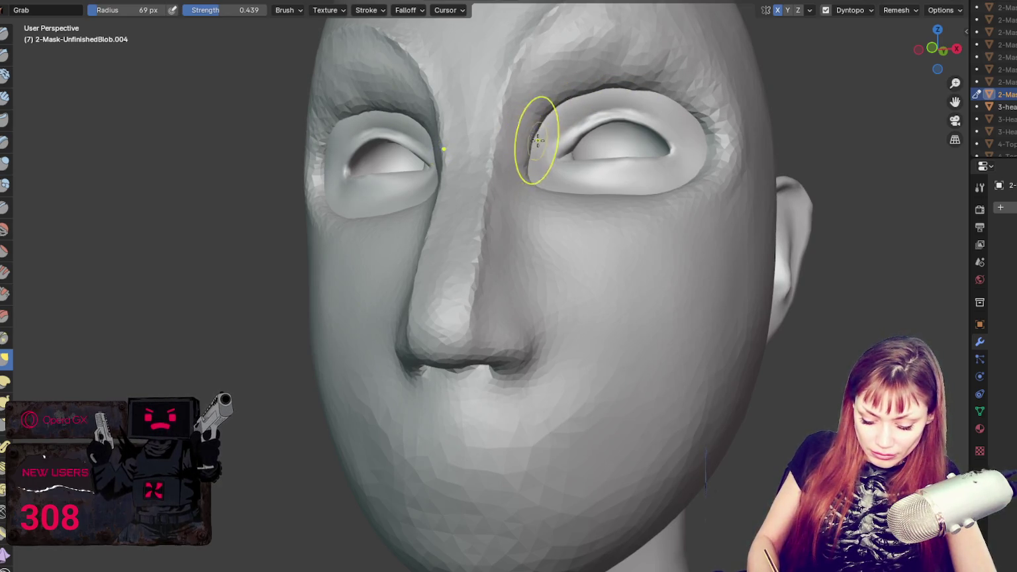
pyautogui.press('x')
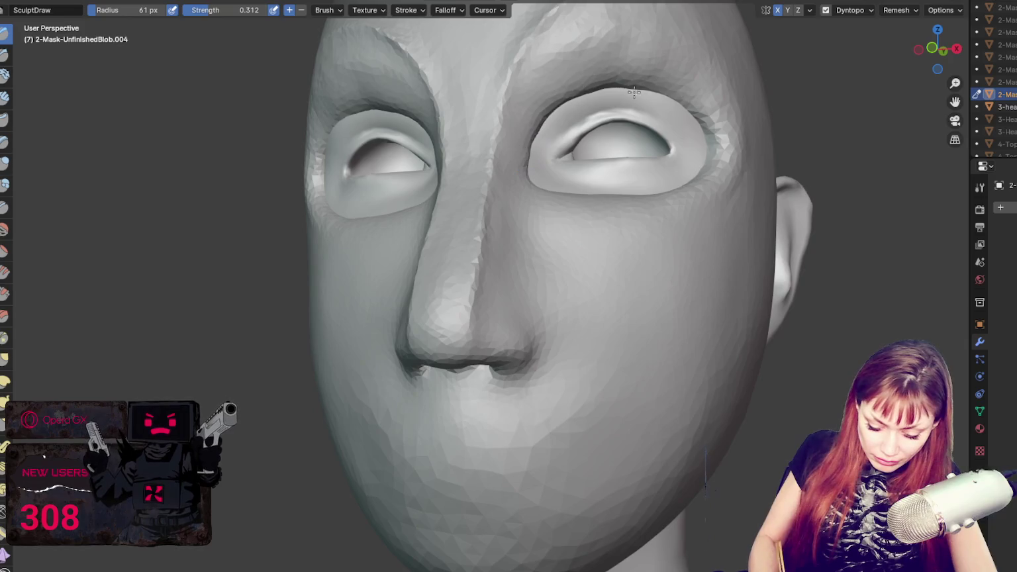
pyautogui.press('g')
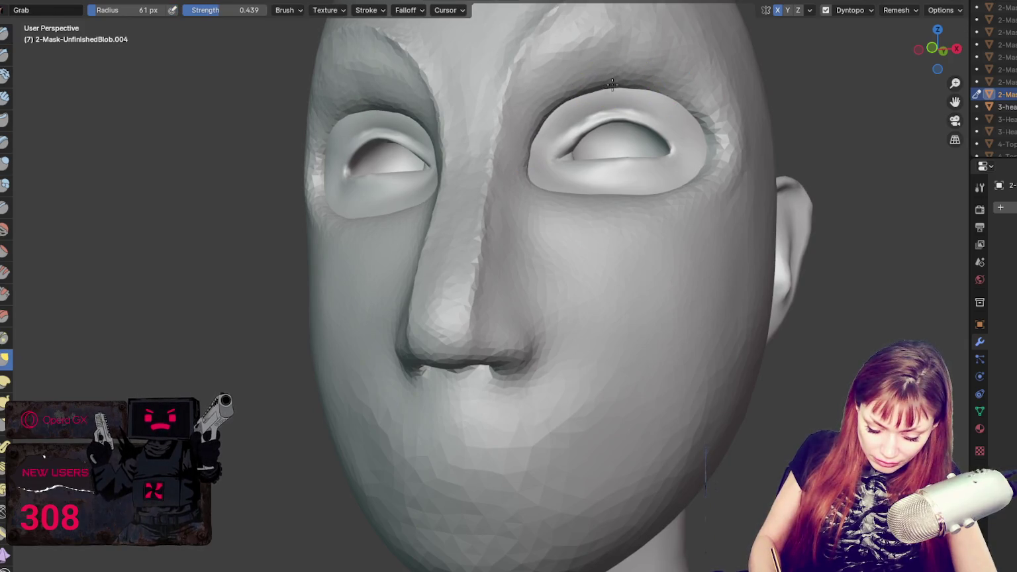
pyautogui.moveTo(625, 86); pyautogui.dragTo(663, 87, button='middle')
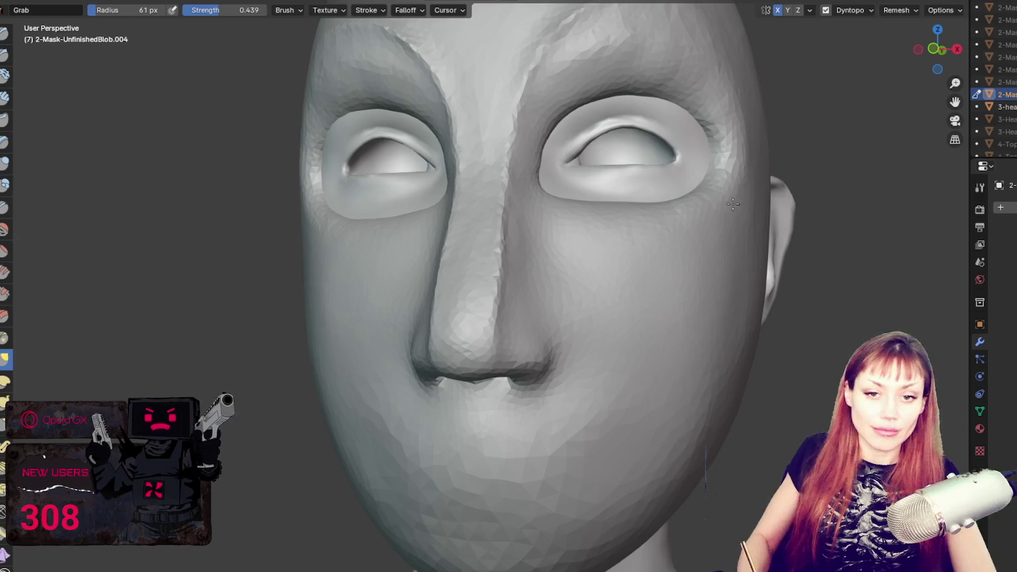
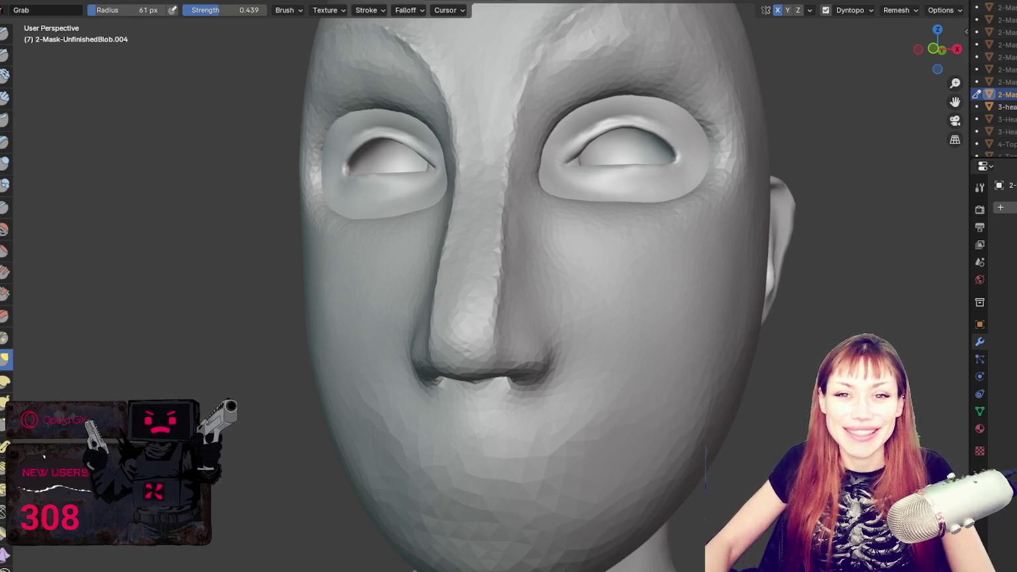
# - Orbit and zoom around the bust to inspect the sculpted mask from below and above
pyautogui.moveTo(624, 302)
pyautogui.mouseDown(button='middle')
pyautogui.moveTo(643, 373)
pyautogui.moveTo(636, 302)
pyautogui.moveTo(636, 352)
pyautogui.mouseUp(button='middle')
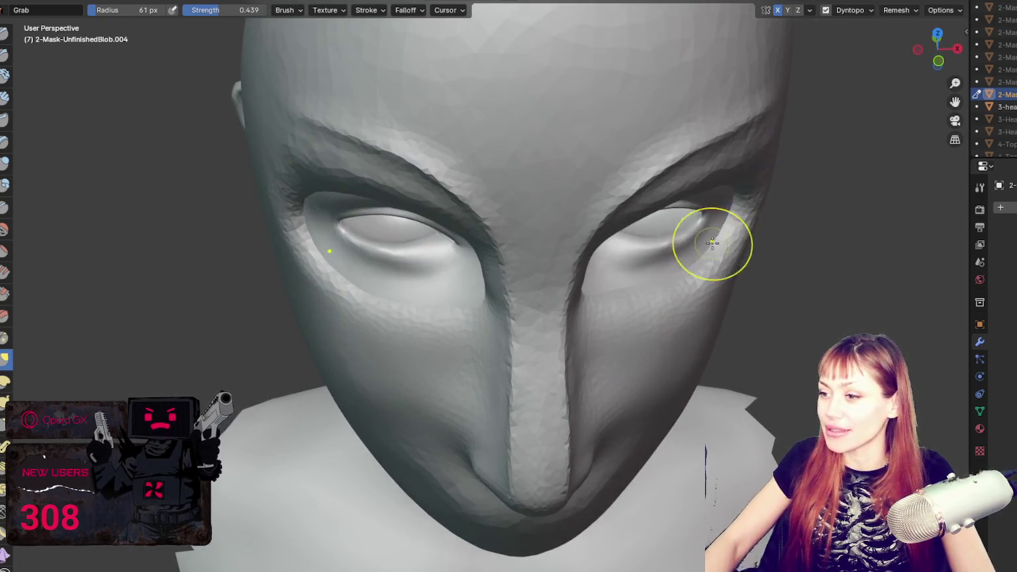
pyautogui.scroll(-5, 716, 243)
pyautogui.moveTo(693, 228)
pyautogui.mouseDown(button='middle')
pyautogui.moveTo(676, 257)
pyautogui.moveTo(689, 307)
pyautogui.moveTo(841, 250)
pyautogui.moveTo(704, 247)
pyautogui.mouseUp(button='middle')
pyautogui.moveTo(637, 180); pyautogui.dragTo(530, 150, button='middle')
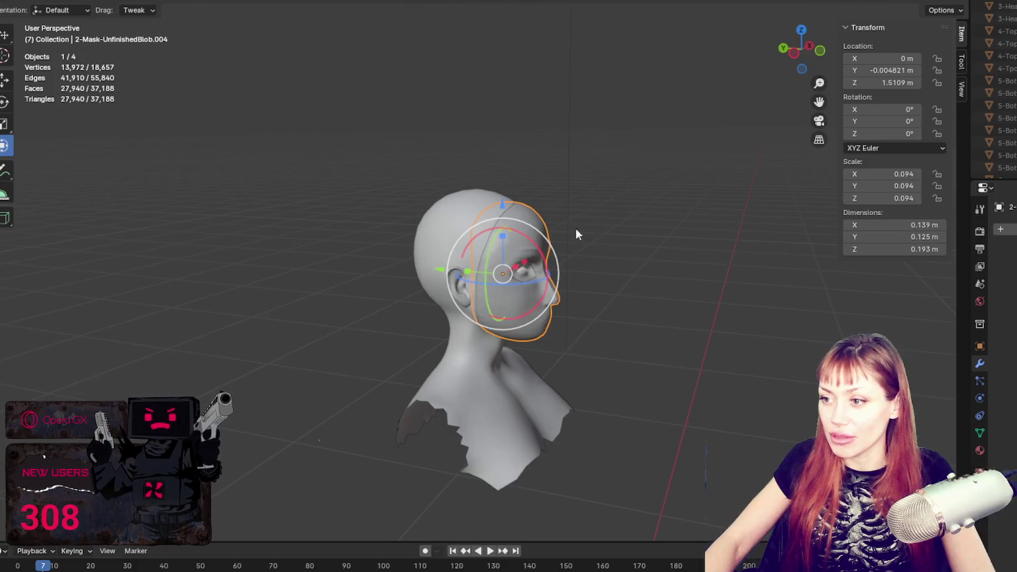
pyautogui.moveTo(576, 234); pyautogui.dragTo(597, 305, button='middle')
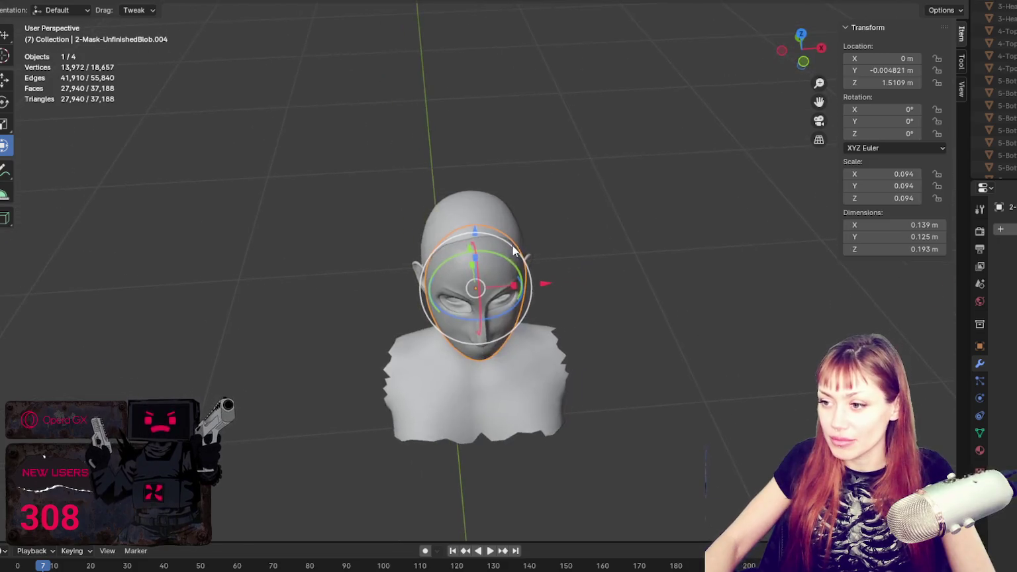
# - Nudge the mask along X to −0.000704 m and go back to Sculpt Mode
pyautogui.scroll(4, 598, 309)
pyautogui.moveTo(538, 331); pyautogui.dragTo(537, 329)
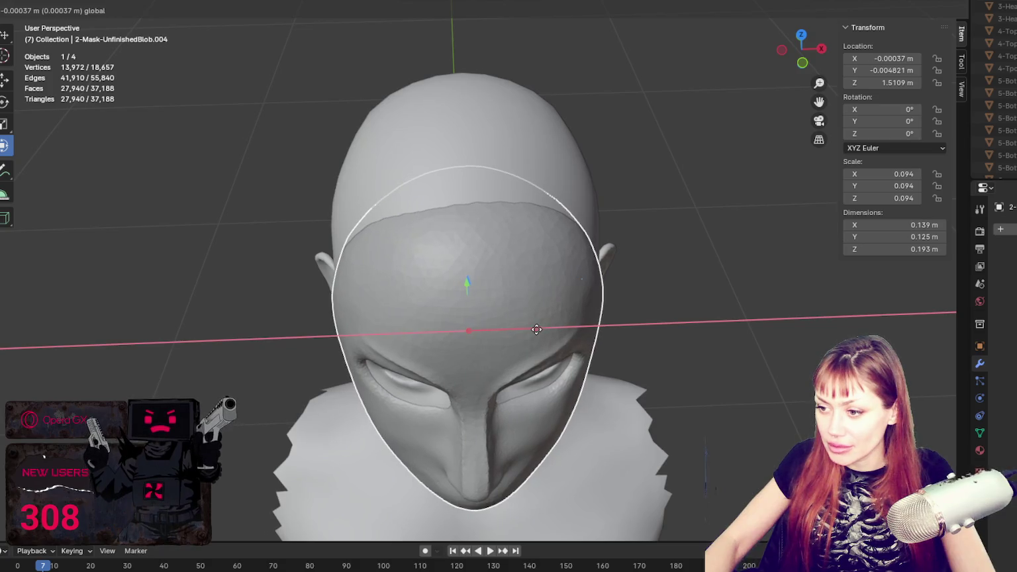
pyautogui.moveTo(537, 329); pyautogui.dragTo(536, 330)
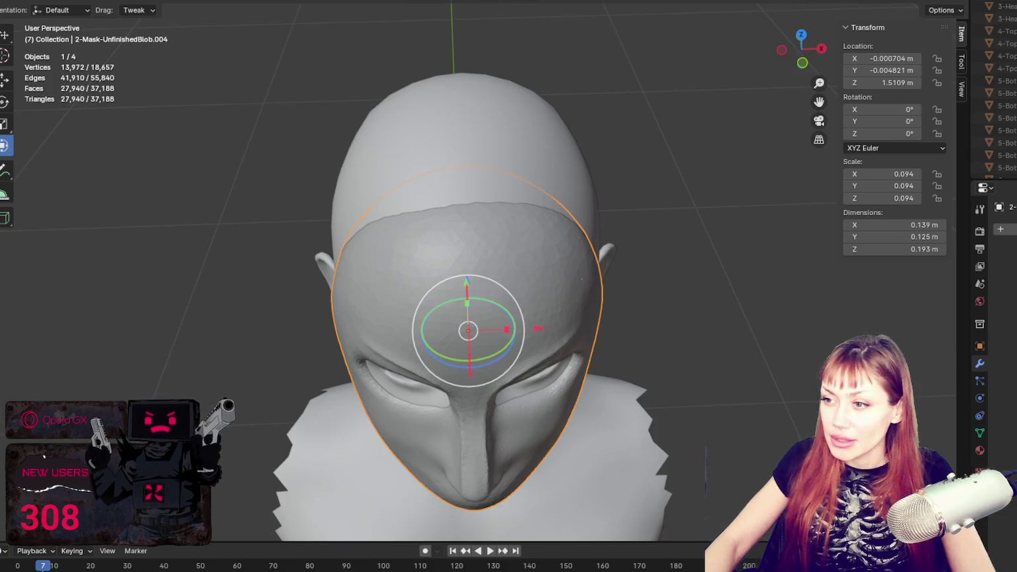
pyautogui.hotkey('ctrl', 'Tab')
pyautogui.moveTo(536, 223); pyautogui.dragTo(593, 166, button='middle')
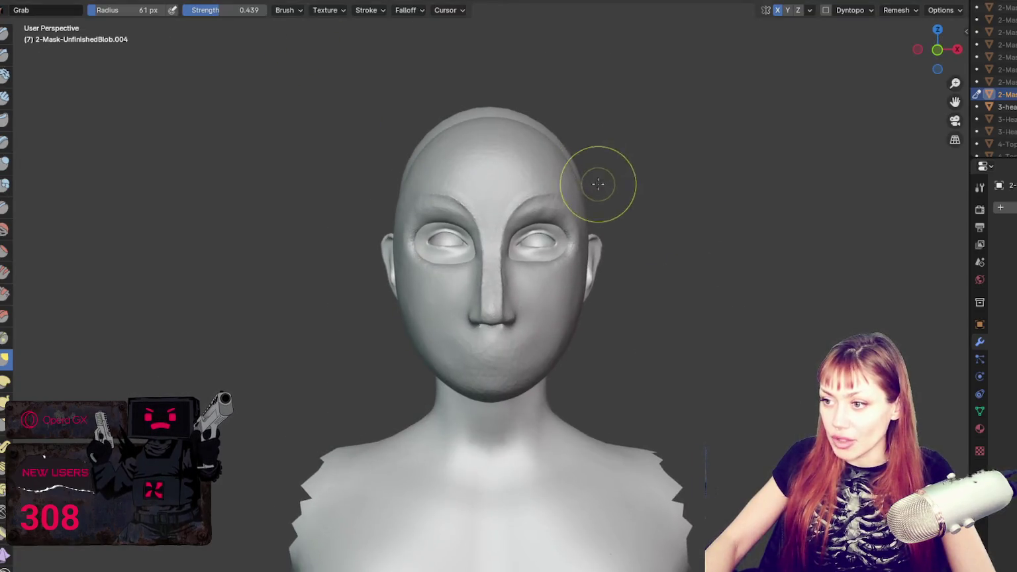
# - Push the mask's cheeks with Grab strokes, resizing the brush to 94 then 64 px
pyautogui.scroll(1, 598, 181)
pyautogui.scroll(1, 567, 256)
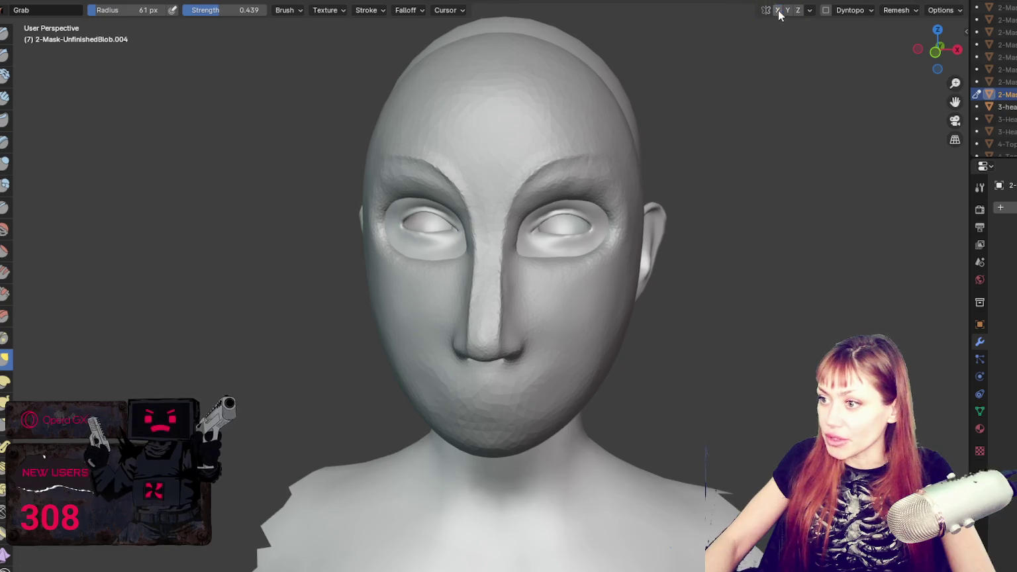
pyautogui.moveTo(454, 261); pyautogui.dragTo(397, 234, button='middle')
pyautogui.scroll(1, 459, 297)
pyautogui.moveTo(458, 297); pyautogui.dragTo(409, 277, button='middle')
pyautogui.press('f')
pyautogui.click(384, 245)
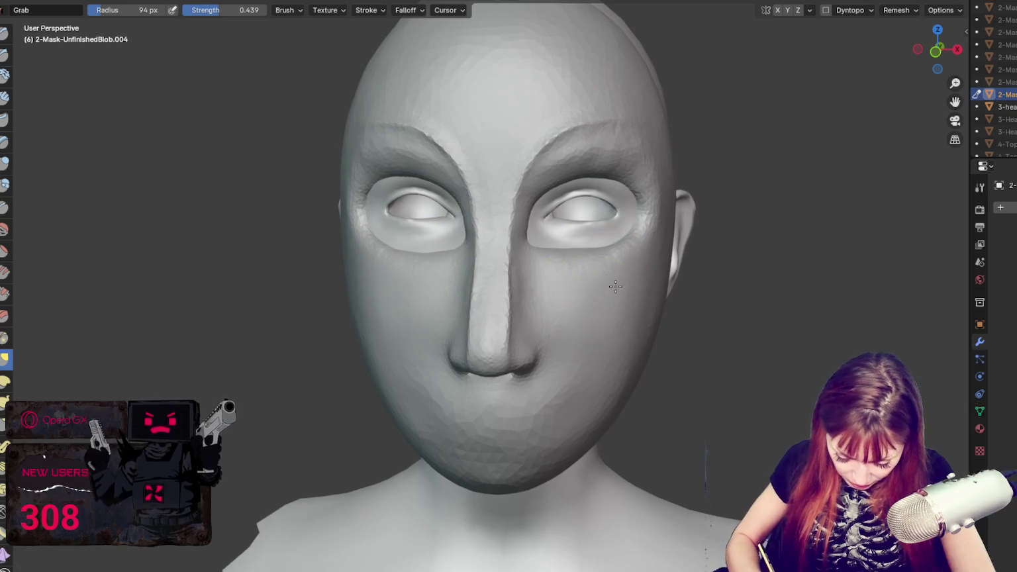
pyautogui.moveTo(430, 268)
pyautogui.mouseDown(button='middle')
pyautogui.moveTo(455, 286)
pyautogui.moveTo(443, 299)
pyautogui.mouseUp(button='middle')
pyautogui.press('f')
pyautogui.click(420, 294)
# - Grab the mask's top edge at 133–175 px, then 90 px, and tick Dyntopo
pyautogui.moveTo(445, 288); pyautogui.dragTo(617, 182, button='middle')
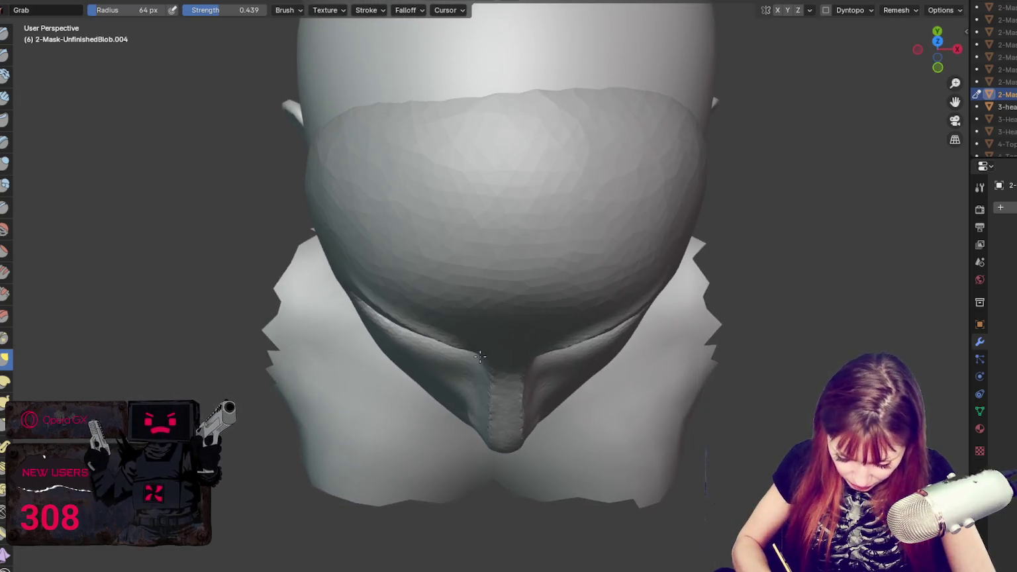
pyautogui.press('f')
pyautogui.click(666, 175)
pyautogui.scroll(-3, 665, 176)
pyautogui.press('f')
pyautogui.click(725, 181)
pyautogui.moveTo(724, 181)
pyautogui.mouseDown(button='middle')
pyautogui.moveTo(578, 219)
pyautogui.moveTo(566, 236)
pyautogui.moveTo(583, 242)
pyautogui.moveTo(589, 199)
pyautogui.moveTo(648, 154)
pyautogui.moveTo(772, 102)
pyautogui.moveTo(926, 104)
pyautogui.moveTo(652, 189)
pyautogui.mouseUp(button='middle')
pyautogui.moveTo(566, 160)
pyautogui.mouseDown(button='middle')
pyautogui.moveTo(697, 152)
pyautogui.moveTo(652, 159)
pyautogui.moveTo(660, 155)
pyautogui.mouseUp(button='middle')
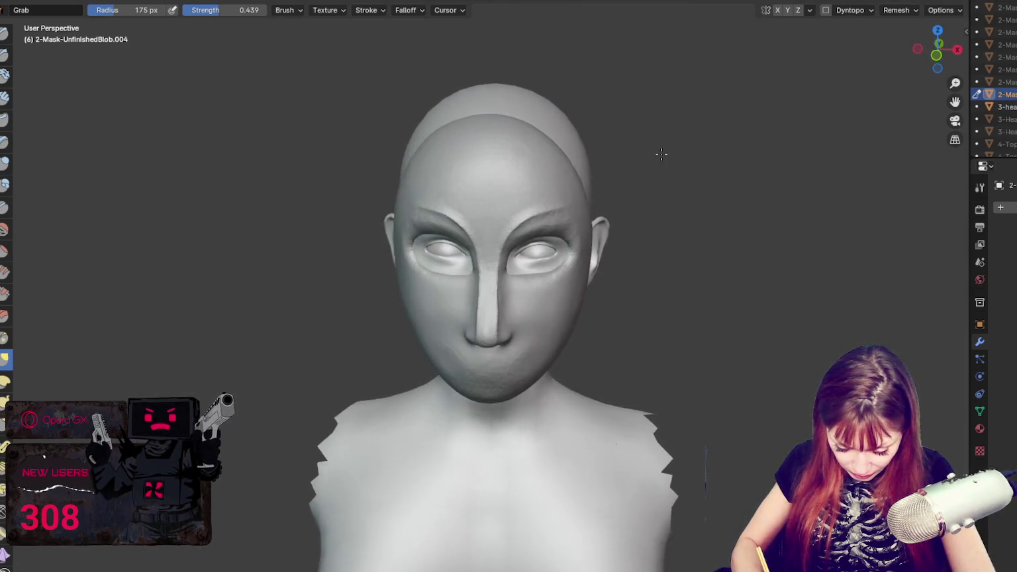
pyautogui.moveTo(574, 159); pyautogui.dragTo(564, 128, button='middle')
pyautogui.press('f')
pyautogui.click(534, 344)
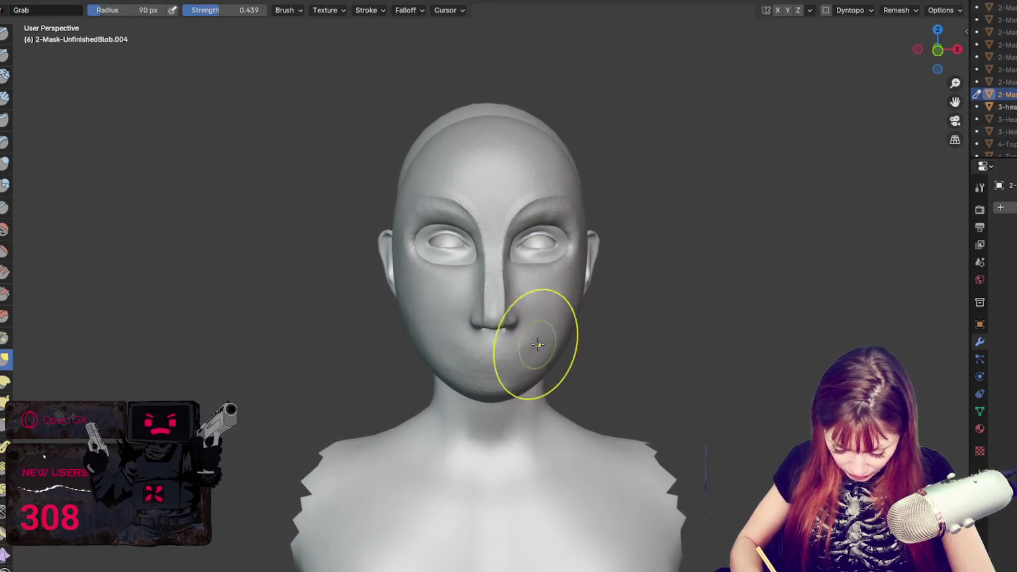
pyautogui.click(826, 9)
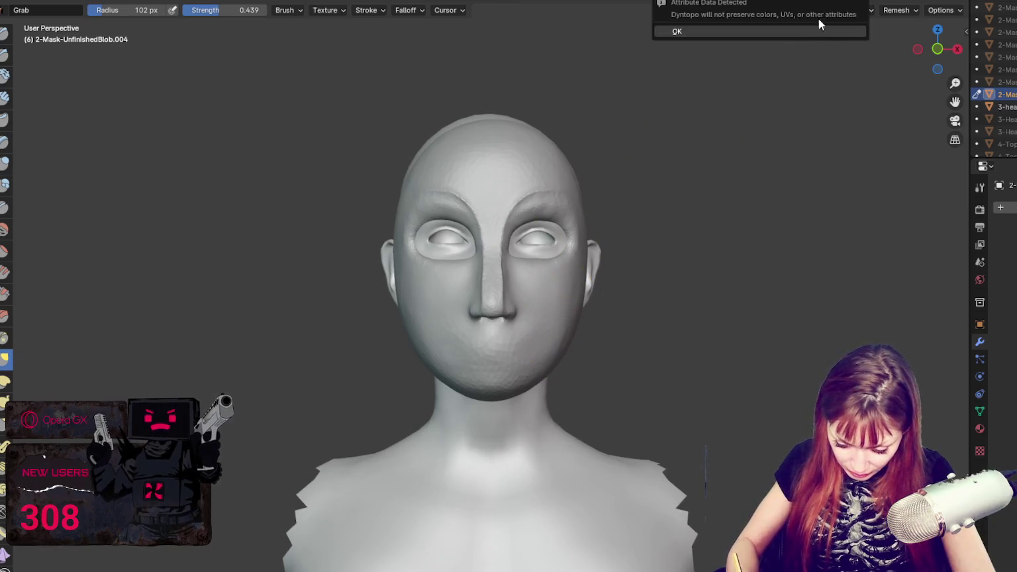
# - Dismiss the Dyntopo warning and grab-shape the nose and mouth at 41, 56, 32 and 110 px
pyautogui.press('f')
pyautogui.click(481, 319)
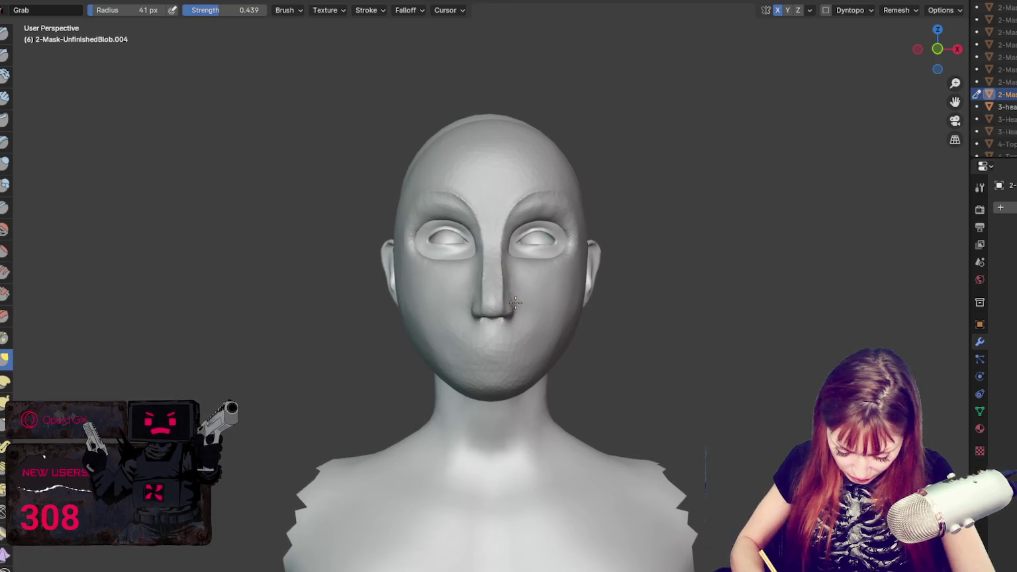
pyautogui.press('f')
pyautogui.click(507, 283)
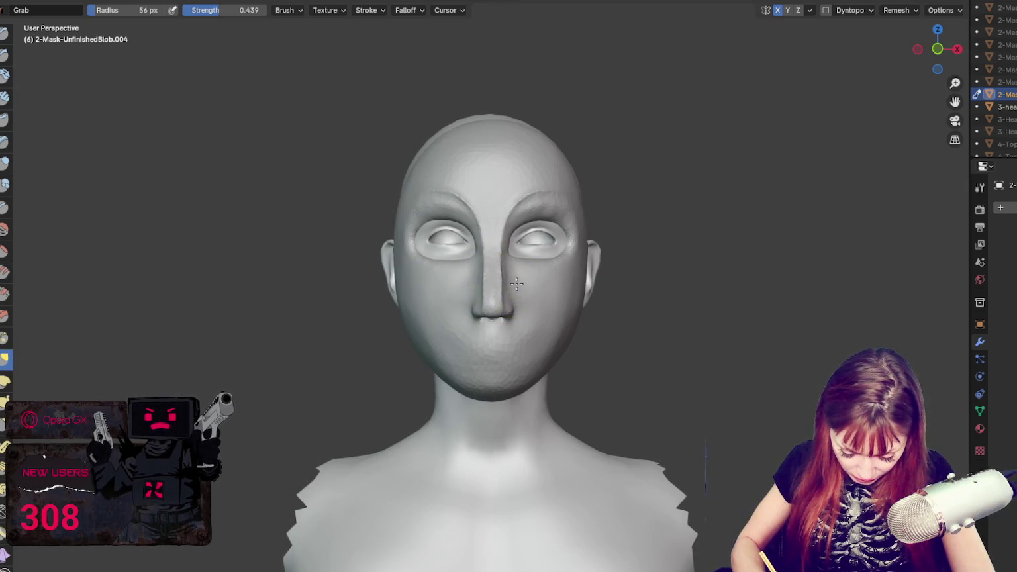
pyautogui.press('f')
pyautogui.click(498, 285)
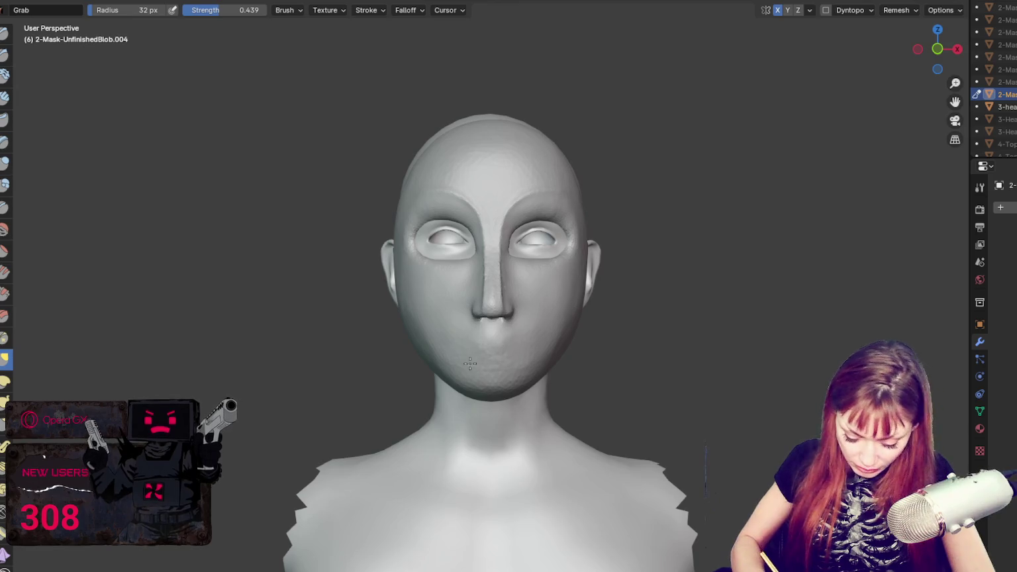
pyautogui.press('f')
pyautogui.click(609, 324)
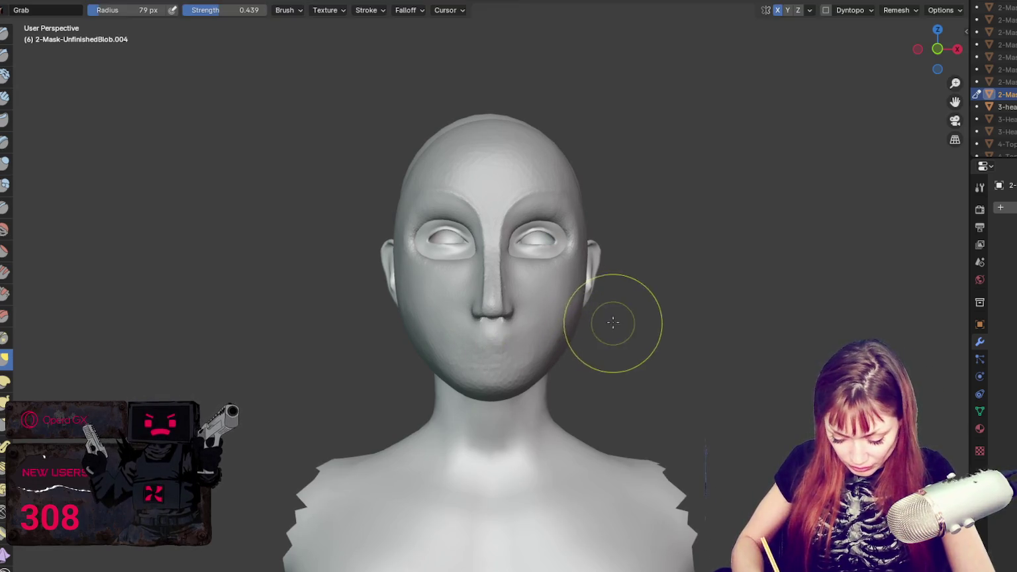
pyautogui.moveTo(609, 325); pyautogui.dragTo(626, 323, button='middle')
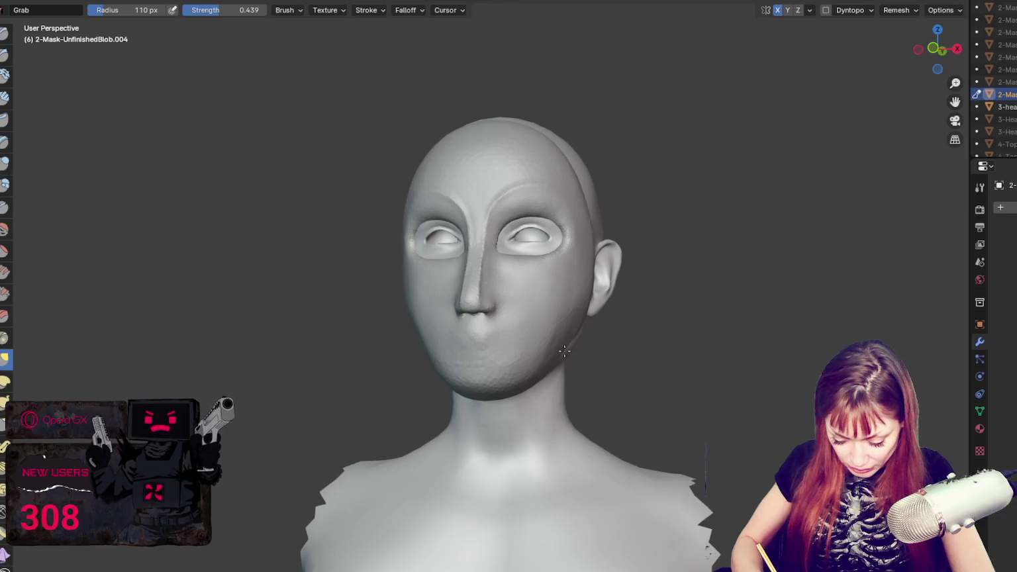
# - Refine the jaw and mouth contours with Grab strokes at 83, 114, 84 and 49 px
pyautogui.press('f')
pyautogui.click(527, 358)
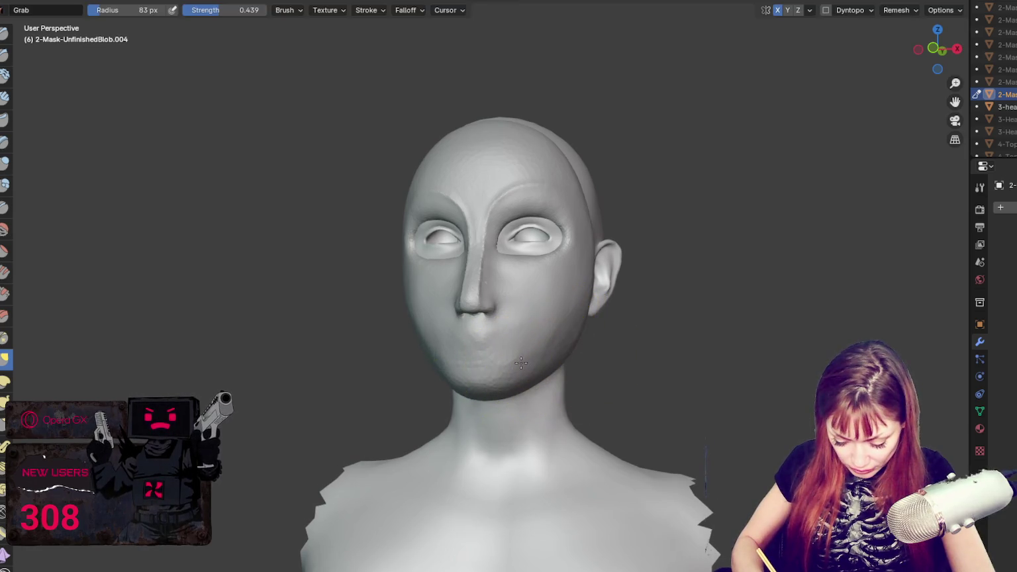
pyautogui.press('f')
pyautogui.click(590, 245)
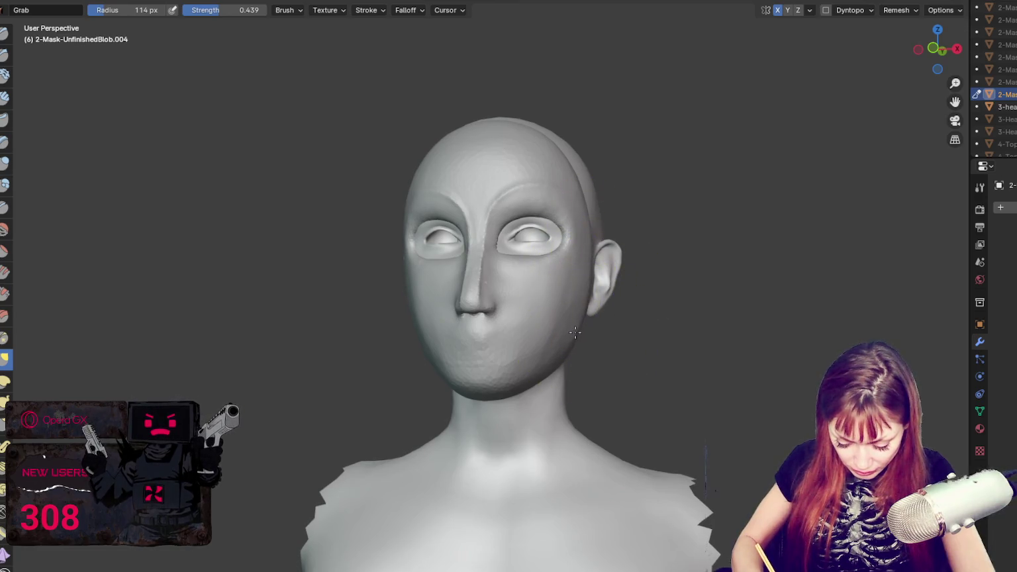
pyautogui.press('f')
pyautogui.click(543, 334)
pyautogui.moveTo(539, 332); pyautogui.dragTo(546, 318, button='middle')
pyautogui.press('f')
pyautogui.click(535, 279)
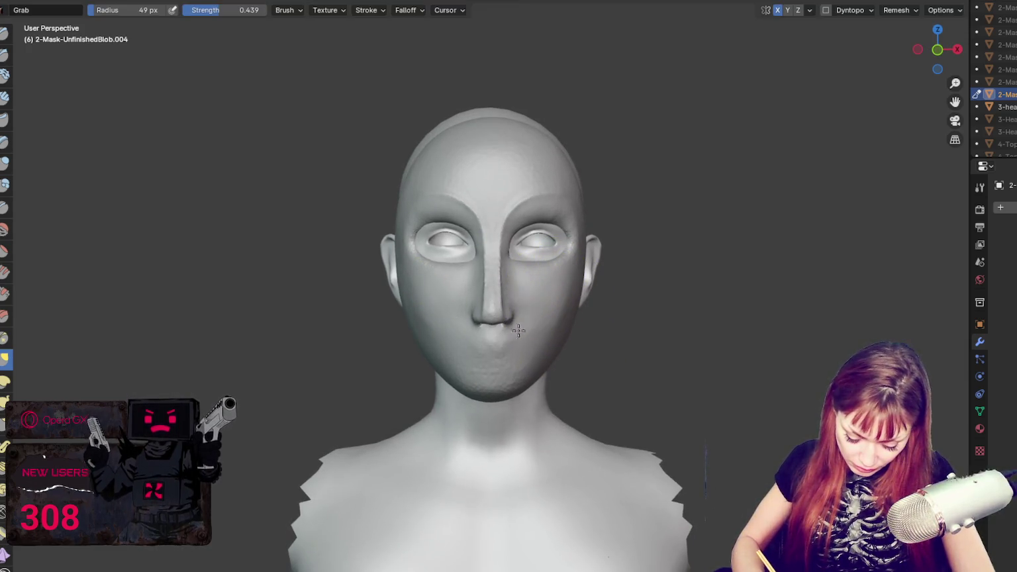
pyautogui.moveTo(500, 356)
pyautogui.mouseDown(button='middle')
pyautogui.moveTo(593, 314)
pyautogui.moveTo(595, 173)
pyautogui.moveTo(632, 336)
pyautogui.moveTo(609, 261)
pyautogui.mouseUp(button='middle')
pyautogui.scroll(2, 594, 313)
pyautogui.scroll(2, 595, 173)
pyautogui.moveTo(596, 385); pyautogui.dragTo(614, 375, button='middle')
# - Switch to the Draw brush and restore the mouth version without the lip line
pyautogui.press('x')
pyautogui.hotkey('ctrl', 'z')
pyautogui.hotkey('ctrl', 'shift', 'z')
pyautogui.hotkey('ctrl', 'z')
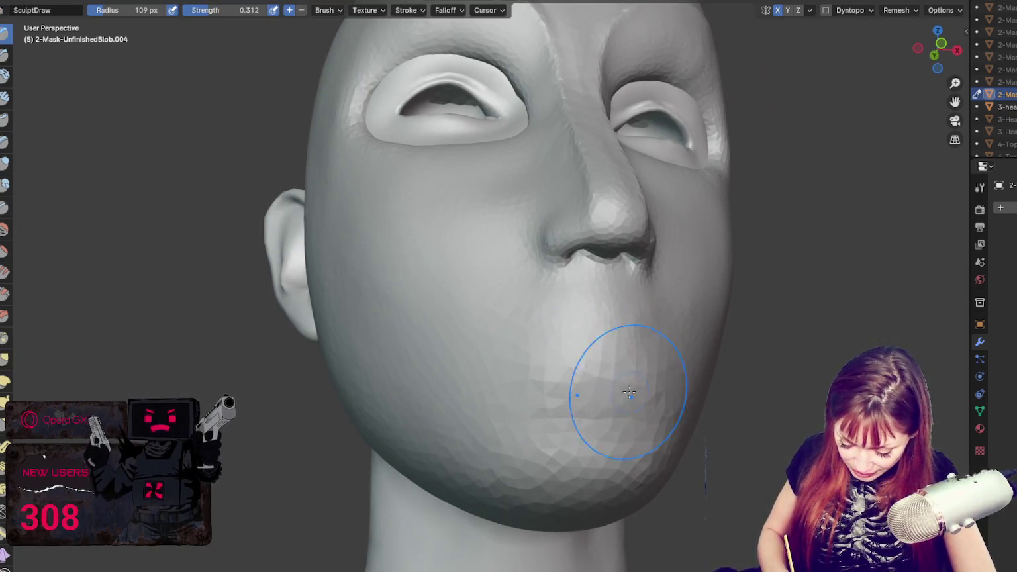
pyautogui.hotkey('ctrl', 'shift', 'z')
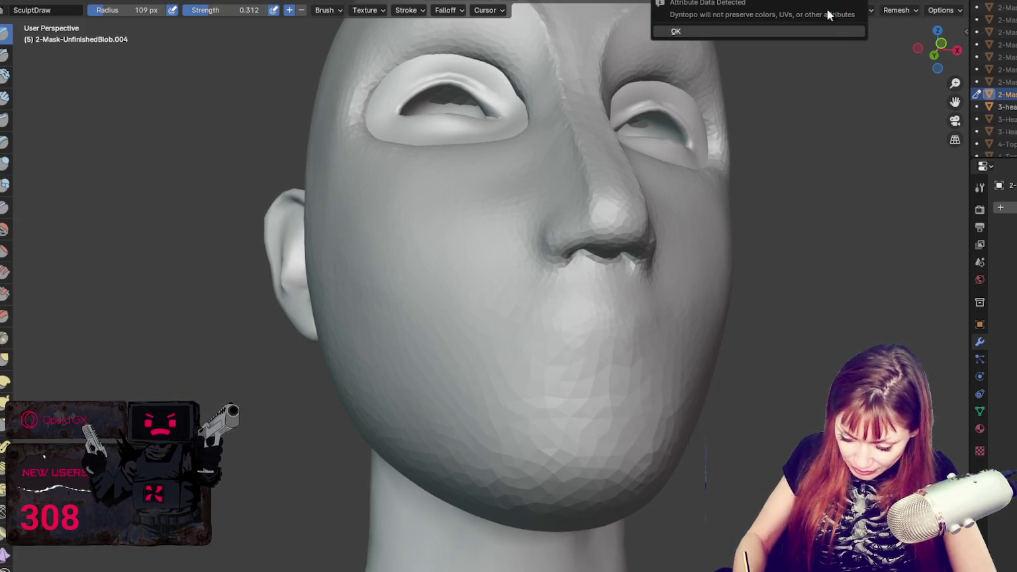
# - Enable Dyntopo, try Inflate, build up the chin with Draw at 78 px, then pick Grab
pyautogui.click(826, 10)
pyautogui.click(5, 162)
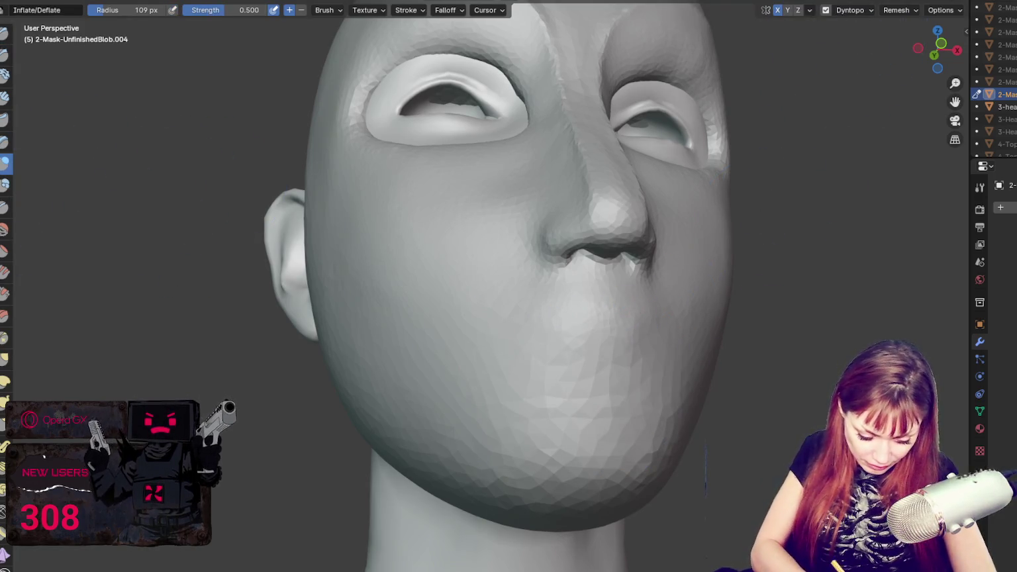
pyautogui.click(4, 32)
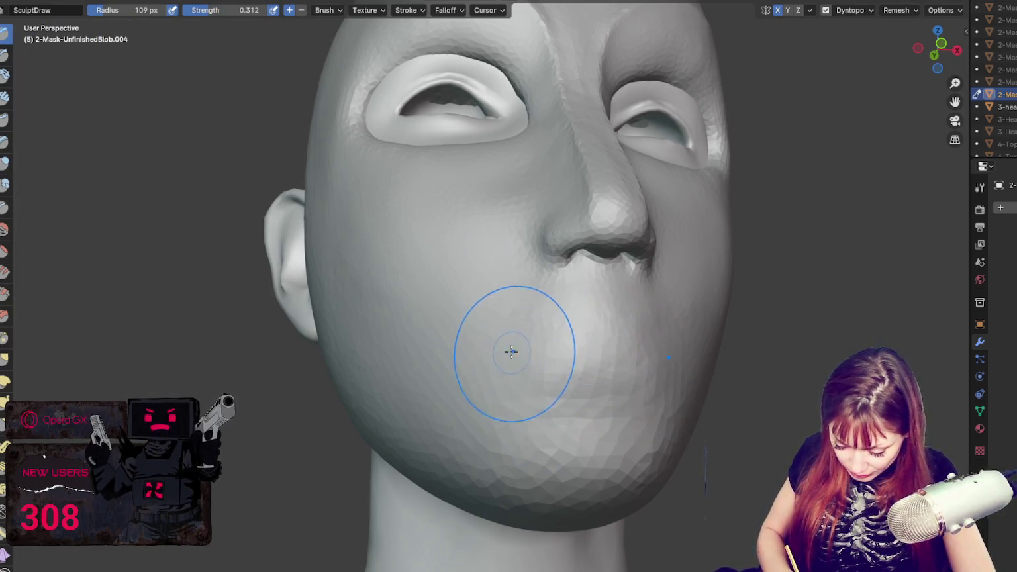
pyautogui.moveTo(510, 352); pyautogui.dragTo(660, 386, button='middle')
pyautogui.press('[')
pyautogui.press('[')
pyautogui.press('[')
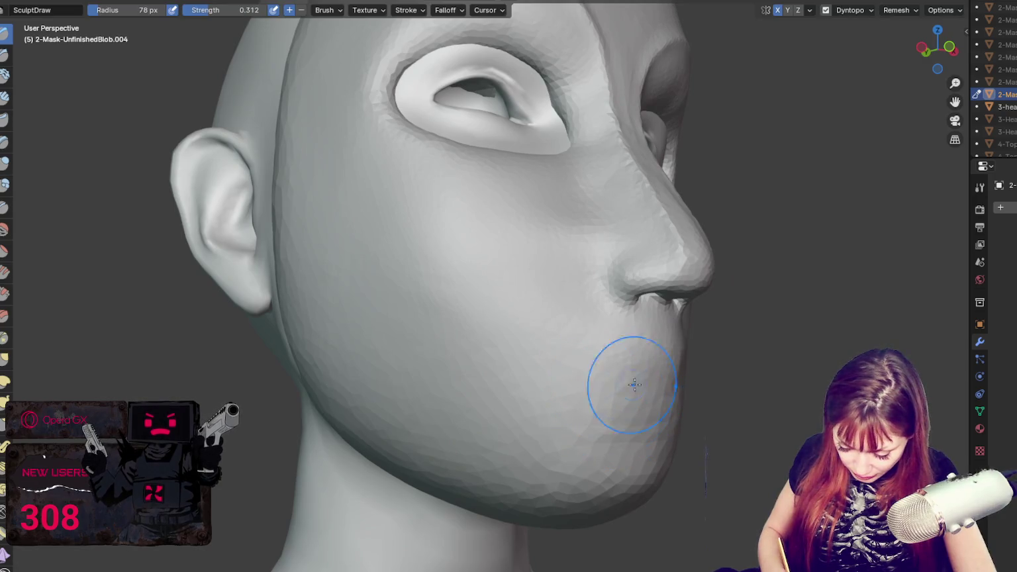
pyautogui.moveTo(710, 429); pyautogui.dragTo(767, 423, button='middle')
pyautogui.press('g')
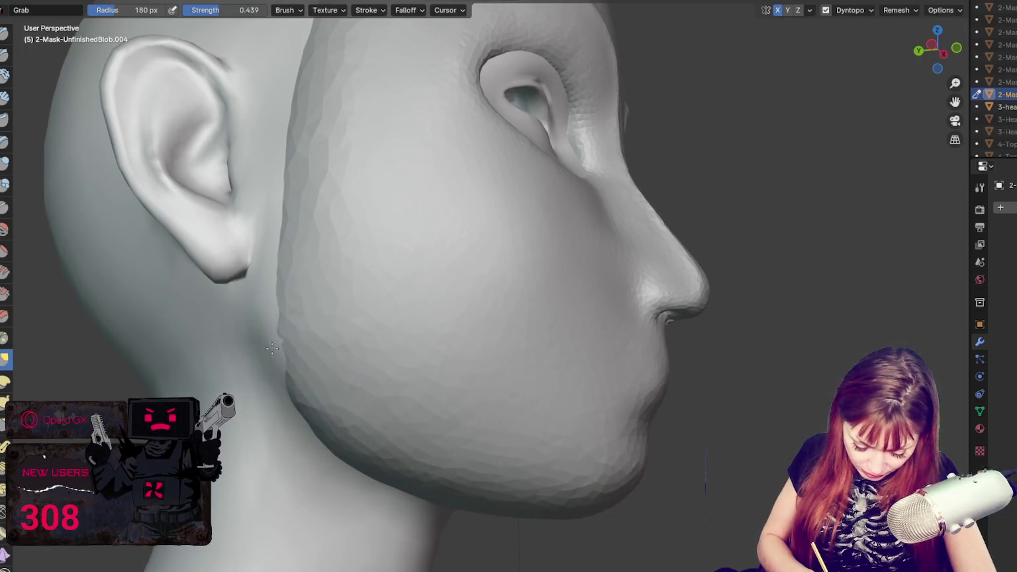
# - Grab-pull the cheek area in side view with the brush at 88 then 125 px
pyautogui.moveTo(518, 407); pyautogui.dragTo(498, 423, button='middle')
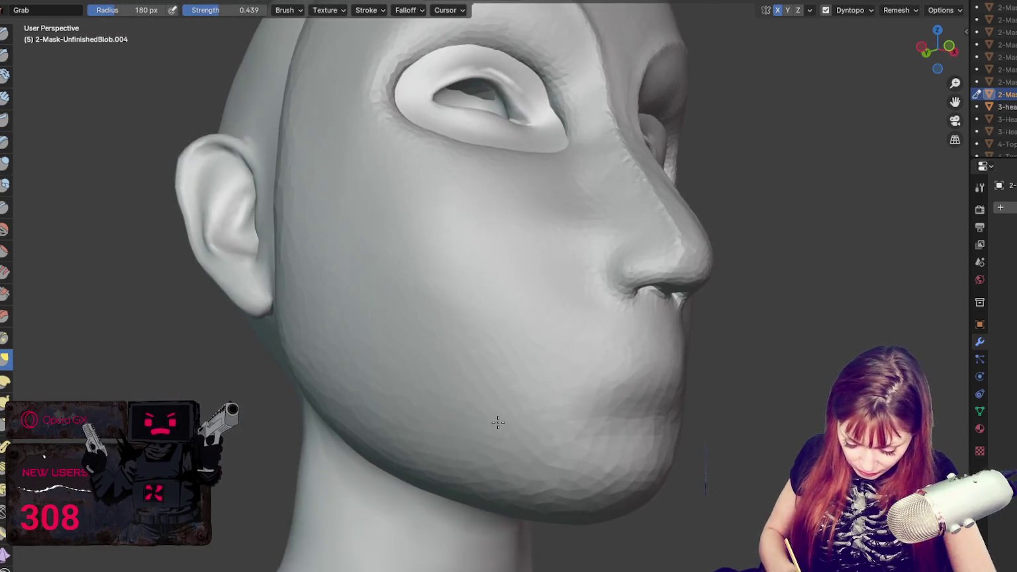
pyautogui.moveTo(408, 307); pyautogui.dragTo(727, 427, button='middle')
pyautogui.press('f')
pyautogui.click(661, 454)
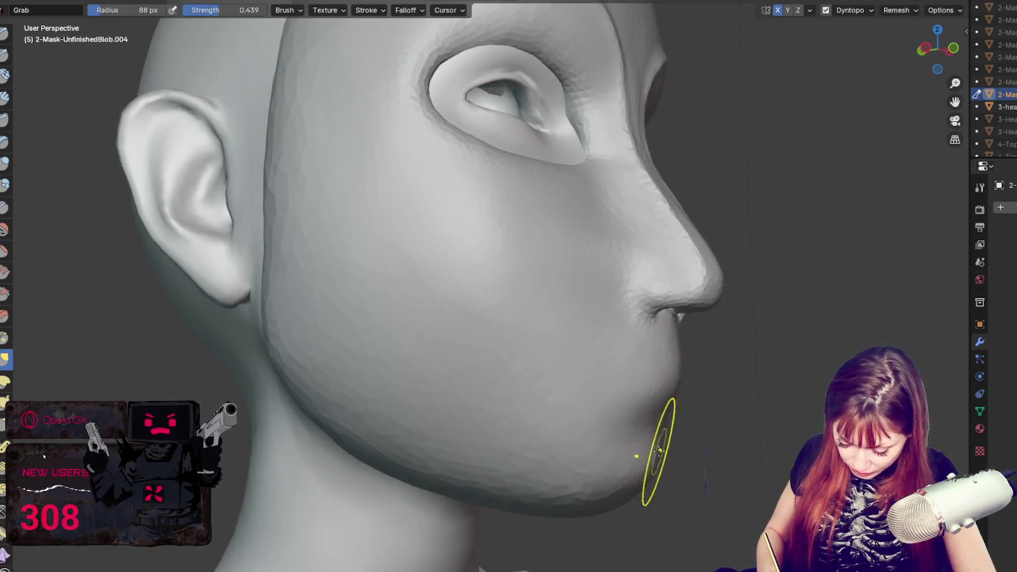
pyautogui.moveTo(649, 424); pyautogui.dragTo(747, 346, button='middle')
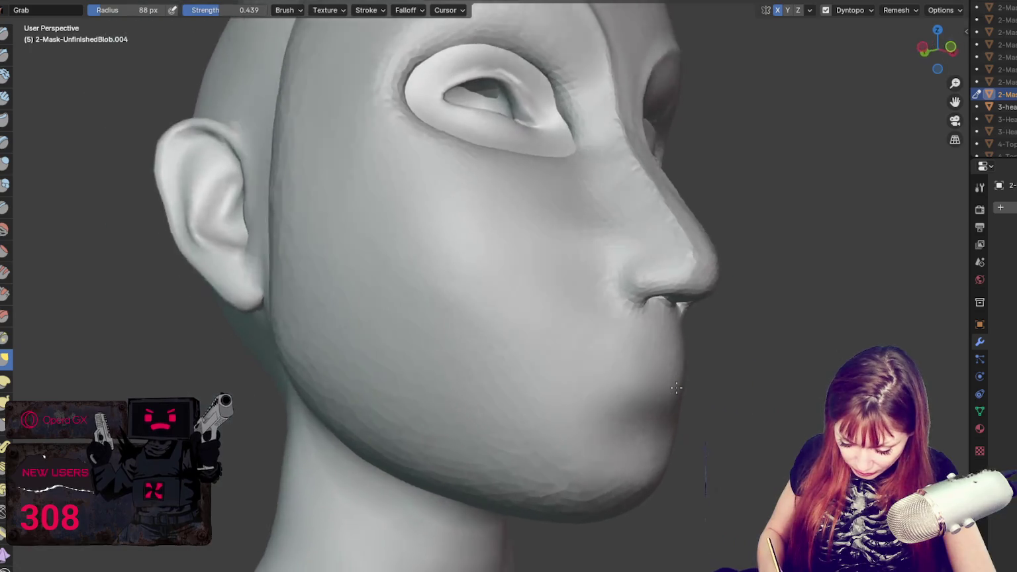
pyautogui.press('f')
pyautogui.click(747, 345)
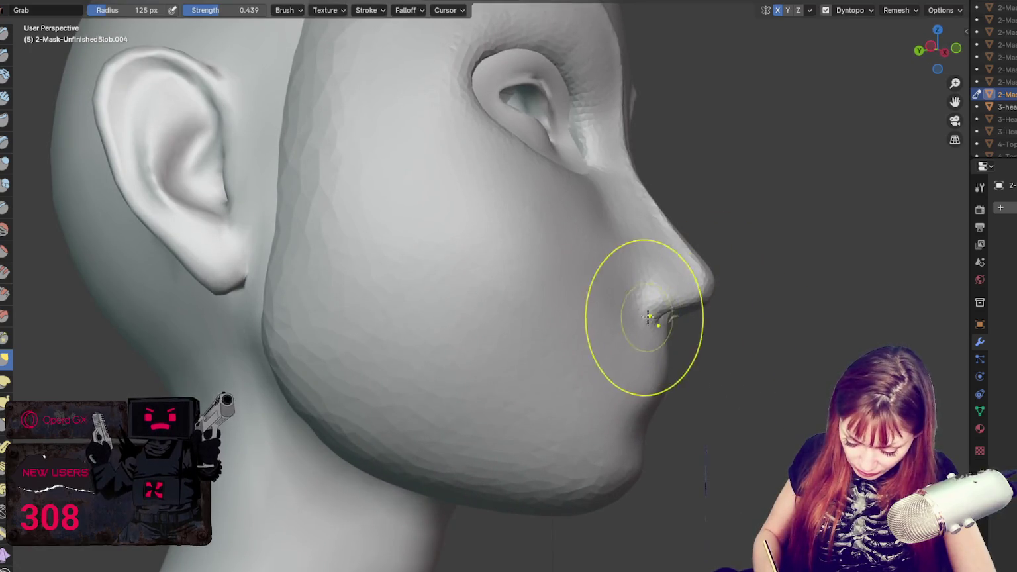
# - Reshape the cheek beside the nose bridge with a 161 px Grab brush
pyautogui.moveTo(651, 318); pyautogui.dragTo(659, 318, button='middle')
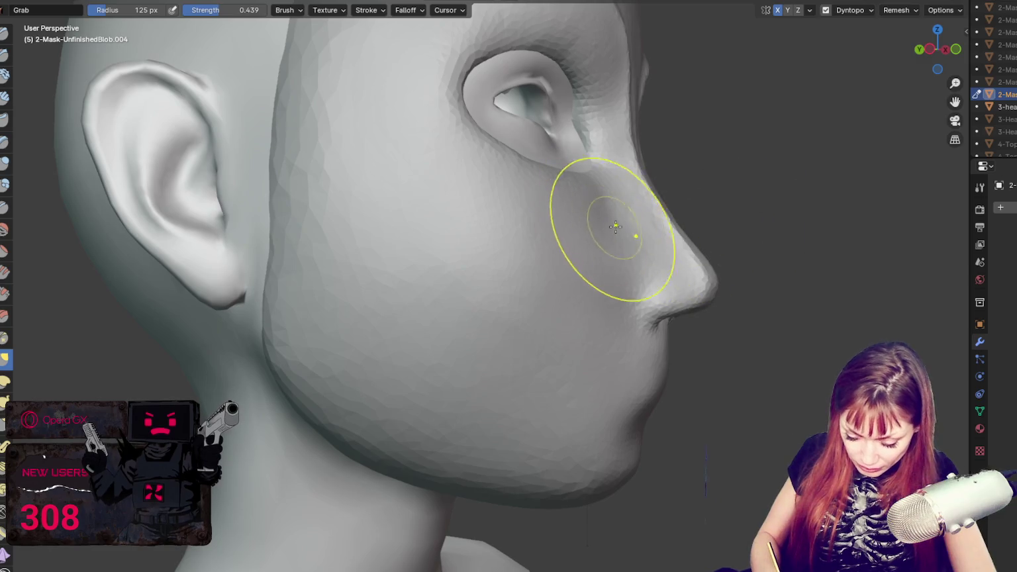
pyautogui.moveTo(624, 193); pyautogui.dragTo(647, 182, button='middle')
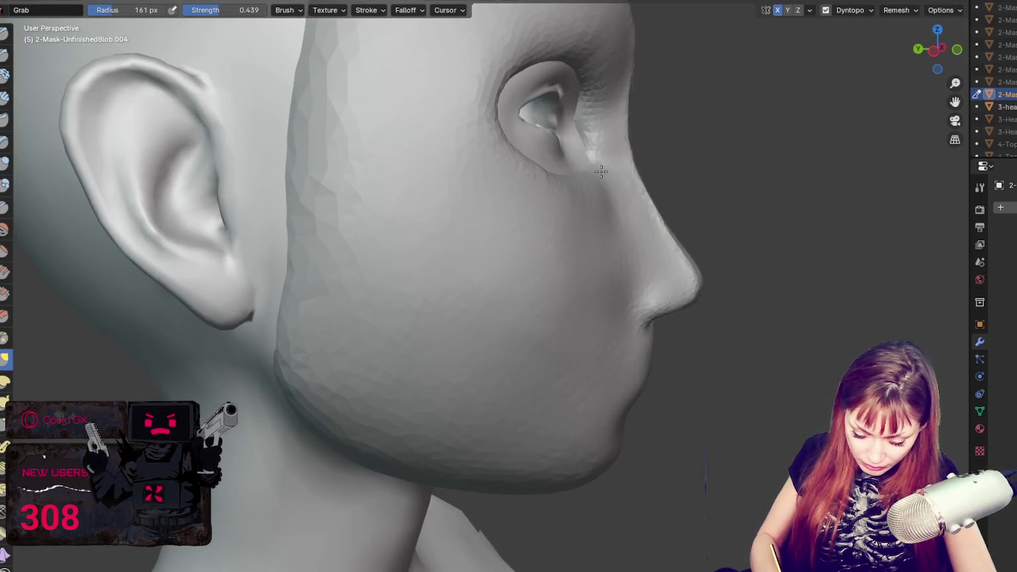
pyautogui.press('f')
pyautogui.click(550, 176)
pyautogui.moveTo(551, 176); pyautogui.dragTo(574, 211, button='middle')
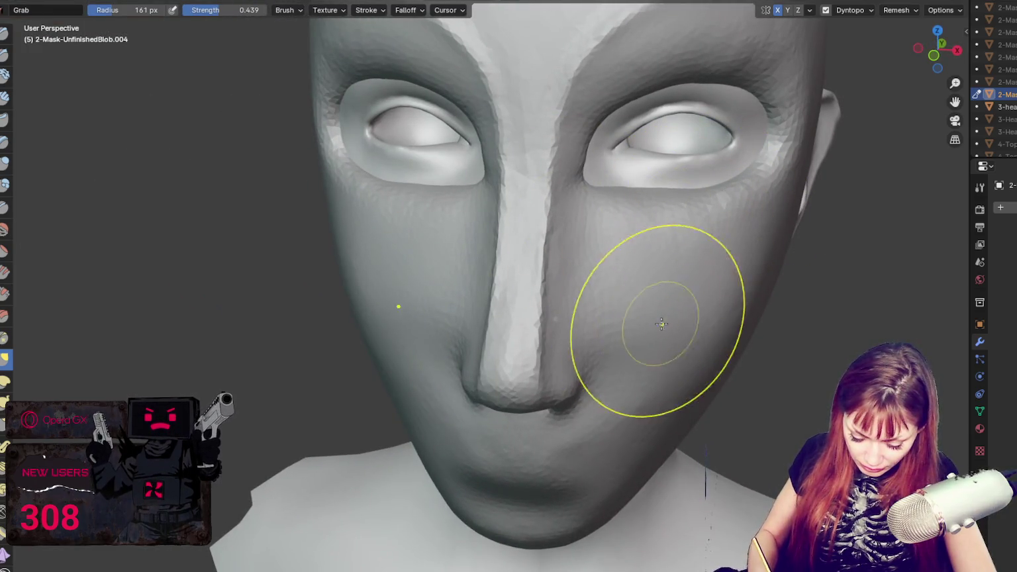
pyautogui.hotkey('shift', 'c')
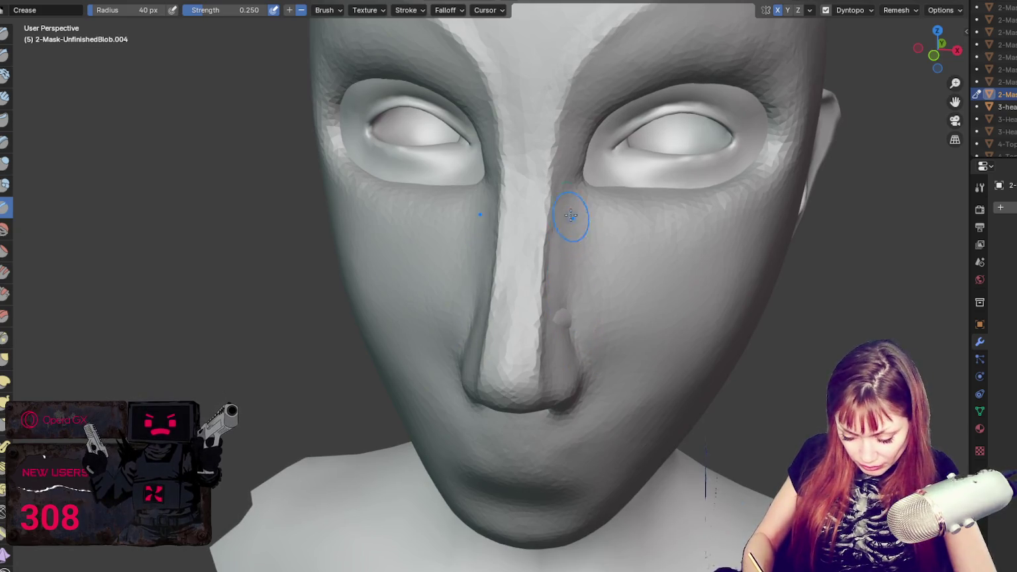
# - Build up the nose sides symmetrically with the Draw brush, then sharpen them with Crease
pyautogui.press('x')
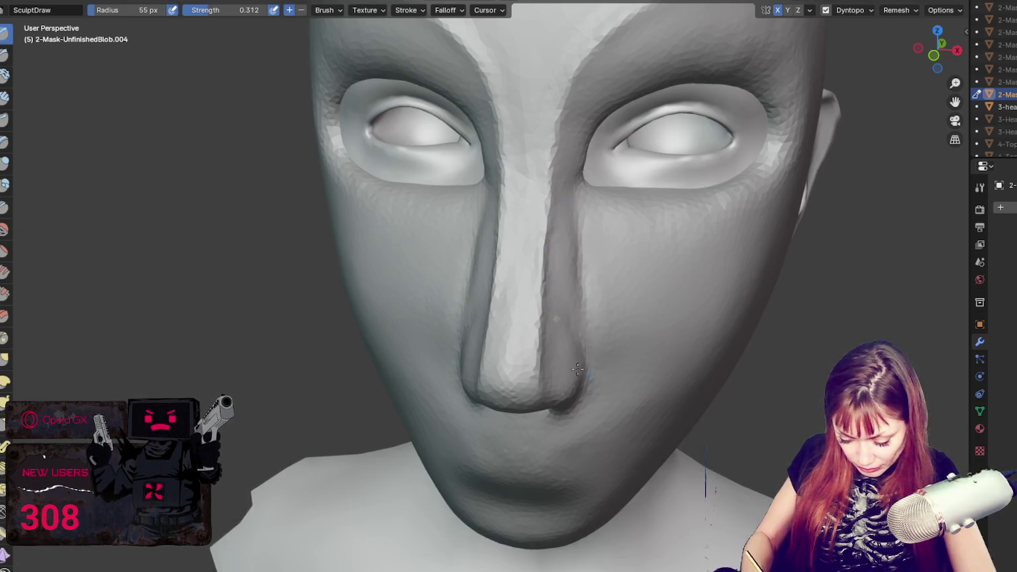
pyautogui.moveTo(570, 329); pyautogui.dragTo(560, 391)
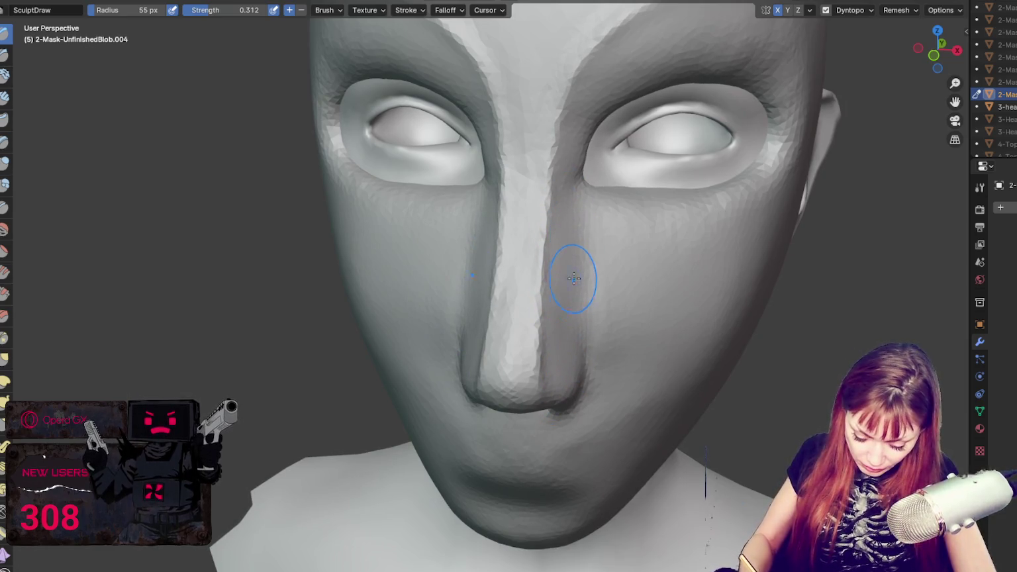
pyautogui.hotkey('shift', 'c')
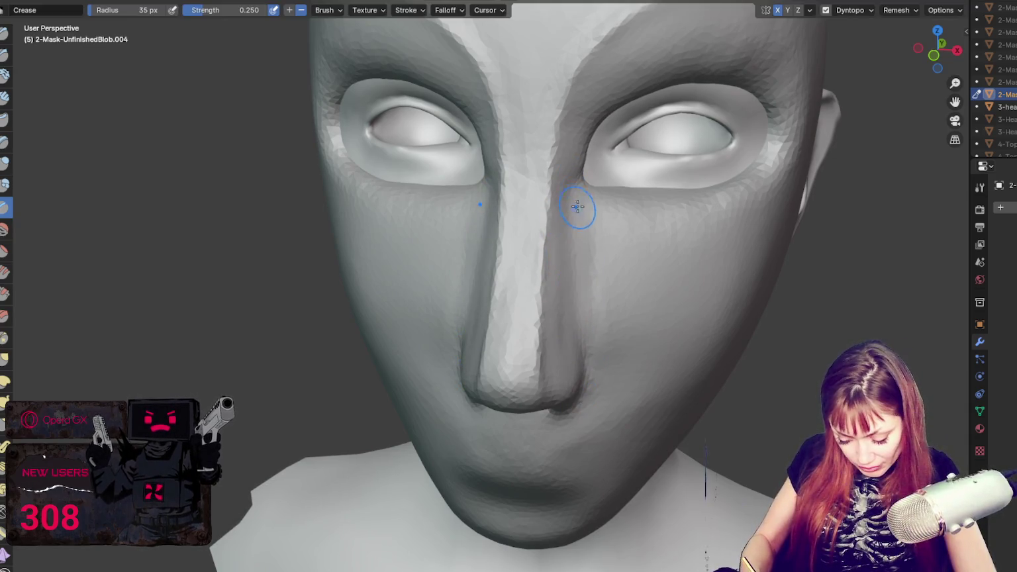
pyautogui.moveTo(582, 390); pyautogui.dragTo(576, 187, button='middle')
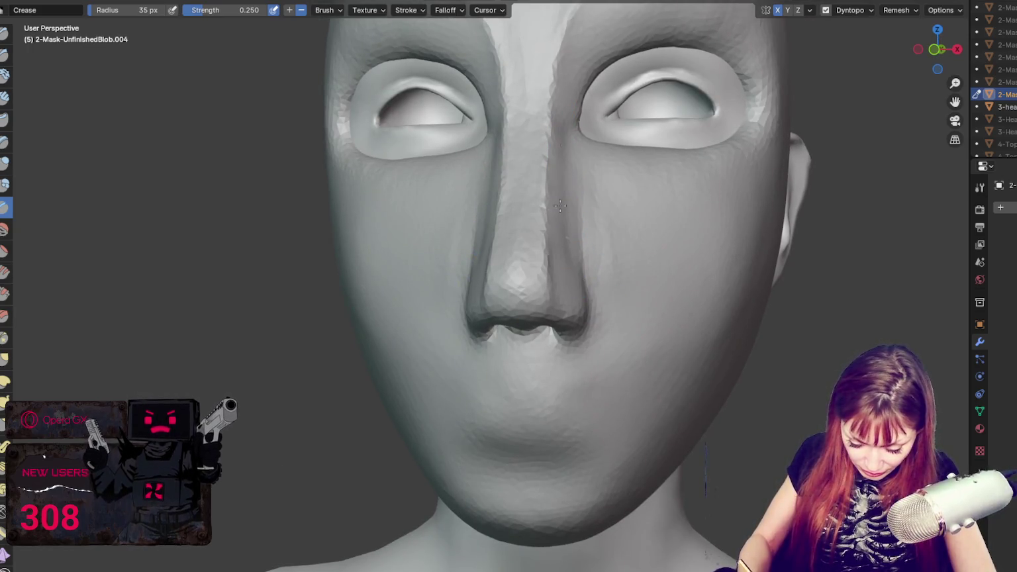
# - Grab-reshape the area under the nose, then shrink the brush to 85 and 47 px
pyautogui.press('g')
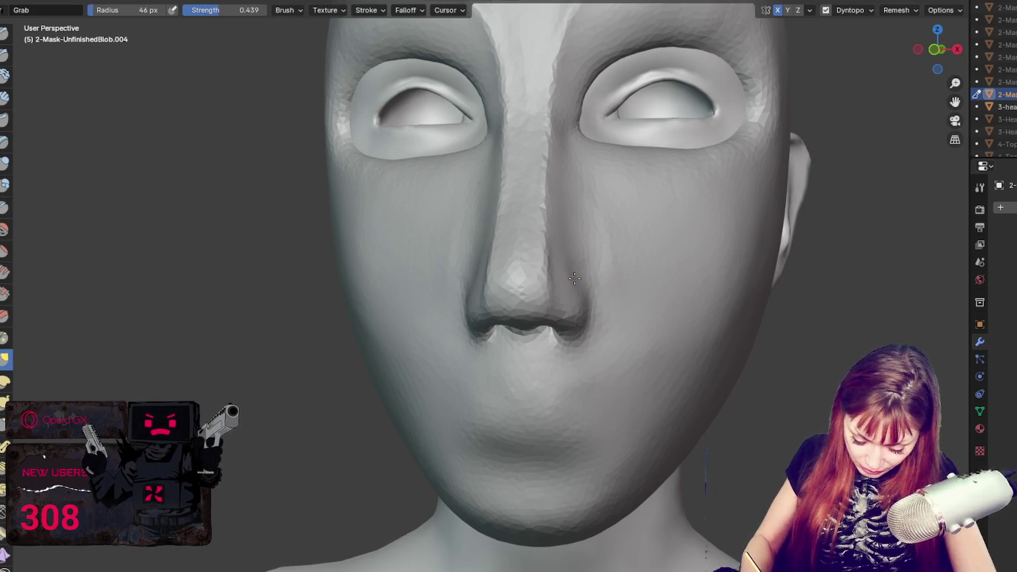
pyautogui.moveTo(583, 334)
pyautogui.mouseDown()
pyautogui.moveTo(518, 321)
pyautogui.moveTo(573, 318)
pyautogui.moveTo(569, 335)
pyautogui.mouseUp()
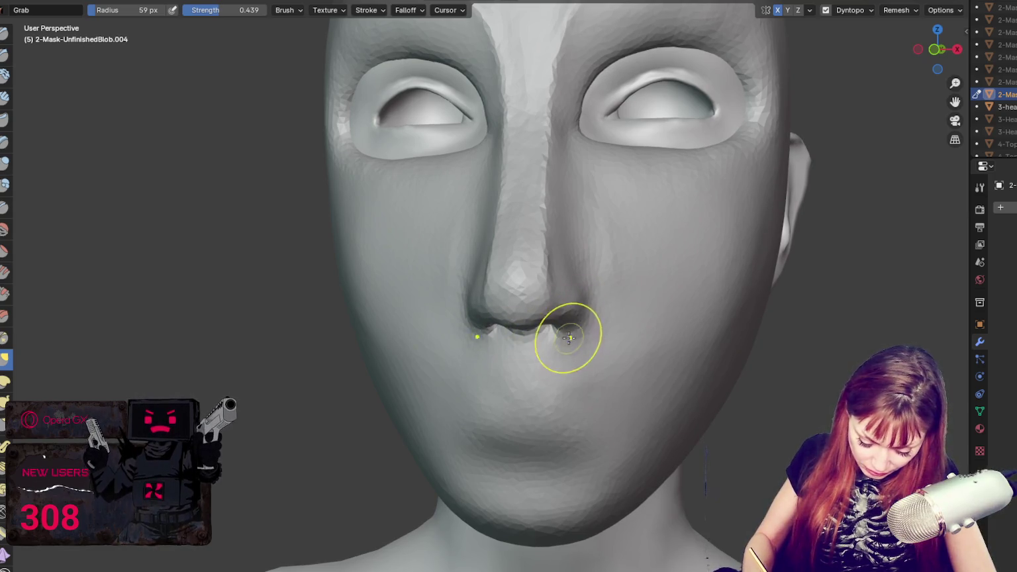
pyautogui.press('f')
pyautogui.click(563, 312)
pyautogui.moveTo(556, 306)
pyautogui.mouseDown(button='middle')
pyautogui.moveTo(689, 313)
pyautogui.moveTo(679, 304)
pyautogui.mouseUp(button='middle')
pyautogui.press('f')
pyautogui.click(675, 321)
pyautogui.press('f')
pyautogui.click(675, 311)
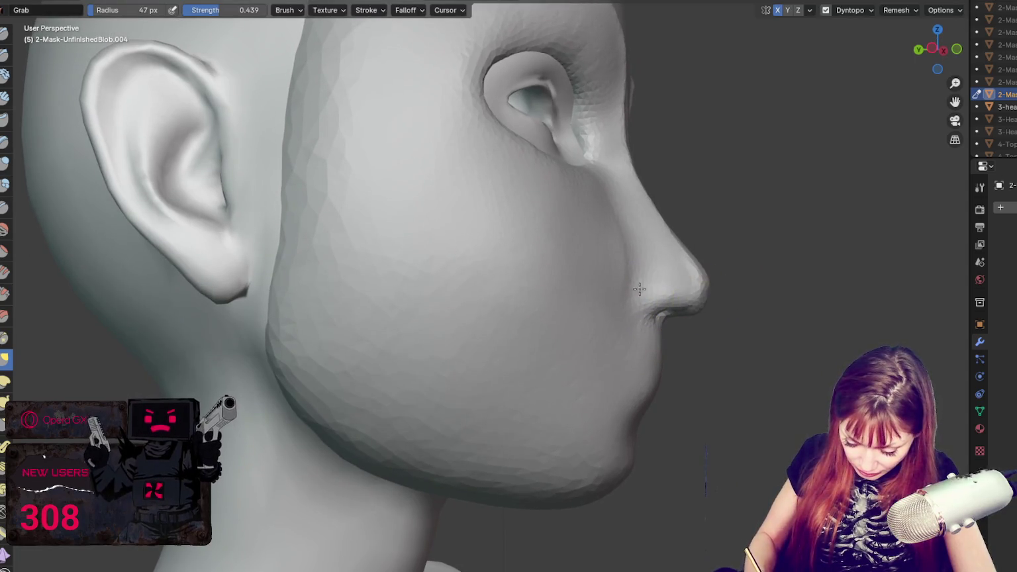
# - Crease the far side of the nose, then grab the nose bridge near the right eye at 78 px
pyautogui.hotkey('shift', 'c')
pyautogui.moveTo(645, 280); pyautogui.dragTo(357, 291, button='middle')
pyautogui.press('f')
pyautogui.click(374, 323)
pyautogui.press('g')
pyautogui.moveTo(303, 313)
pyautogui.mouseDown(button='middle')
pyautogui.moveTo(276, 298)
pyautogui.moveTo(477, 335)
pyautogui.mouseUp(button='middle')
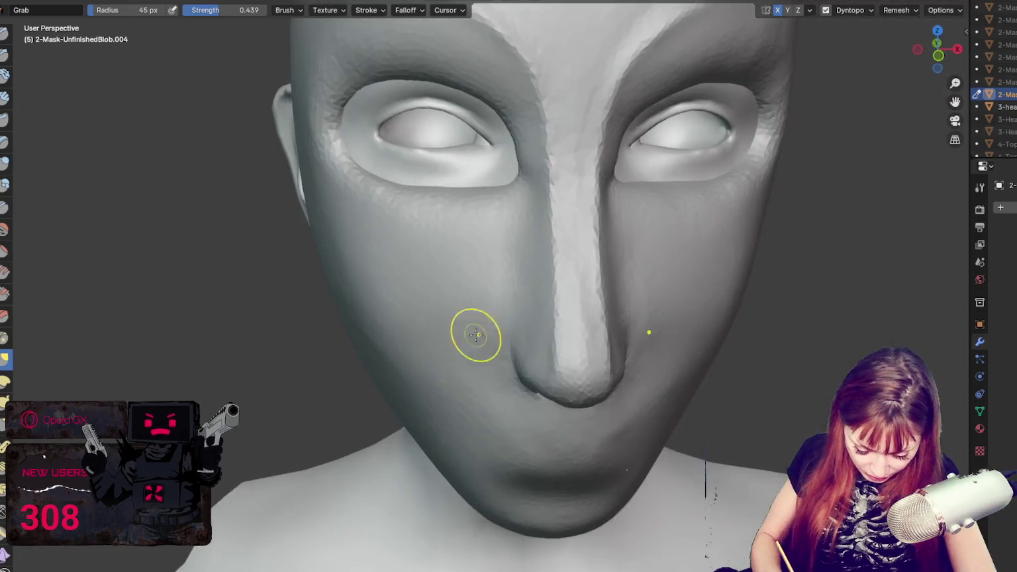
pyautogui.moveTo(575, 260); pyautogui.dragTo(582, 290, button='middle')
pyautogui.press('f')
pyautogui.click(600, 141)
pyautogui.moveTo(609, 141); pyautogui.dragTo(570, 144)
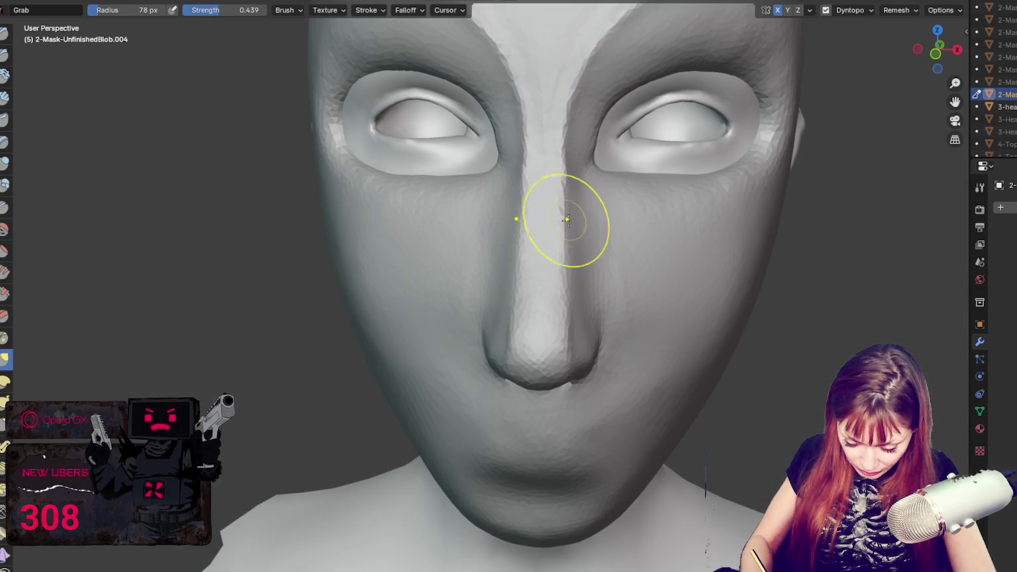
# - Widen the nose tip and nostril area with the Grab brush at 97 then 80 px
pyautogui.press('f')
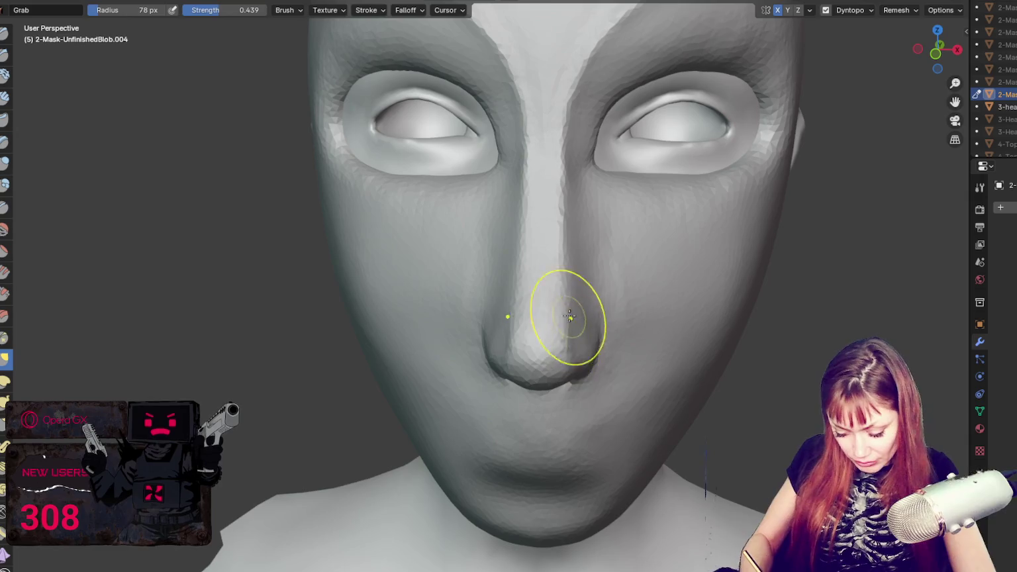
pyautogui.click(567, 279)
pyautogui.press('f')
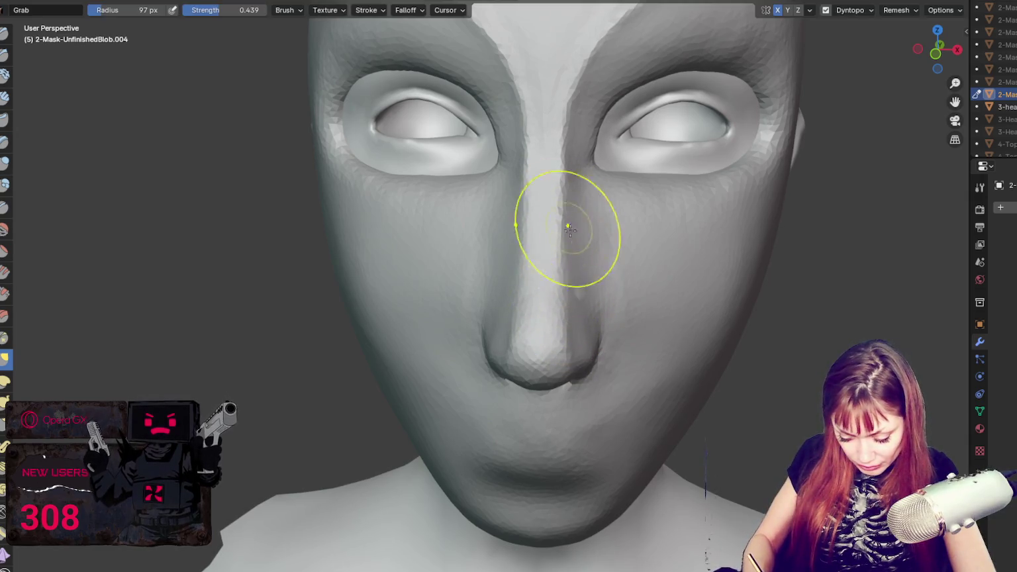
pyautogui.click(592, 296)
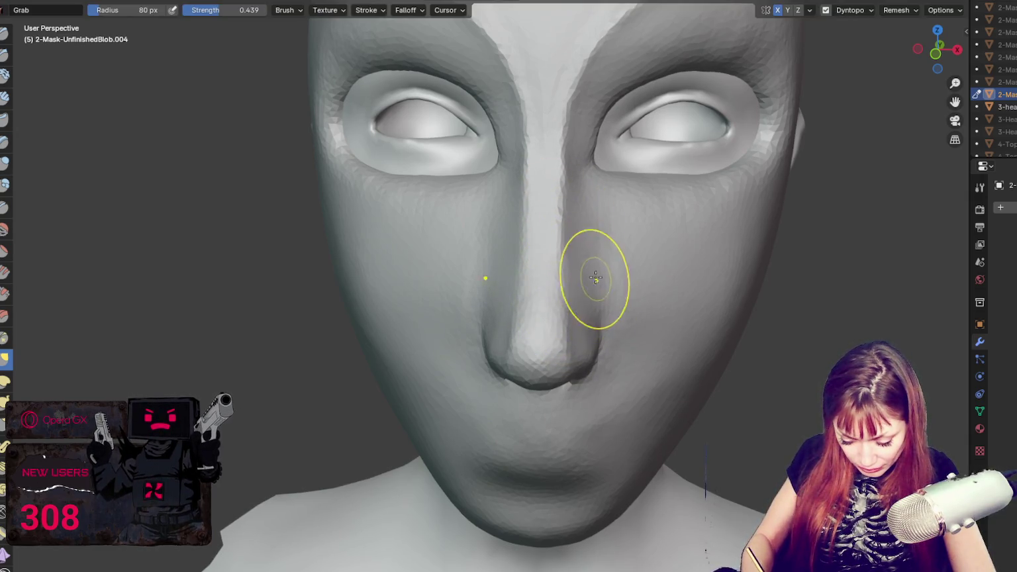
pyautogui.moveTo(610, 357); pyautogui.dragTo(641, 295, button='middle')
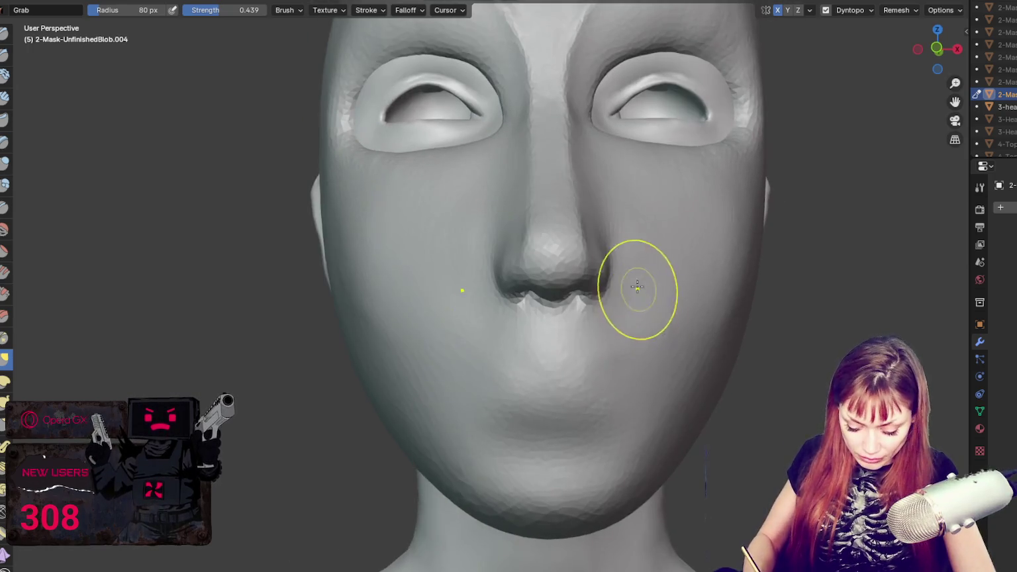
# - Carve a lip parting and a fold beneath the lower lip with a 30 px Crease brush
pyautogui.hotkey('shift', 'c')
pyautogui.moveTo(483, 385); pyautogui.dragTo(617, 377)
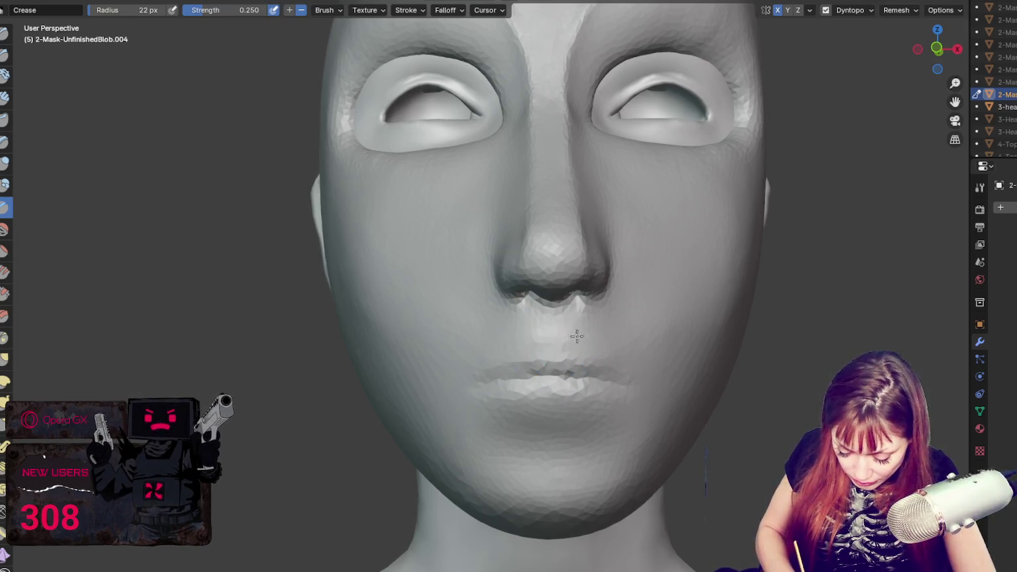
pyautogui.press(']')
pyautogui.press(']')
pyautogui.press(']')
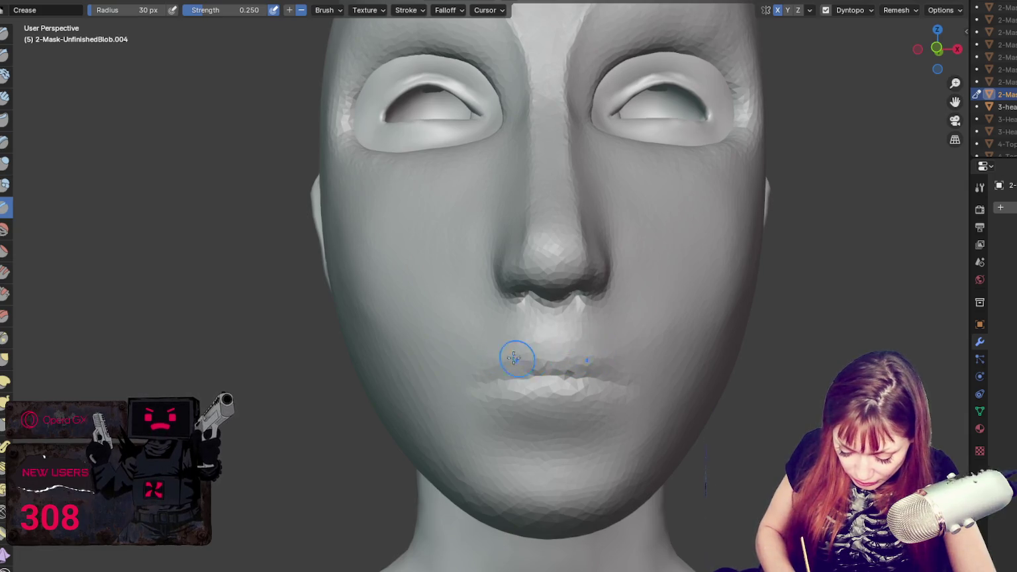
pyautogui.moveTo(590, 373); pyautogui.dragTo(613, 357)
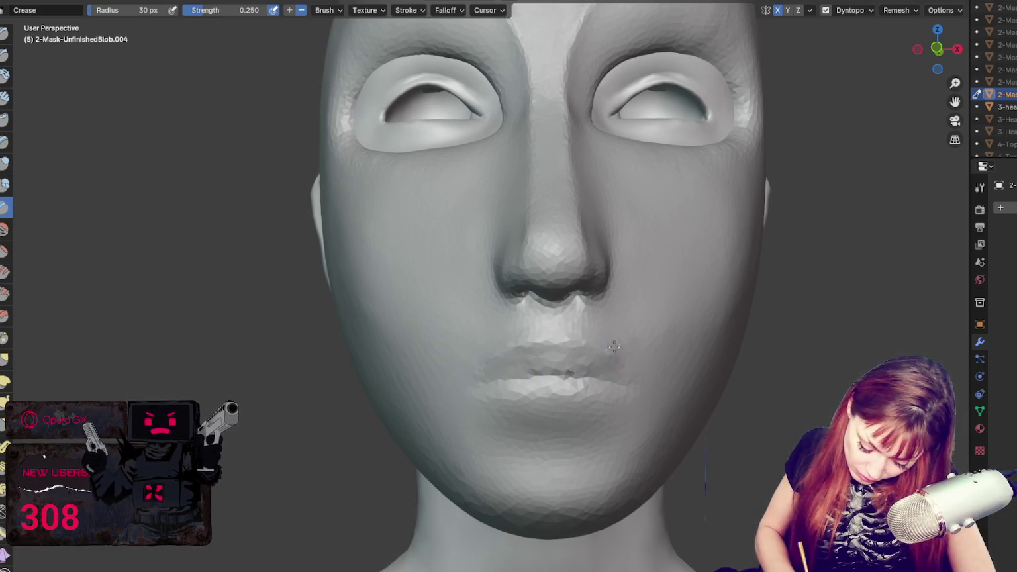
pyautogui.moveTo(522, 419); pyautogui.dragTo(606, 423)
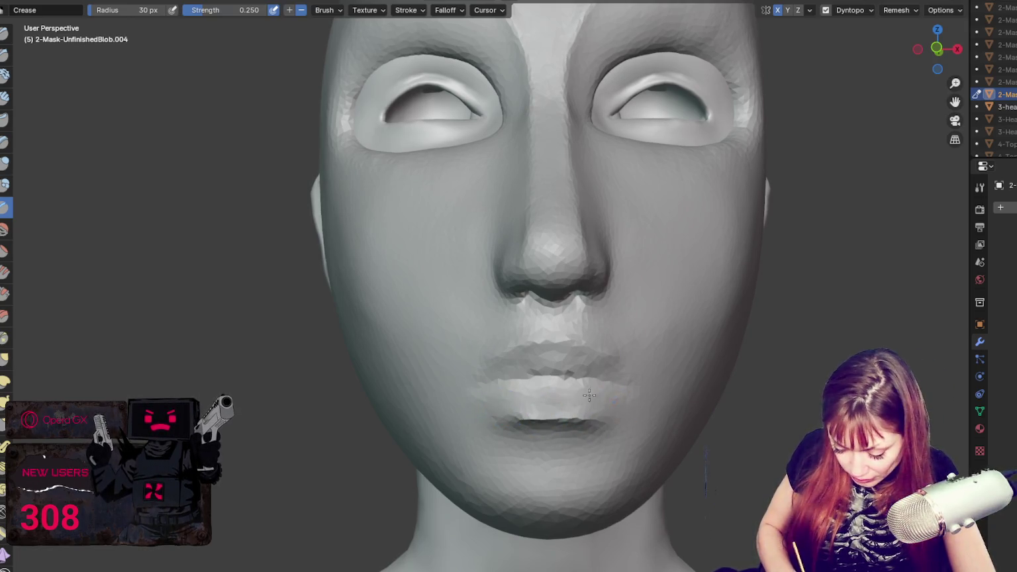
pyautogui.moveTo(493, 381)
pyautogui.mouseDown()
pyautogui.moveTo(504, 391)
pyautogui.moveTo(609, 386)
pyautogui.mouseUp()
pyautogui.scroll(-5, 778, 354)
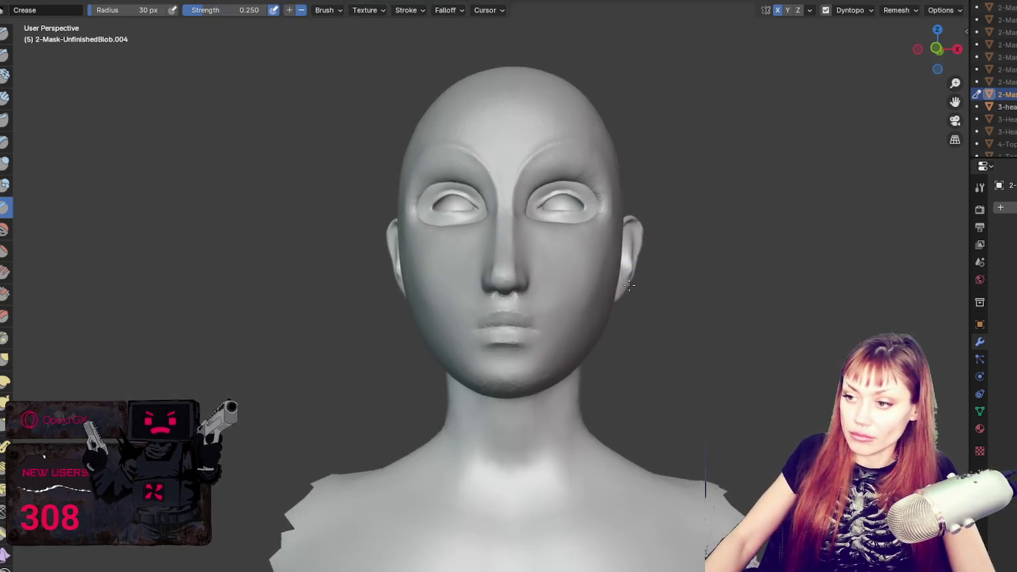
# - Set the Grab brush to 64 px, then shrink it to 41 px
pyautogui.moveTo(778, 354); pyautogui.dragTo(511, 284, button='middle')
pyautogui.scroll(2, 535, 294)
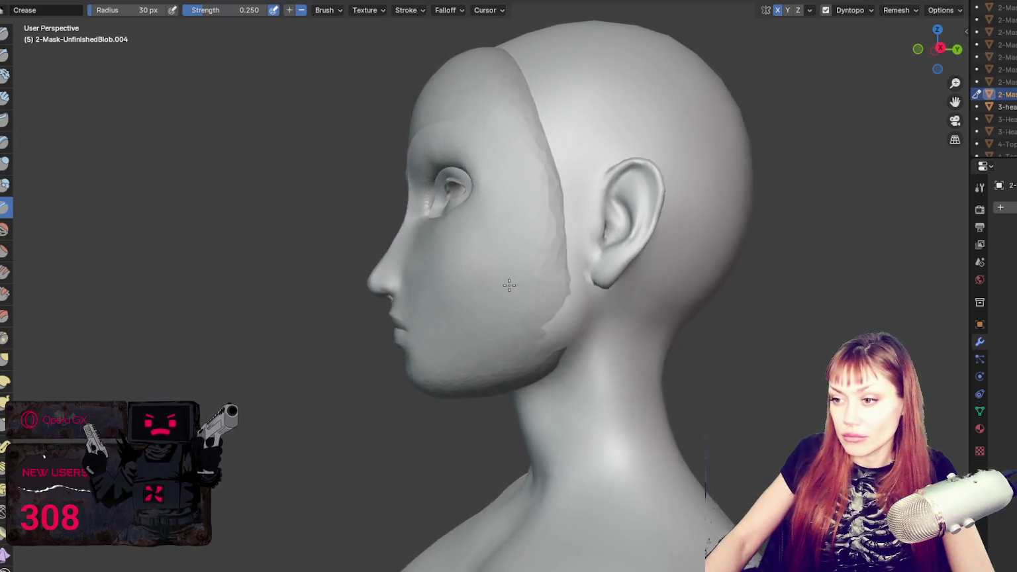
pyautogui.press('g')
pyautogui.press('f')
pyautogui.click(372, 283)
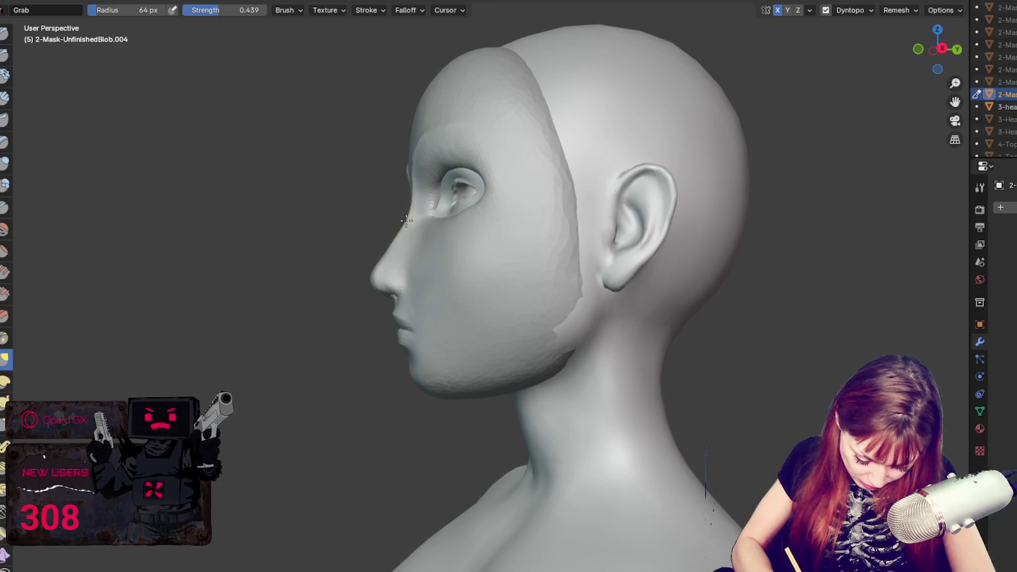
pyautogui.press('f')
pyautogui.click(375, 286)
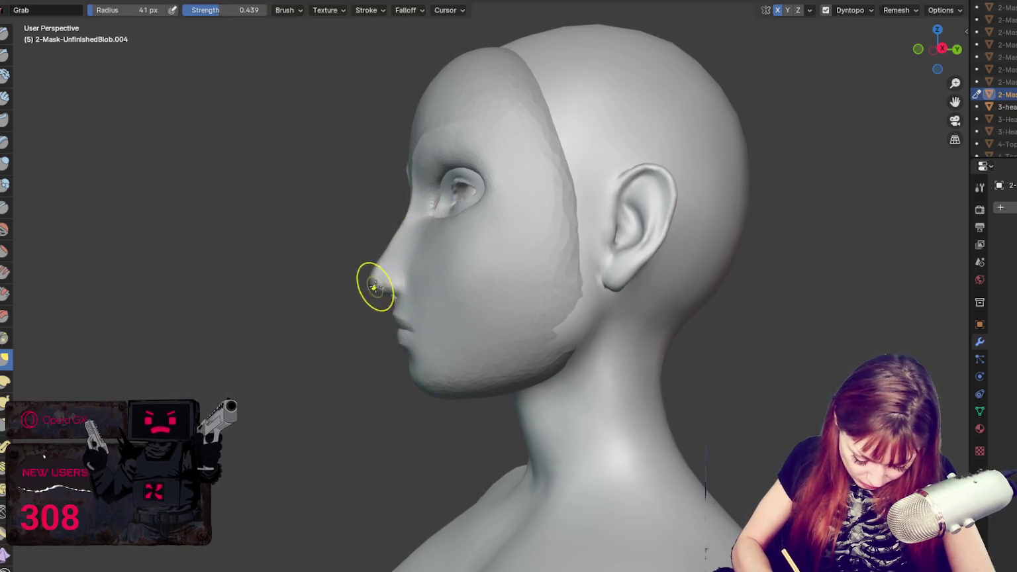
# - Pull the corner of the mouth slightly with the Grab brush, then turn the head front-on
pyautogui.moveTo(374, 286)
pyautogui.mouseDown(button='middle')
pyautogui.moveTo(500, 284)
pyautogui.moveTo(443, 275)
pyautogui.mouseUp(button='middle')
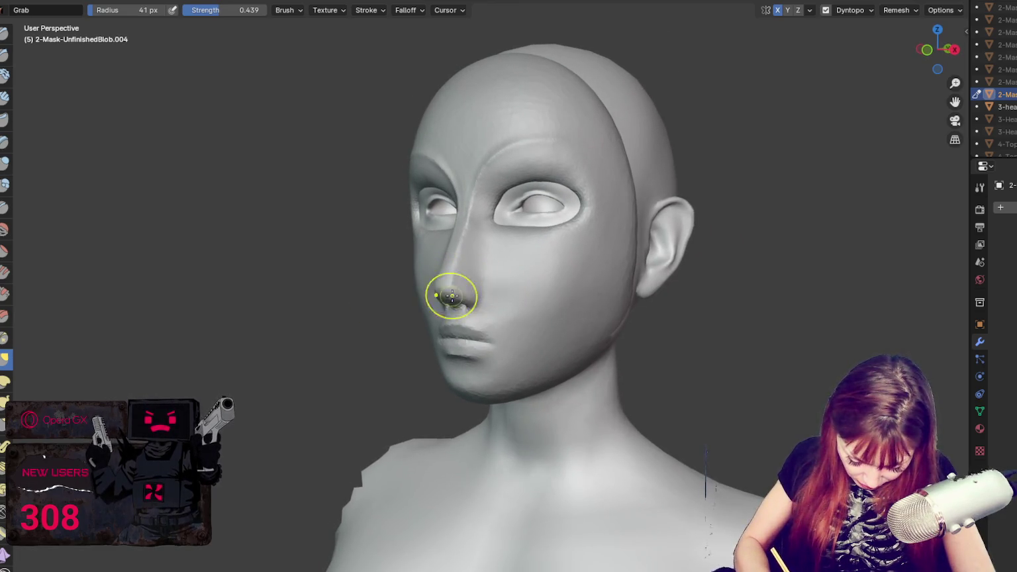
pyautogui.moveTo(509, 286)
pyautogui.mouseDown(button='middle')
pyautogui.moveTo(485, 328)
pyautogui.moveTo(515, 344)
pyautogui.mouseUp(button='middle')
pyautogui.moveTo(523, 348); pyautogui.dragTo(518, 341)
pyautogui.moveTo(516, 340)
pyautogui.mouseDown(button='middle')
pyautogui.moveTo(485, 350)
pyautogui.moveTo(523, 334)
pyautogui.moveTo(481, 315)
pyautogui.moveTo(557, 302)
pyautogui.mouseUp(button='middle')
pyautogui.moveTo(609, 282)
pyautogui.mouseDown(button='middle')
pyautogui.moveTo(745, 277)
pyautogui.moveTo(640, 277)
pyautogui.mouseUp(button='middle')
# - Set the brush to 55 px, then 41 px, and inspect both profiles of the head
pyautogui.press('f')
pyautogui.click(542, 281)
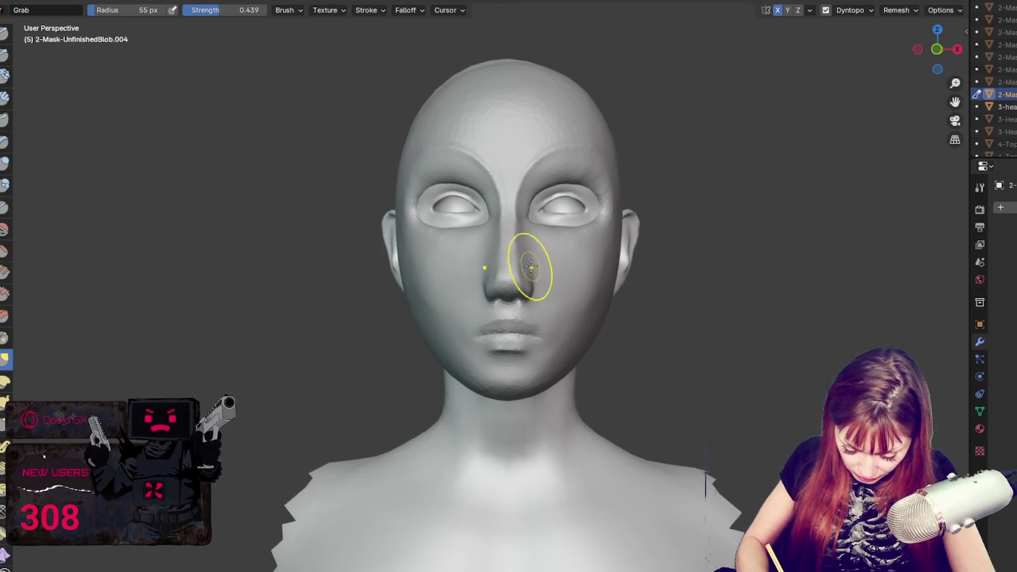
pyautogui.press('[')
pyautogui.press('[')
pyautogui.press('[')
pyautogui.moveTo(535, 300)
pyautogui.mouseDown(button='middle')
pyautogui.moveTo(665, 311)
pyautogui.moveTo(670, 298)
pyautogui.mouseUp(button='middle')
pyautogui.moveTo(609, 240)
pyautogui.mouseDown(button='middle')
pyautogui.moveTo(588, 284)
pyautogui.moveTo(618, 282)
pyautogui.moveTo(574, 287)
pyautogui.moveTo(589, 275)
pyautogui.moveTo(479, 271)
pyautogui.mouseUp(button='middle')
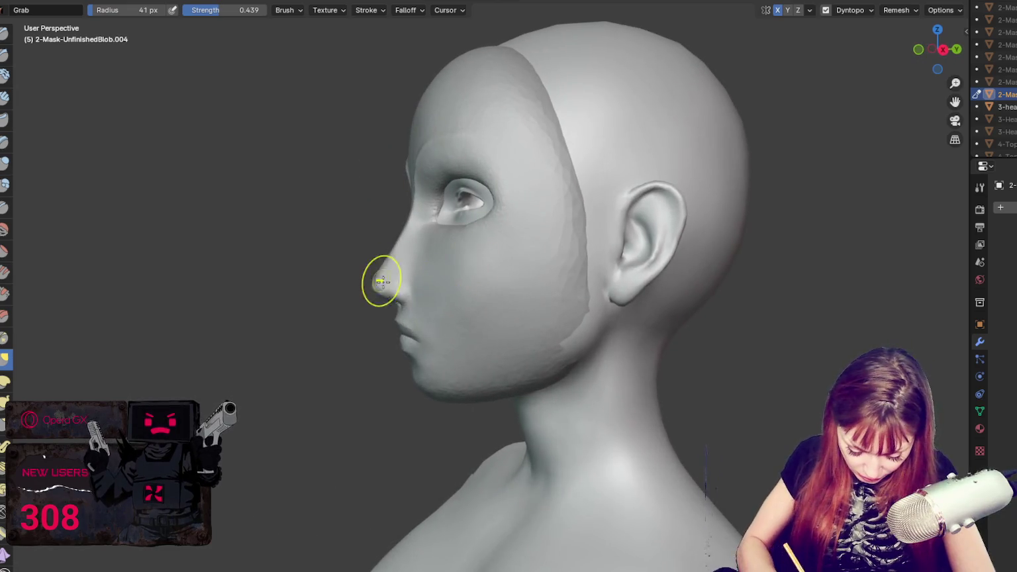
pyautogui.moveTo(379, 278); pyautogui.dragTo(439, 281, button='middle')
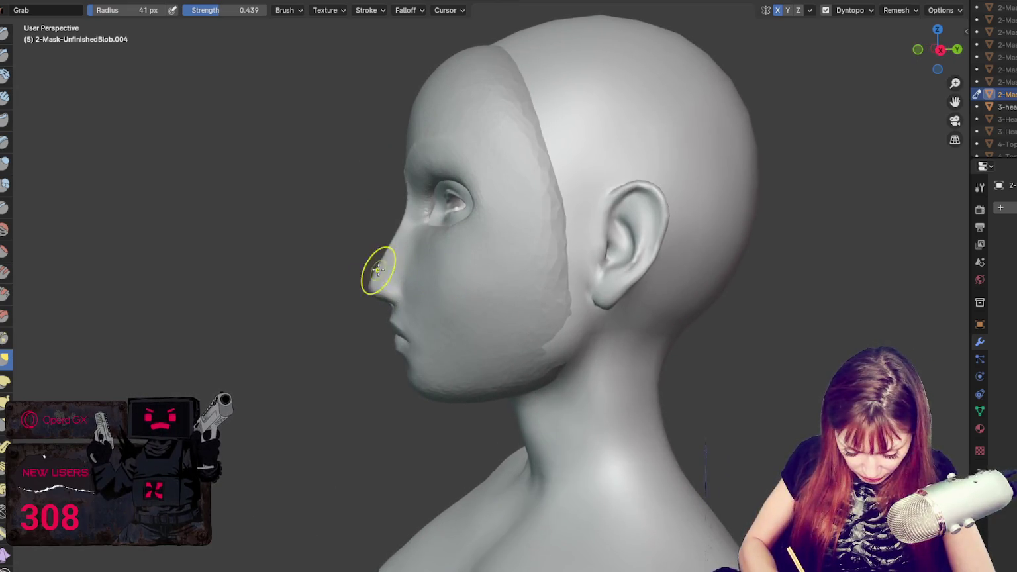
pyautogui.moveTo(382, 295)
pyautogui.mouseDown(button='middle')
pyautogui.moveTo(420, 272)
pyautogui.moveTo(406, 275)
pyautogui.moveTo(464, 292)
pyautogui.moveTo(641, 279)
pyautogui.mouseUp(button='middle')
pyautogui.moveTo(488, 235)
pyautogui.mouseDown(button='middle')
pyautogui.moveTo(495, 250)
pyautogui.moveTo(424, 243)
pyautogui.mouseUp(button='middle')
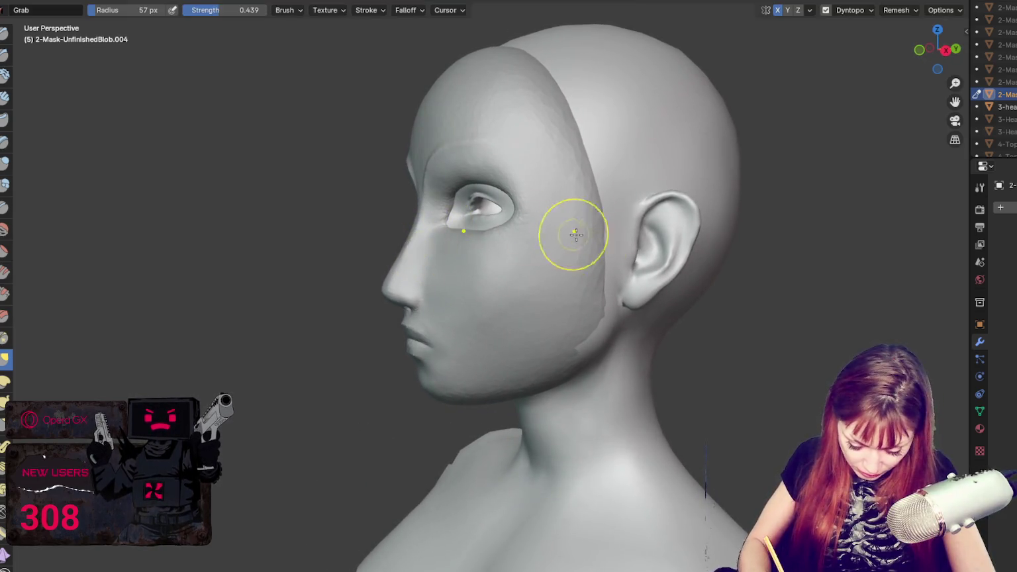
pyautogui.moveTo(569, 233); pyautogui.dragTo(618, 257, button='middle')
pyautogui.moveTo(463, 232)
pyautogui.mouseDown(button='middle')
pyautogui.moveTo(647, 243)
pyautogui.moveTo(733, 234)
pyautogui.mouseUp(button='middle')
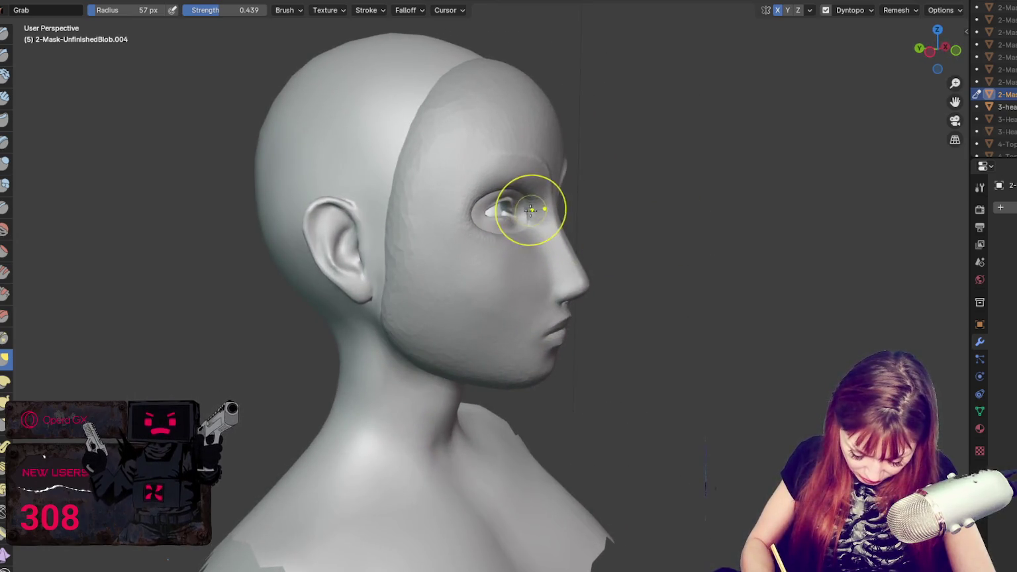
# - Resize the brush to 39 px, then 63 px, and finally 48 px, viewing the face from the front
pyautogui.press('f')
pyautogui.click(520, 228)
pyautogui.moveTo(529, 211)
pyautogui.mouseDown(button='middle')
pyautogui.moveTo(517, 219)
pyautogui.moveTo(561, 229)
pyautogui.mouseUp(button='middle')
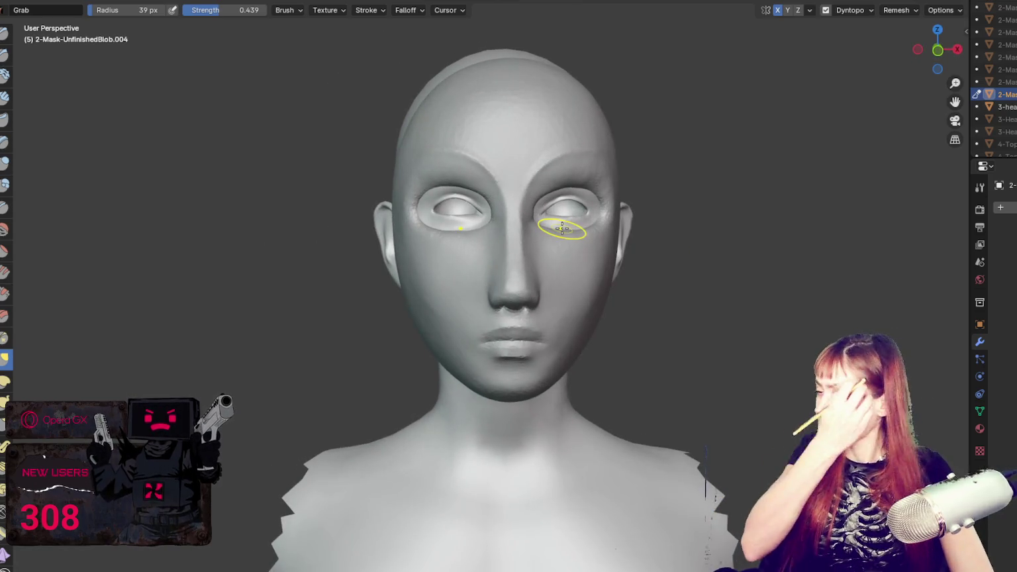
pyautogui.press('f')
pyautogui.click(556, 153)
pyautogui.moveTo(556, 154)
pyautogui.mouseDown(button='middle')
pyautogui.moveTo(595, 165)
pyautogui.moveTo(625, 154)
pyautogui.mouseUp(button='middle')
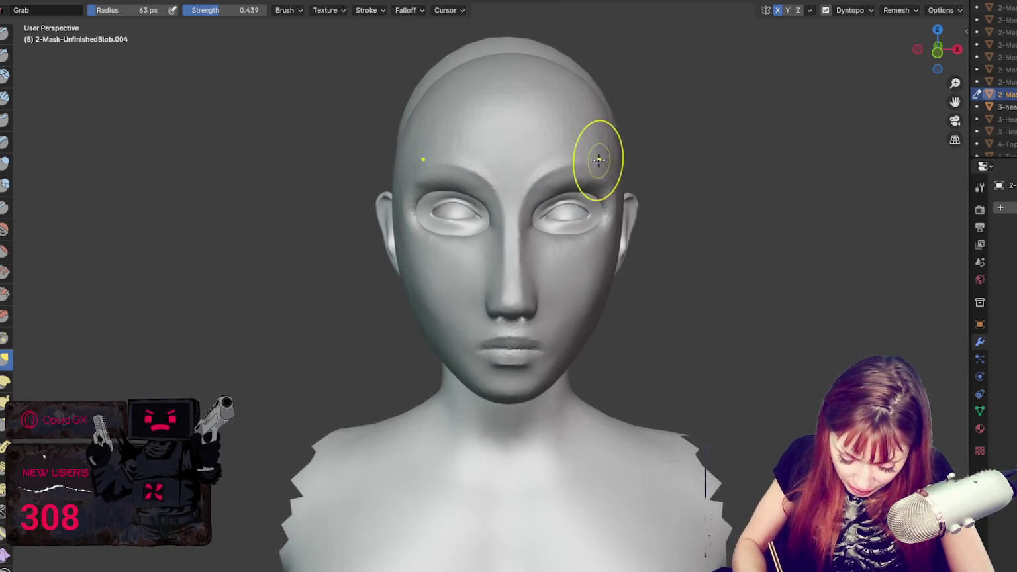
pyautogui.press('f')
pyautogui.click(602, 194)
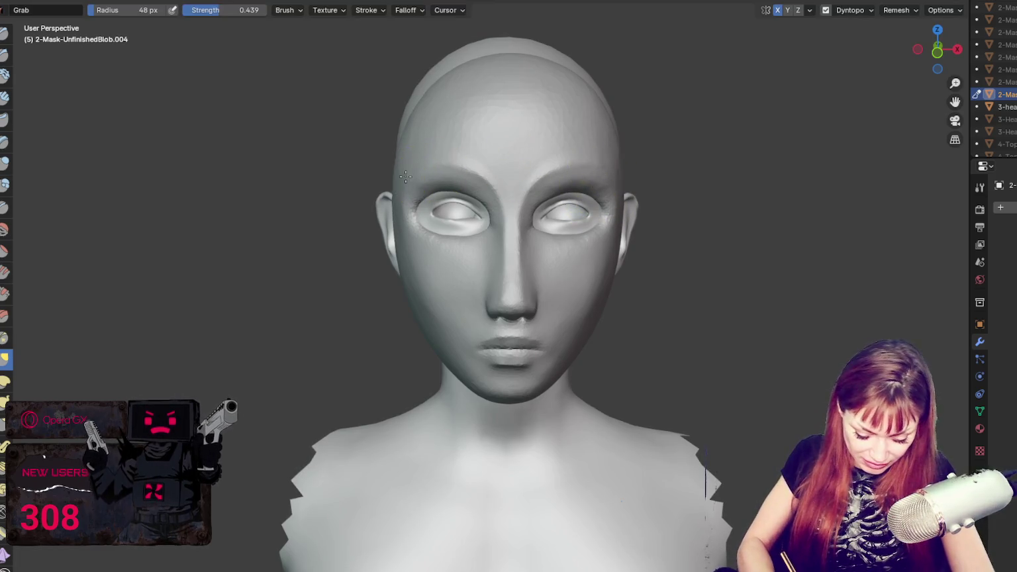
pyautogui.moveTo(703, 219); pyautogui.dragTo(706, 228, button='middle')
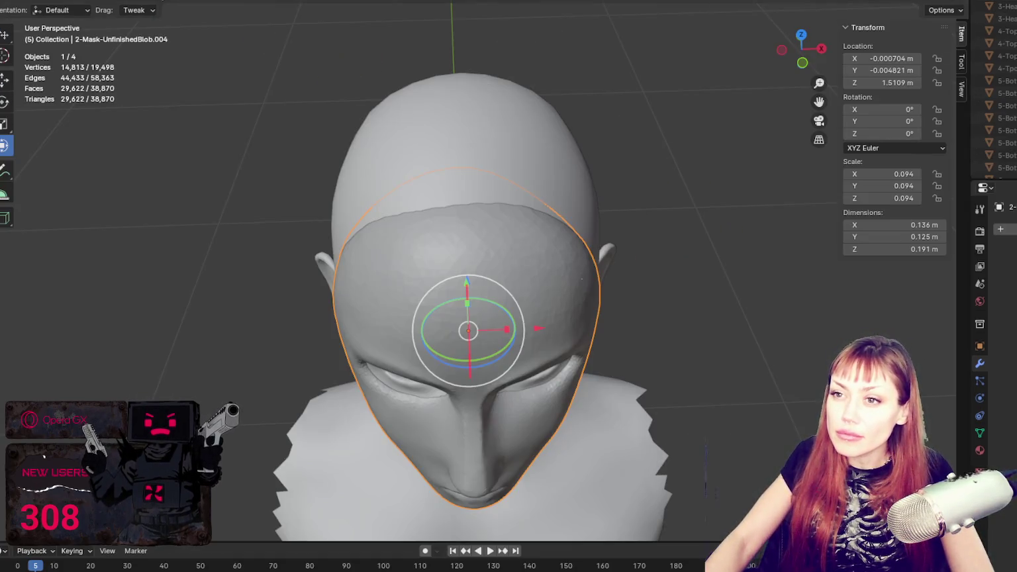
# - Add a UV sphere and raise it along Z above the bust
pyautogui.hotkey('shift', 'a')
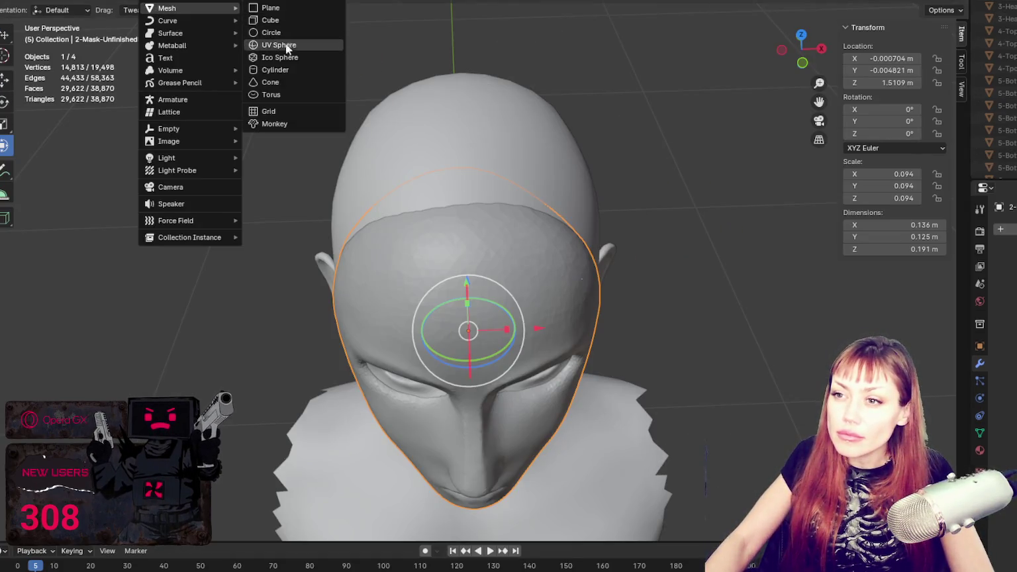
pyautogui.click(287, 41)
pyautogui.scroll(-4, 398, 99)
pyautogui.scroll(-5, 473, 199)
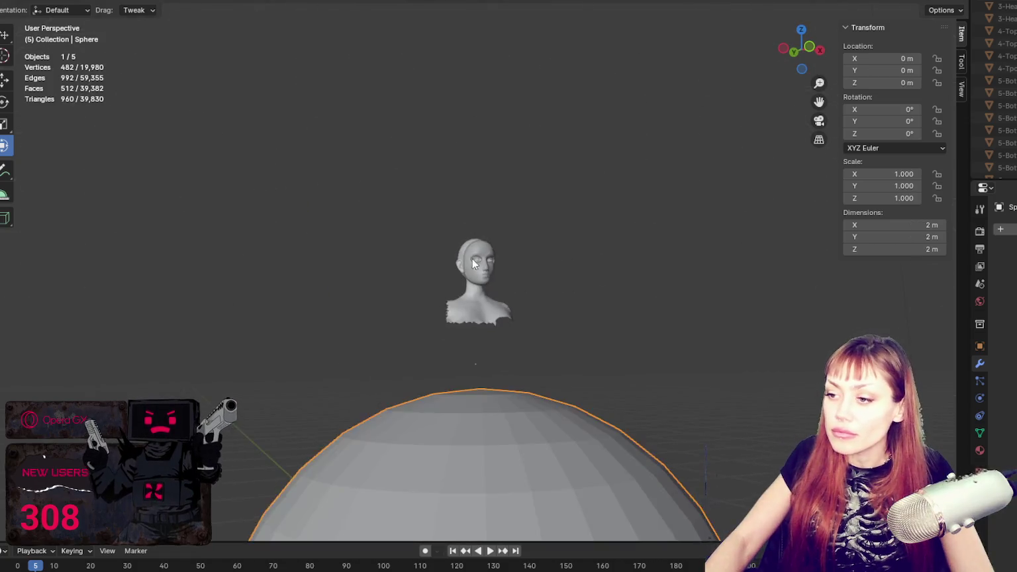
pyautogui.moveTo(471, 255); pyautogui.dragTo(501, 334, button='middle')
pyautogui.press('g')
pyautogui.press('z')
pyautogui.click(493, 226)
# - Reset the sphere's scale, shrink it to head size and lower it onto the head
pyautogui.press('s')
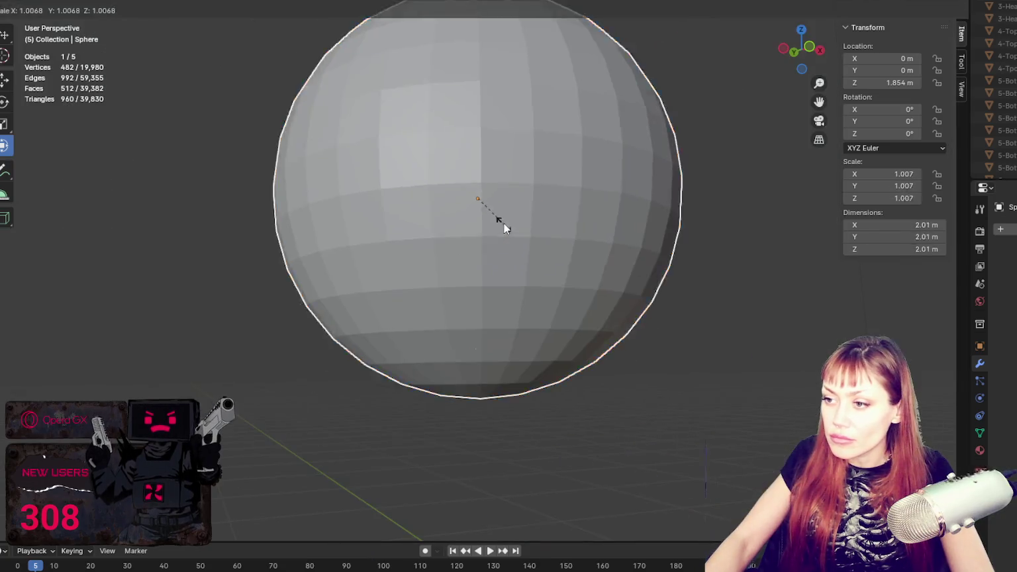
pyautogui.rightClick(510, 219)
pyautogui.scroll(-3, 516, 214)
pyautogui.press('s')
pyautogui.click(553, 196)
pyautogui.hotkey('alt', 's')
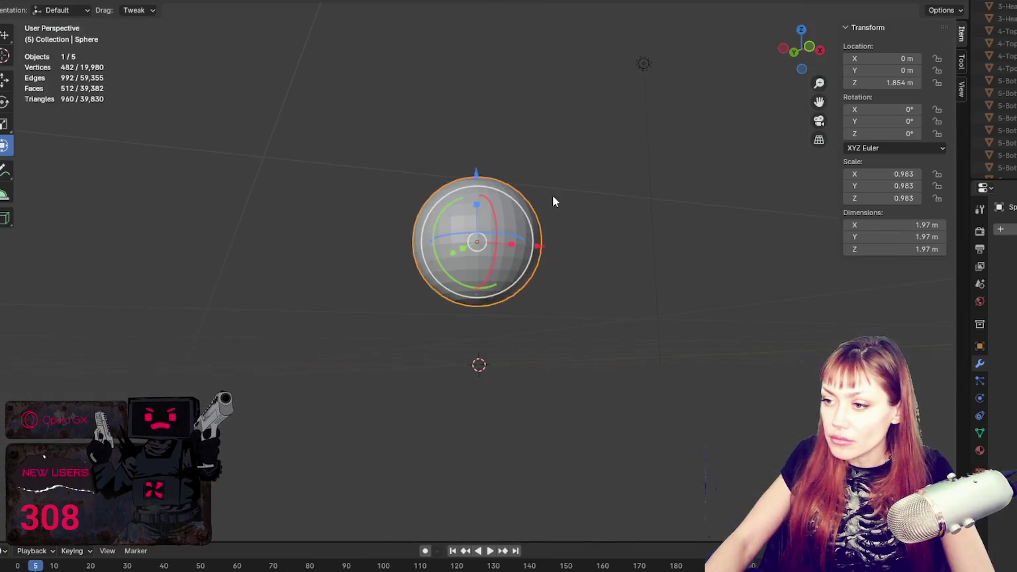
pyautogui.scroll(4, 560, 191)
pyautogui.press('s')
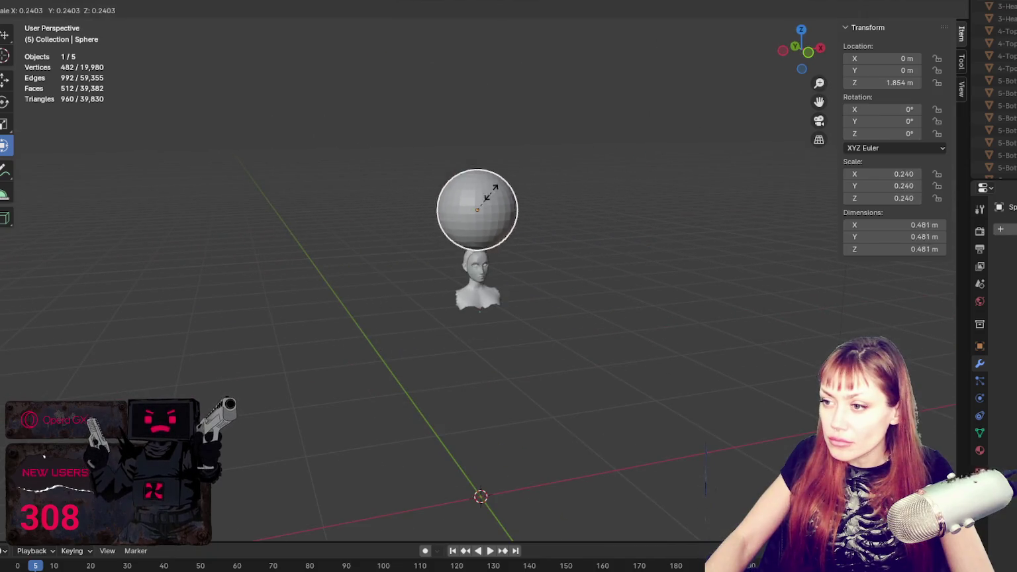
pyautogui.click(478, 206)
pyautogui.press('g')
pyautogui.press('z')
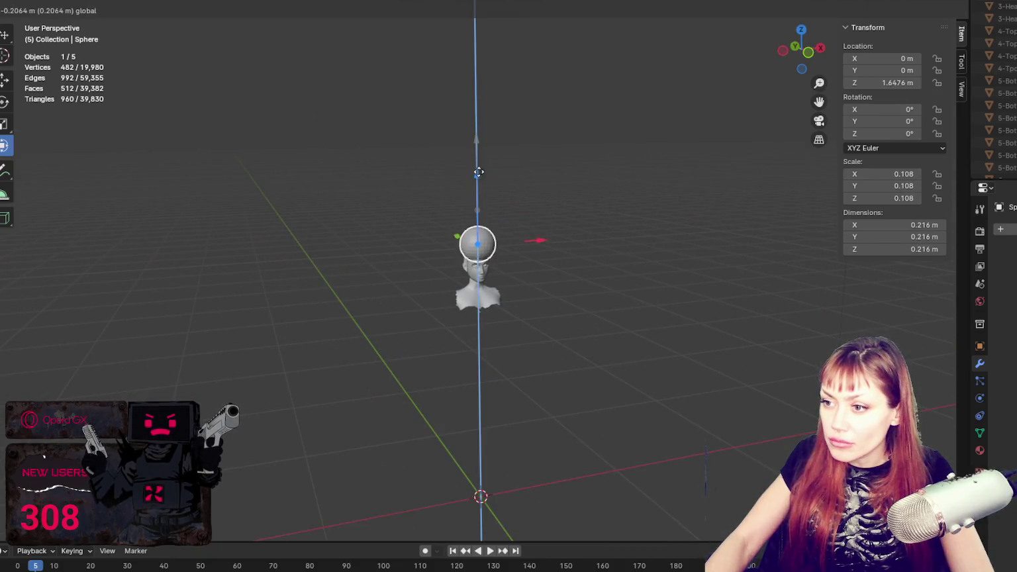
pyautogui.click(503, 251)
# - Shrink the sphere further to fit the skull and raise it slightly along Z
pyautogui.scroll(3, 503, 252)
pyautogui.scroll(4, 534, 255)
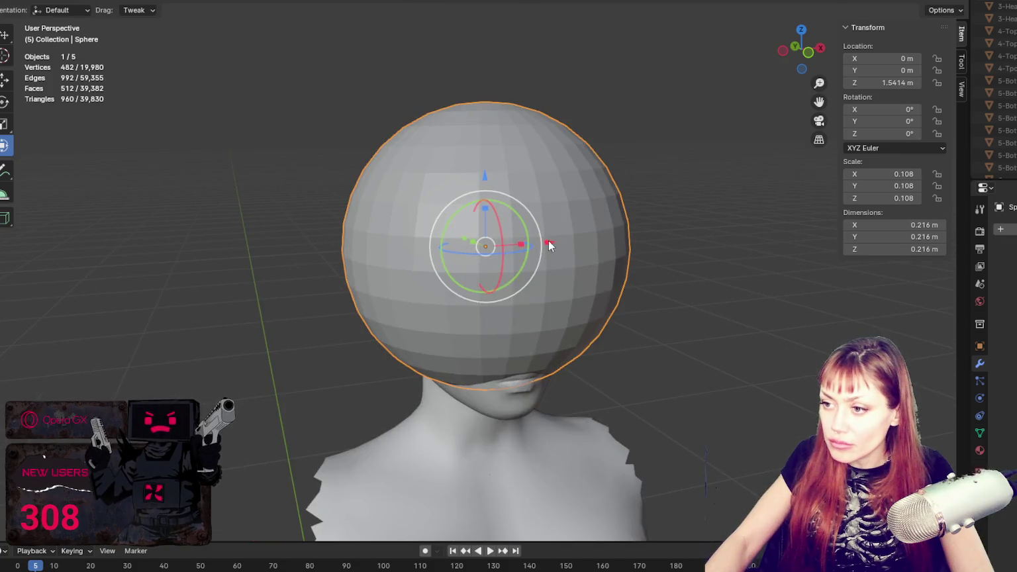
pyautogui.press('s')
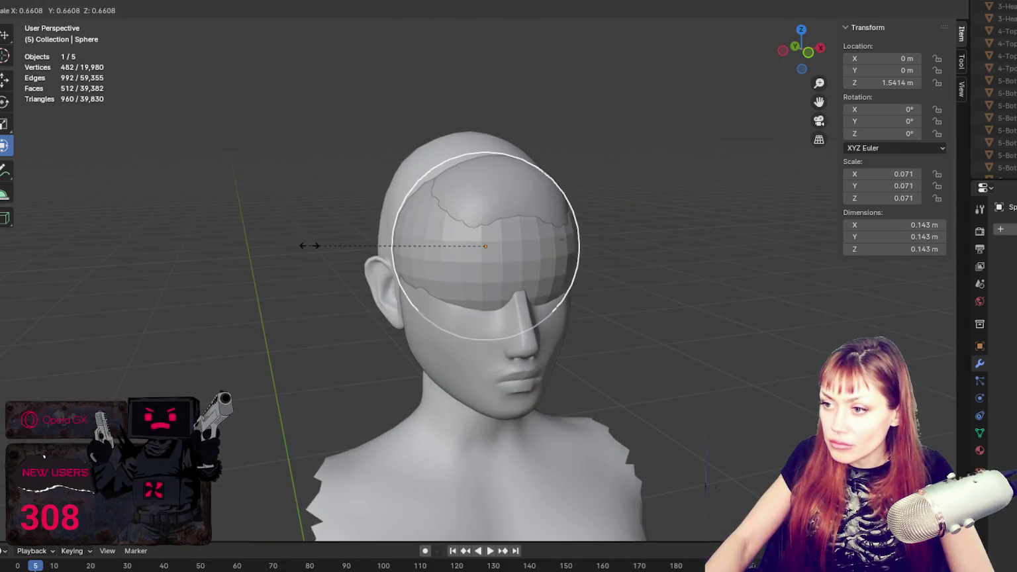
pyautogui.click(309, 245)
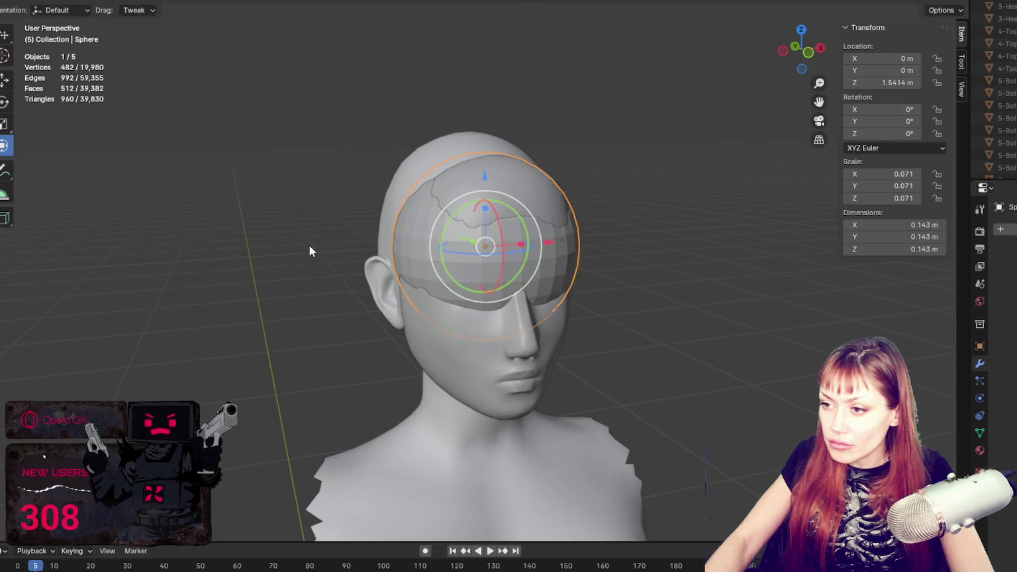
pyautogui.press('g')
pyautogui.press('z')
pyautogui.click(485, 160)
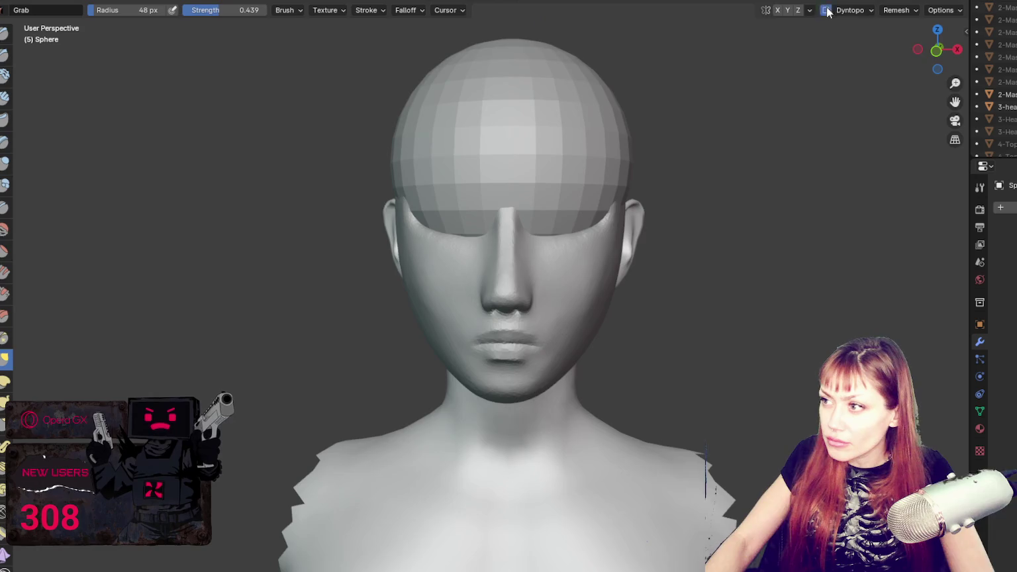
# - Enable dynamic topology, accepting its warning, and turn on X-axis symmetry
pyautogui.click(827, 10)
pyautogui.click(679, 31)
pyautogui.click(778, 10)
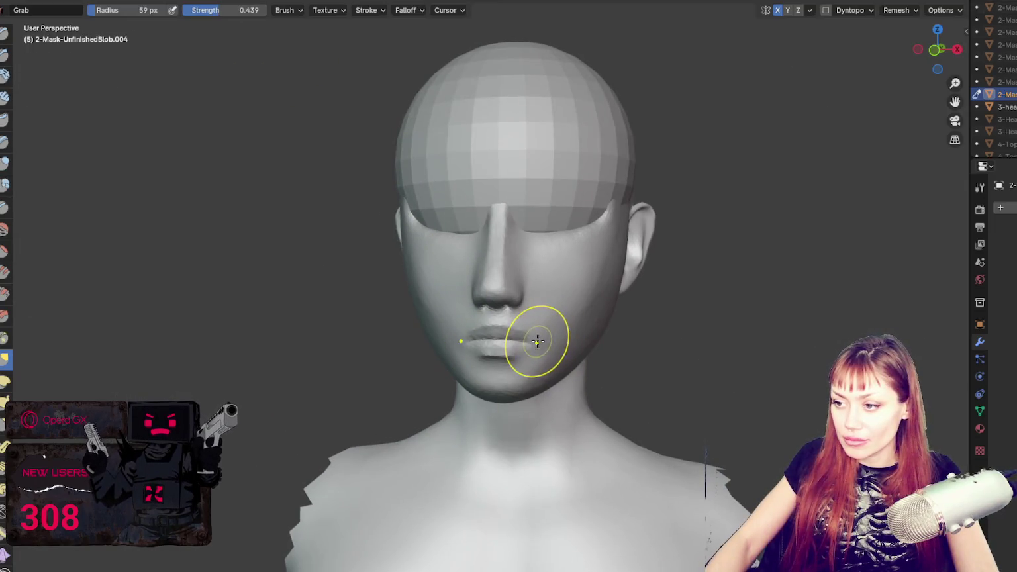
# - Enlarge the brush and try a Grab pull on the right cheek, then undo it
pyautogui.moveTo(553, 344)
pyautogui.mouseDown(button='middle')
pyautogui.moveTo(471, 338)
pyautogui.moveTo(640, 363)
pyautogui.mouseUp(button='middle')
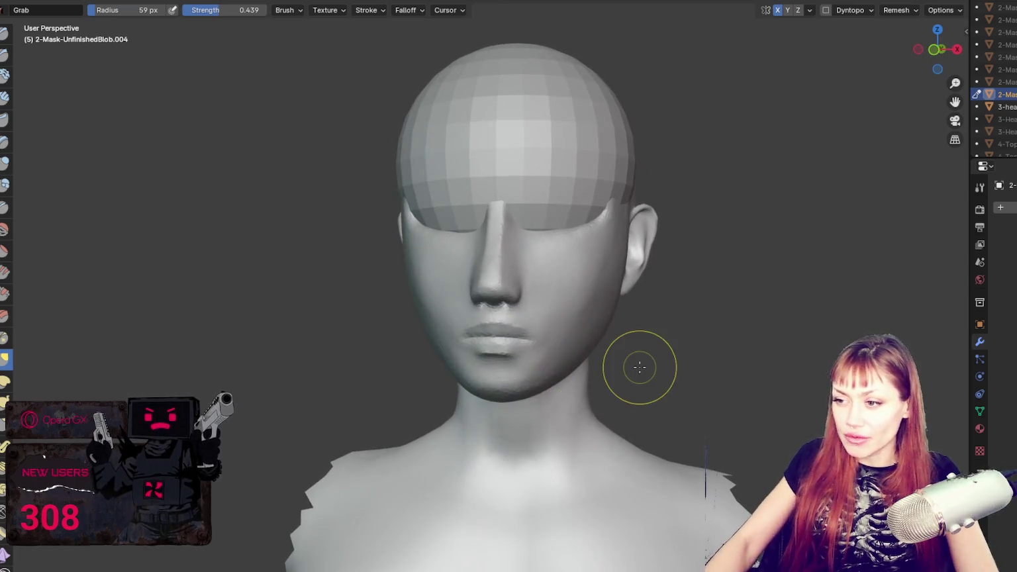
pyautogui.press('f')
pyautogui.click(542, 313)
pyautogui.moveTo(542, 313); pyautogui.dragTo(590, 296, button='middle')
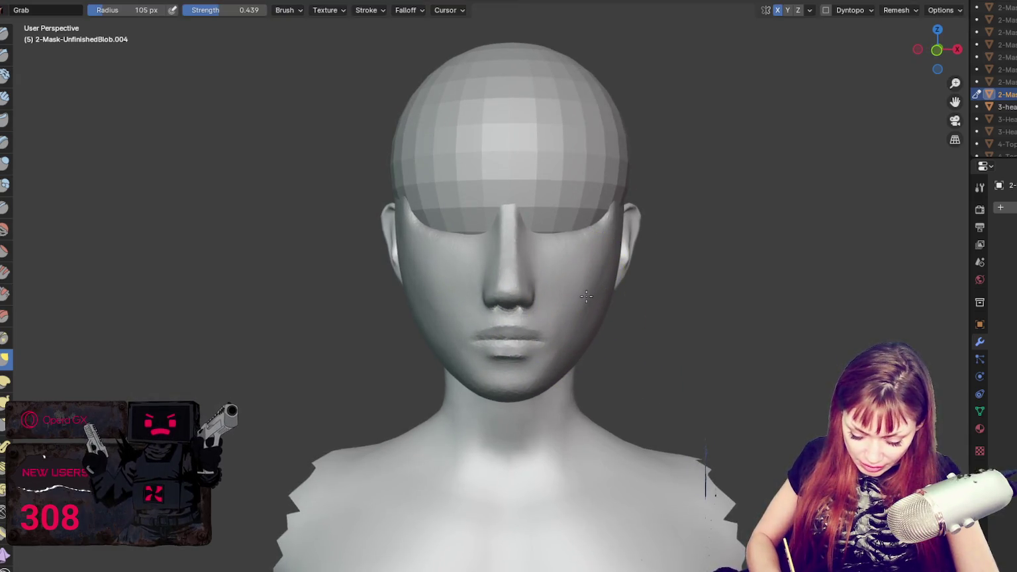
pyautogui.moveTo(611, 277); pyautogui.dragTo(594, 296)
pyautogui.hotkey('ctrl', 'z')
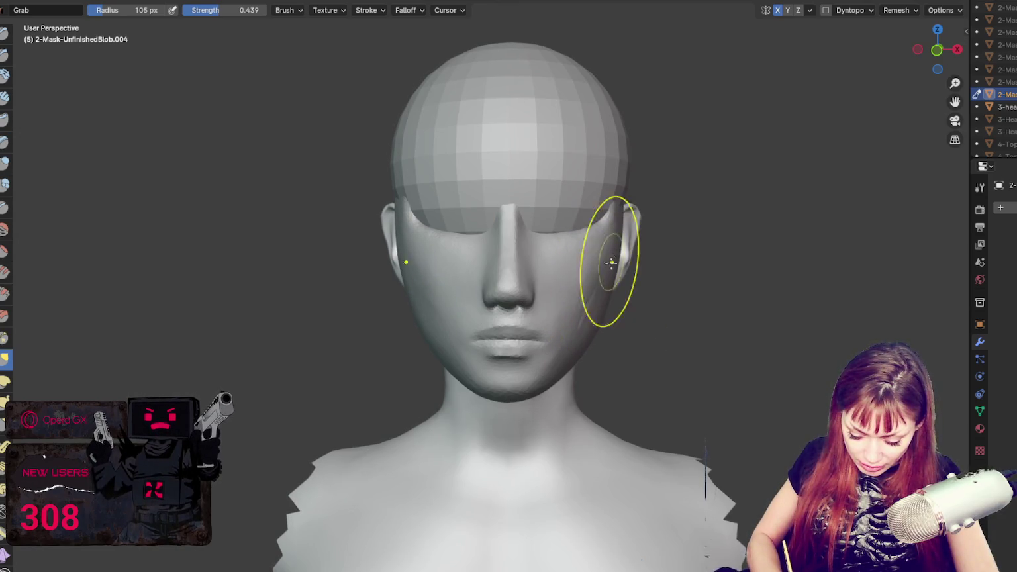
# - Set the brush radius to 159 px, then 132 px, and view the head's right profile
pyautogui.press('f')
pyautogui.click(598, 234)
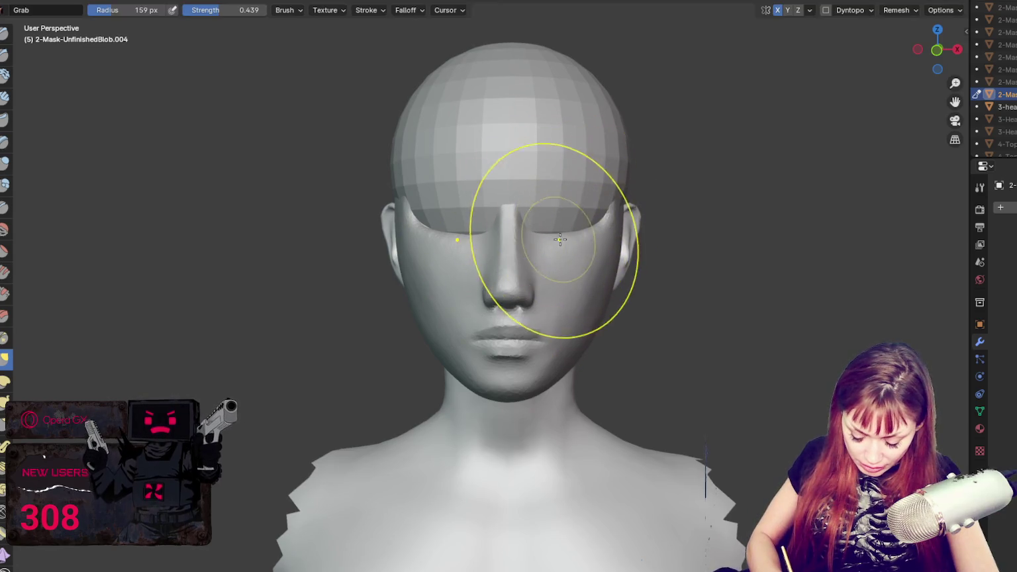
pyautogui.press('f')
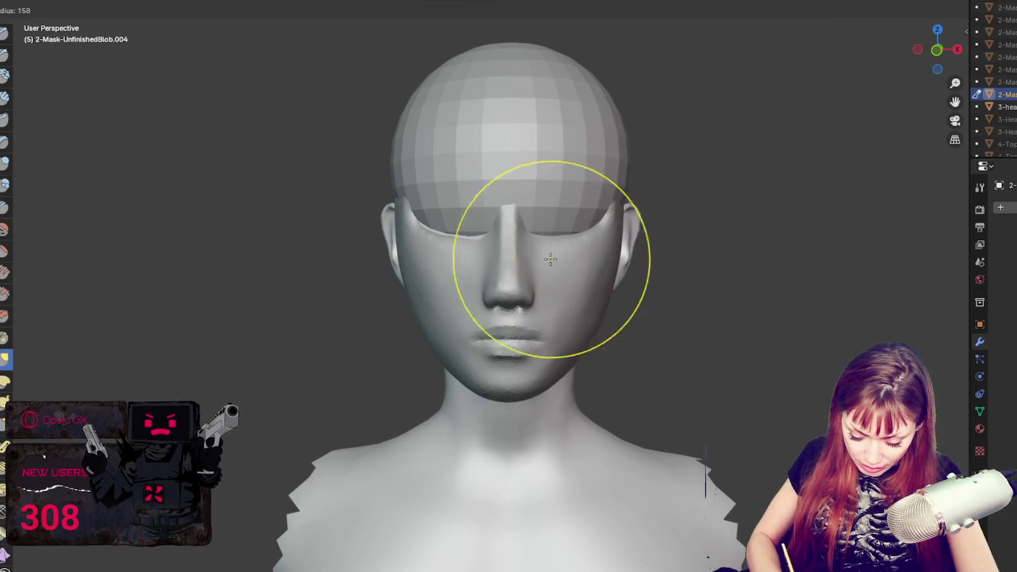
pyautogui.click(569, 252)
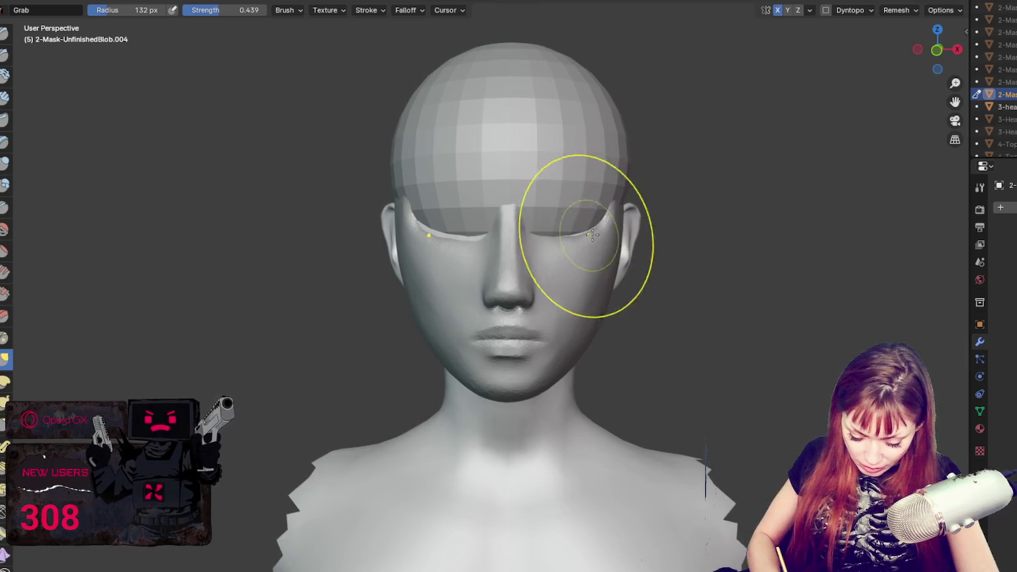
pyautogui.moveTo(632, 289); pyautogui.dragTo(757, 288, button='middle')
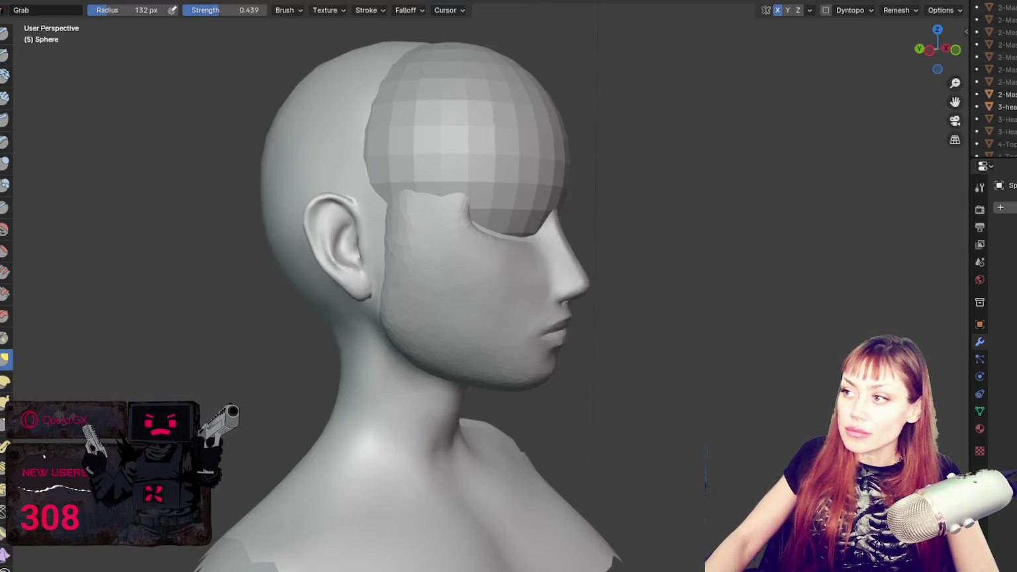
# - Enable dynamic topology on the sphere, set the brush to 209 px, and Draw over the hair cap
pyautogui.click(826, 10)
pyautogui.moveTo(722, 227)
pyautogui.mouseDown(button='middle')
pyautogui.moveTo(642, 243)
pyautogui.moveTo(784, 220)
pyautogui.moveTo(518, 204)
pyautogui.moveTo(545, 185)
pyautogui.moveTo(559, 220)
pyautogui.mouseUp(button='middle')
pyautogui.press('f')
pyautogui.click(762, 219)
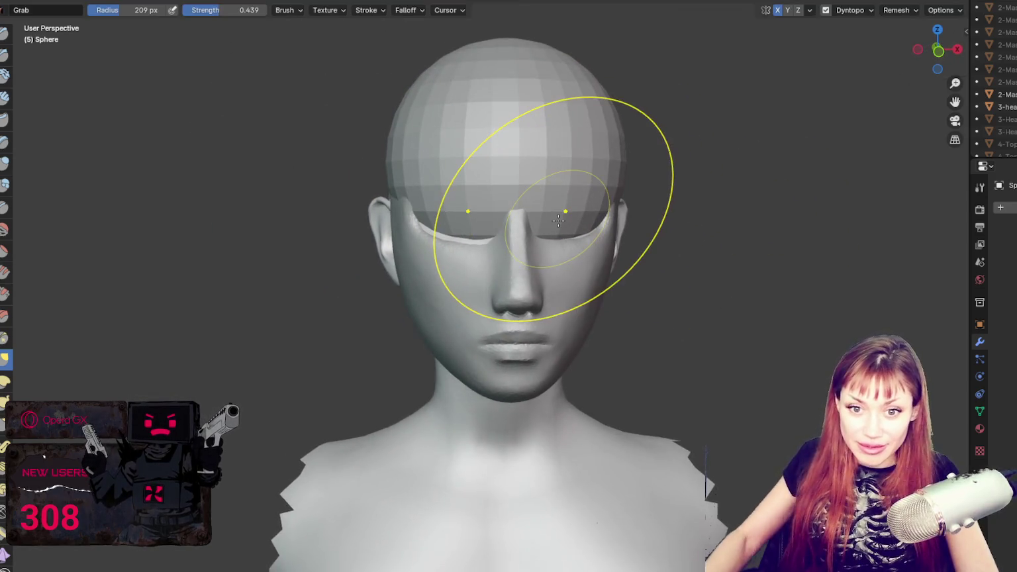
pyautogui.scroll(-2, 559, 221)
pyautogui.press('x')
pyautogui.moveTo(658, 363)
pyautogui.mouseDown(button='middle')
pyautogui.moveTo(557, 285)
pyautogui.moveTo(576, 284)
pyautogui.moveTo(592, 322)
pyautogui.mouseUp(button='middle')
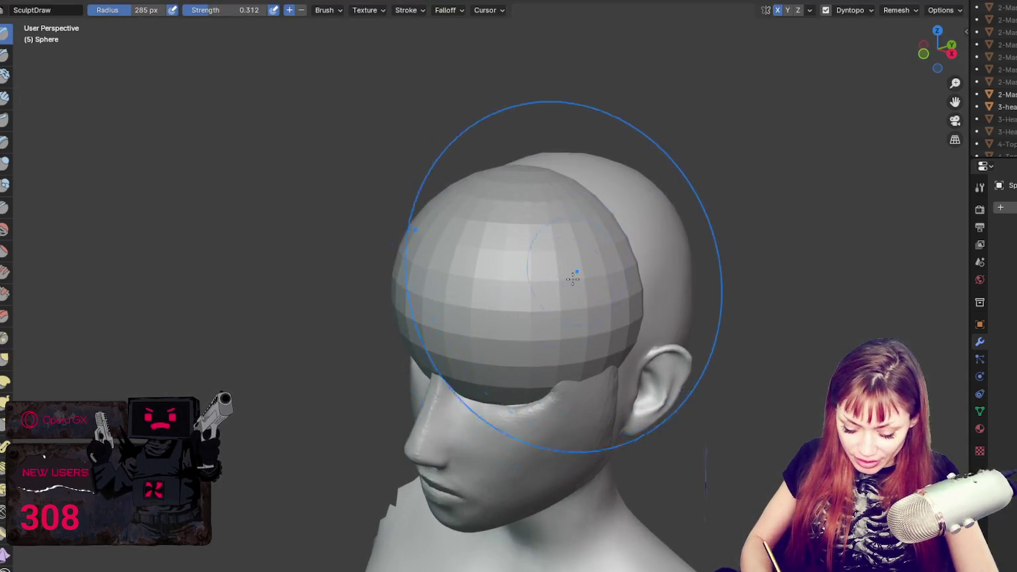
pyautogui.moveTo(592, 322); pyautogui.dragTo(562, 212)
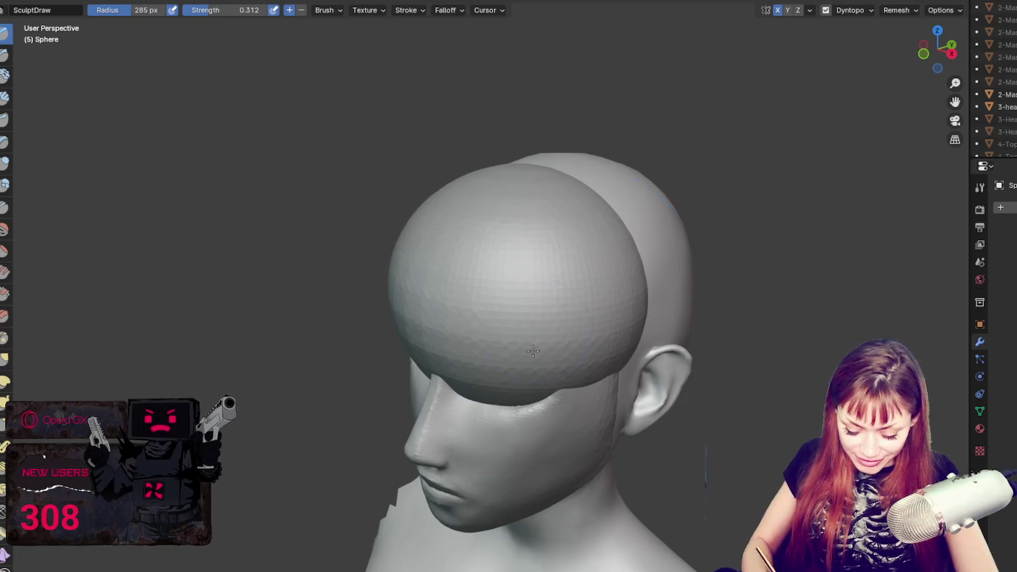
# - Switch to Grab and pull the hair piece toward the top of the head
pyautogui.press('g')
pyautogui.moveTo(529, 297); pyautogui.dragTo(492, 289, button='middle')
pyautogui.moveTo(391, 323)
pyautogui.mouseDown(button='middle')
pyautogui.moveTo(684, 300)
pyautogui.moveTo(652, 301)
pyautogui.mouseUp(button='middle')
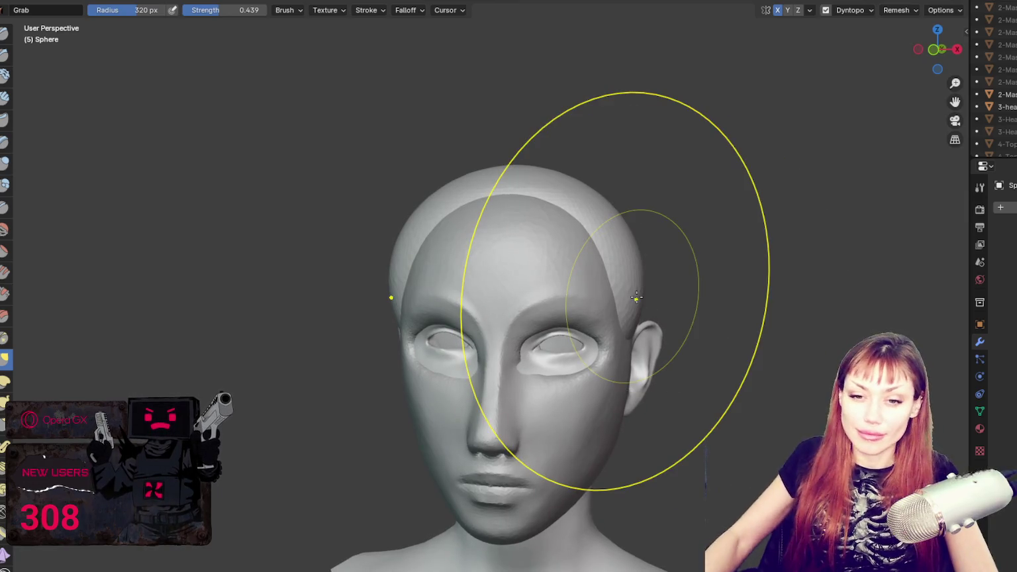
pyautogui.moveTo(635, 298); pyautogui.dragTo(655, 268, button='middle')
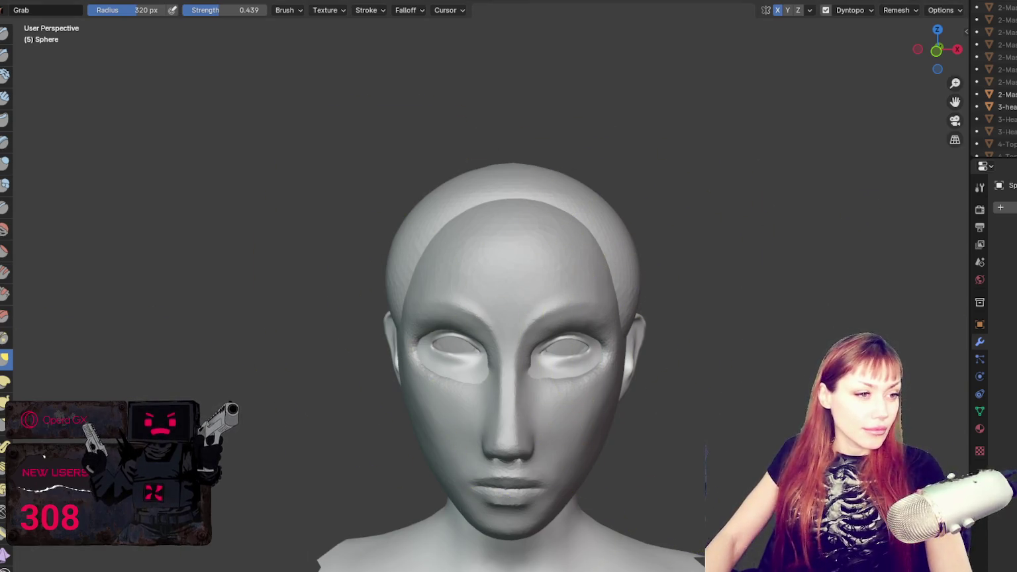
pyautogui.scroll(-2, 587, 239)
pyautogui.moveTo(587, 238); pyautogui.dragTo(678, 274, button='middle')
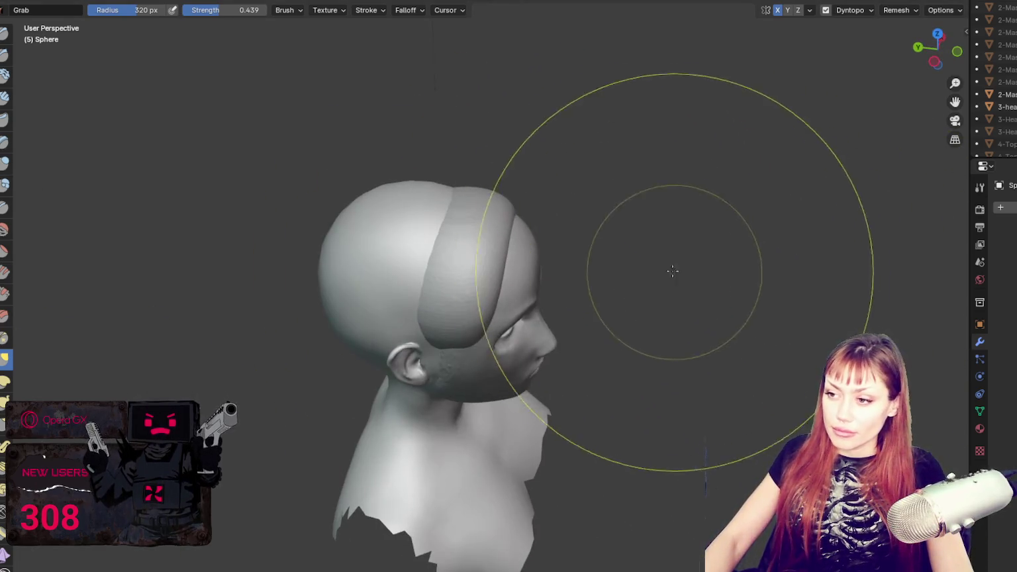
pyautogui.moveTo(477, 272)
pyautogui.mouseDown()
pyautogui.moveTo(455, 234)
pyautogui.moveTo(377, 335)
pyautogui.mouseUp()
pyautogui.moveTo(376, 334)
pyautogui.mouseDown(button='middle')
pyautogui.moveTo(464, 292)
pyautogui.moveTo(471, 311)
pyautogui.mouseUp(button='middle')
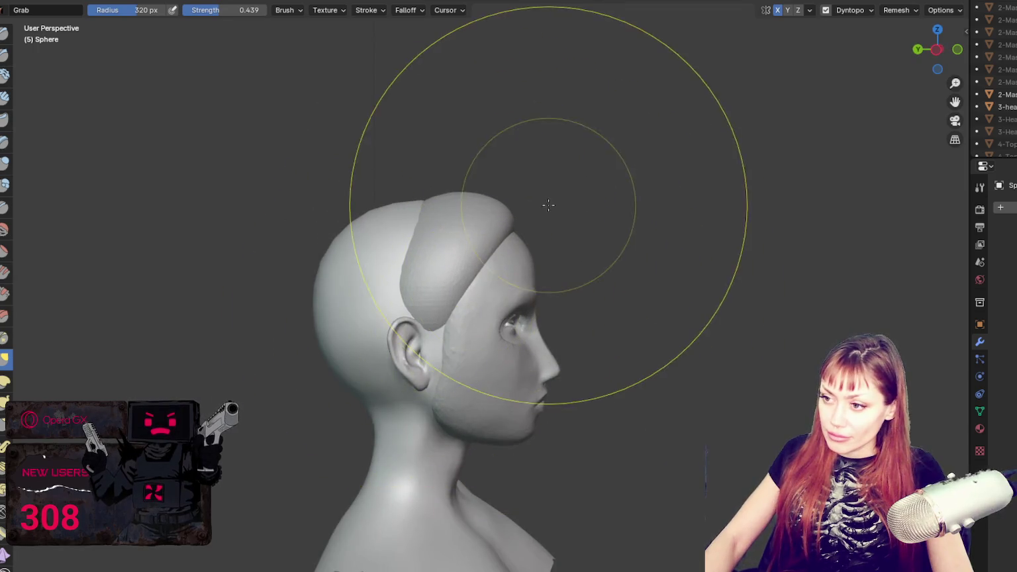
# - At 227 px, push the hair piece's back edge forward and pull the edge near the ear down
pyautogui.press('f')
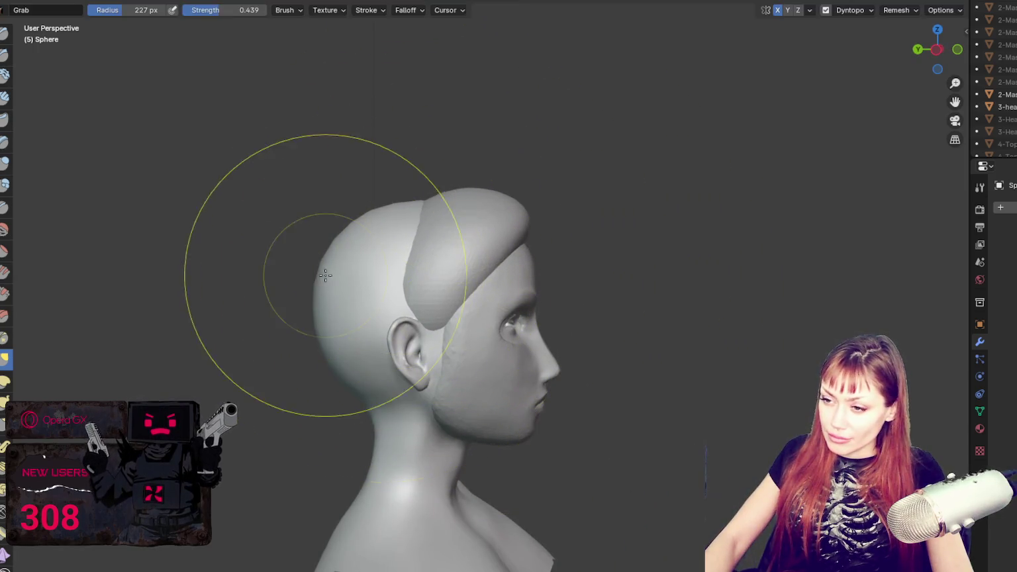
pyautogui.click(325, 275)
pyautogui.moveTo(425, 282); pyautogui.dragTo(441, 278)
pyautogui.moveTo(655, 317); pyautogui.dragTo(583, 311, button='middle')
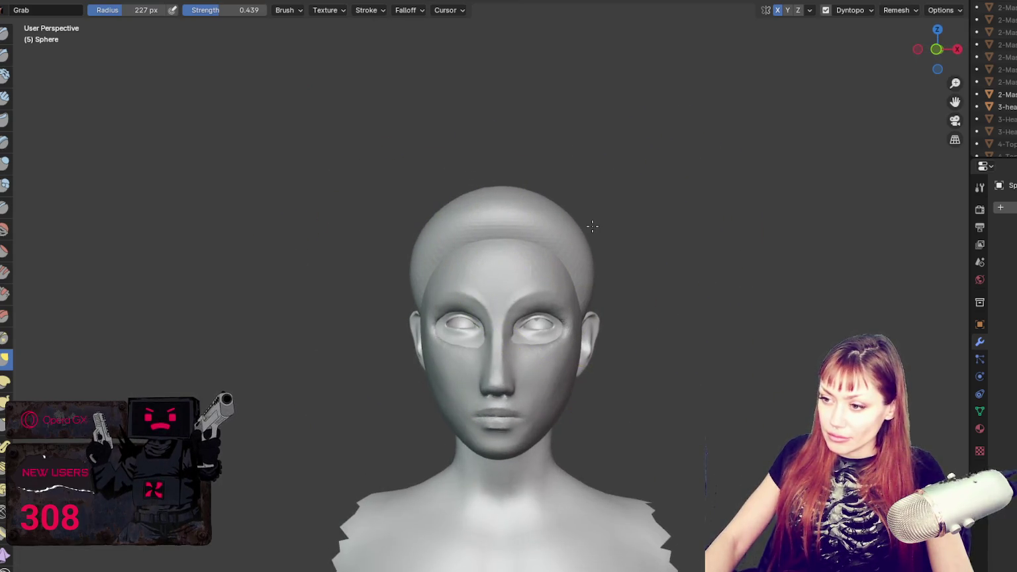
pyautogui.moveTo(584, 227); pyautogui.dragTo(583, 324)
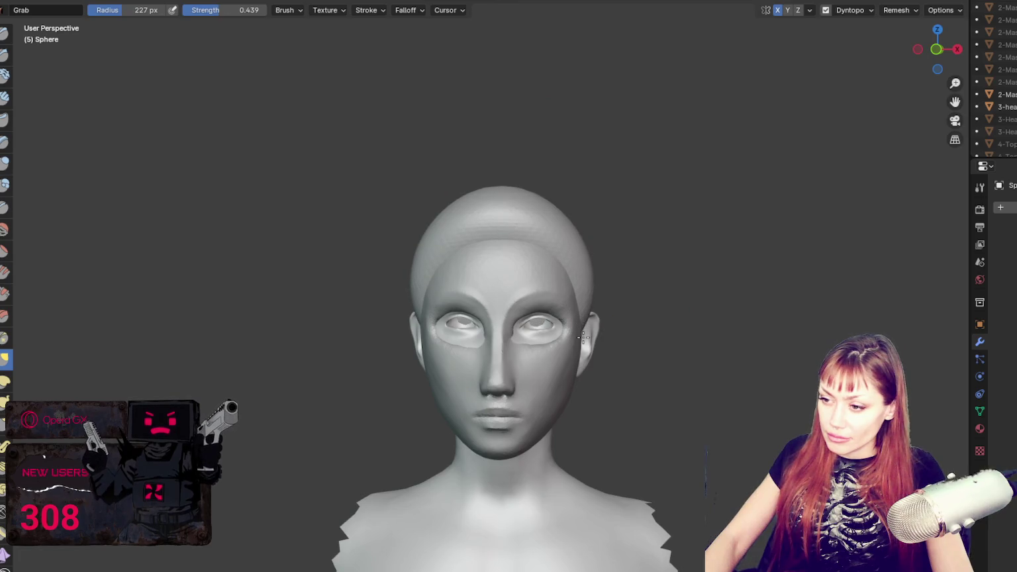
# - Enlarge the Grab brush and pull the bulge on top of the head down smooth
pyautogui.press('f')
pyautogui.click(621, 288)
pyautogui.press('f')
pyautogui.click(748, 227)
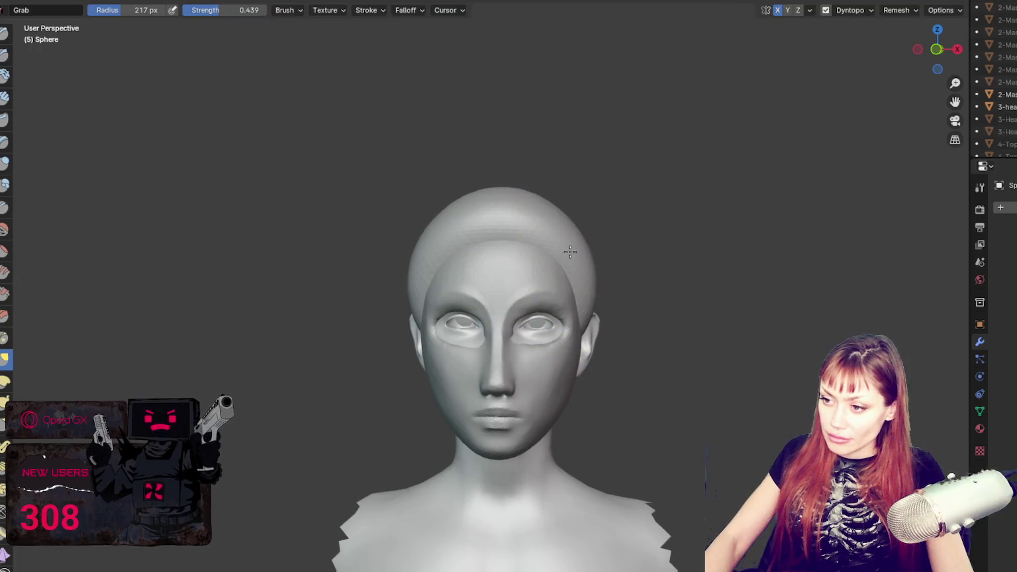
pyautogui.moveTo(523, 184); pyautogui.dragTo(509, 210)
pyautogui.moveTo(577, 270); pyautogui.dragTo(573, 266)
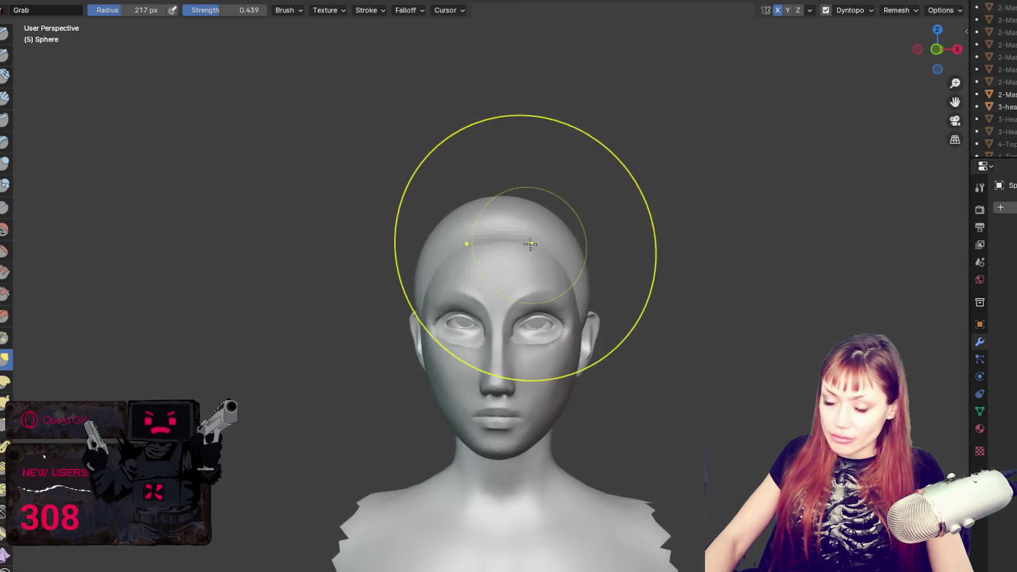
pyautogui.scroll(2, 523, 235)
pyautogui.scroll(3, 530, 233)
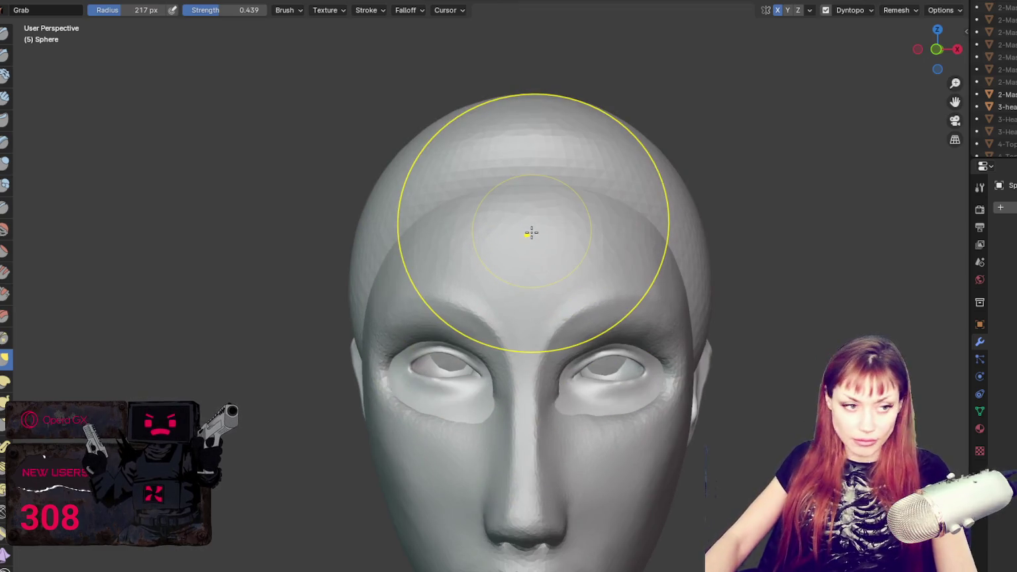
# - Switch to a small Blob brush, try a stroke on the upper forehead, and undo it
pyautogui.click(5, 186)
pyautogui.moveTo(520, 198); pyautogui.dragTo(543, 166, button='middle')
pyautogui.press('f')
pyautogui.click(456, 173)
pyautogui.moveTo(457, 173)
pyautogui.mouseDown()
pyautogui.moveTo(585, 167)
pyautogui.moveTo(572, 162)
pyautogui.moveTo(512, 190)
pyautogui.moveTo(546, 186)
pyautogui.mouseUp()
pyautogui.hotkey('ctrl', 'z')
pyautogui.hotkey('ctrl', 'z')
pyautogui.hotkey('ctrl', 'z')
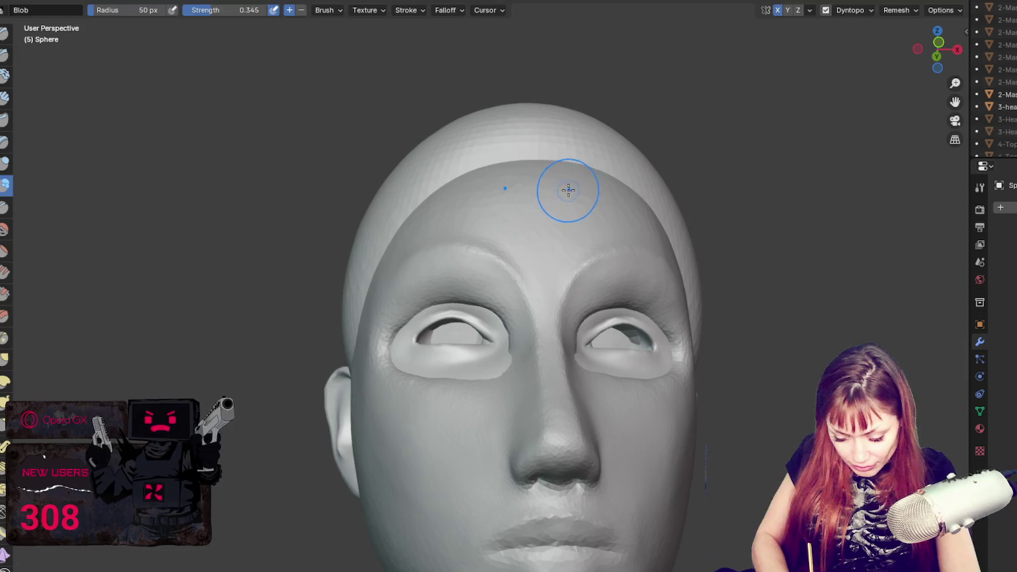
# - Build a Blob lump from the upper forehead toward the brow, then Grab it inward from the side
pyautogui.moveTo(471, 168)
pyautogui.mouseDown()
pyautogui.moveTo(595, 188)
pyautogui.moveTo(518, 230)
pyautogui.mouseUp()
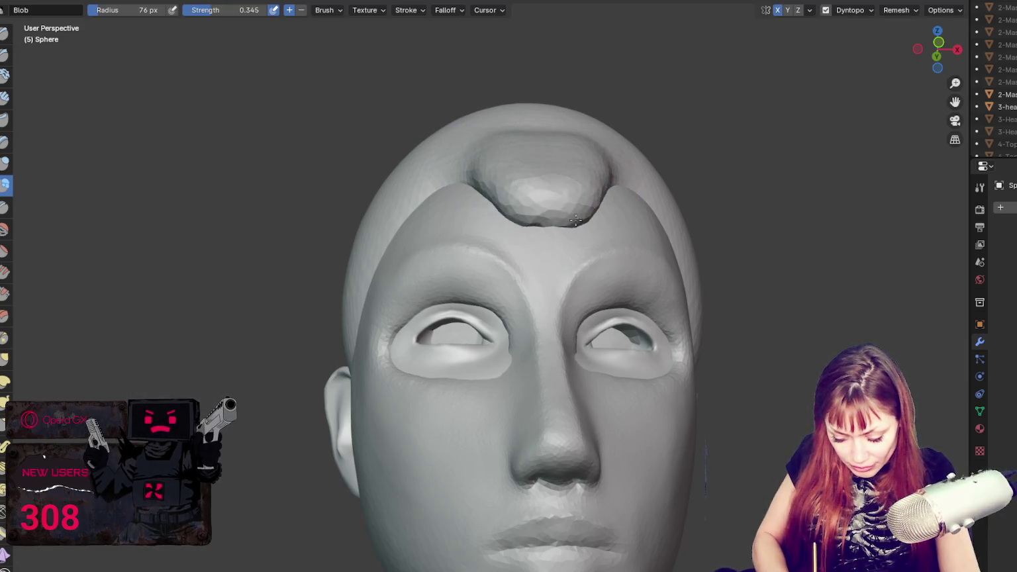
pyautogui.moveTo(547, 224); pyautogui.dragTo(580, 238)
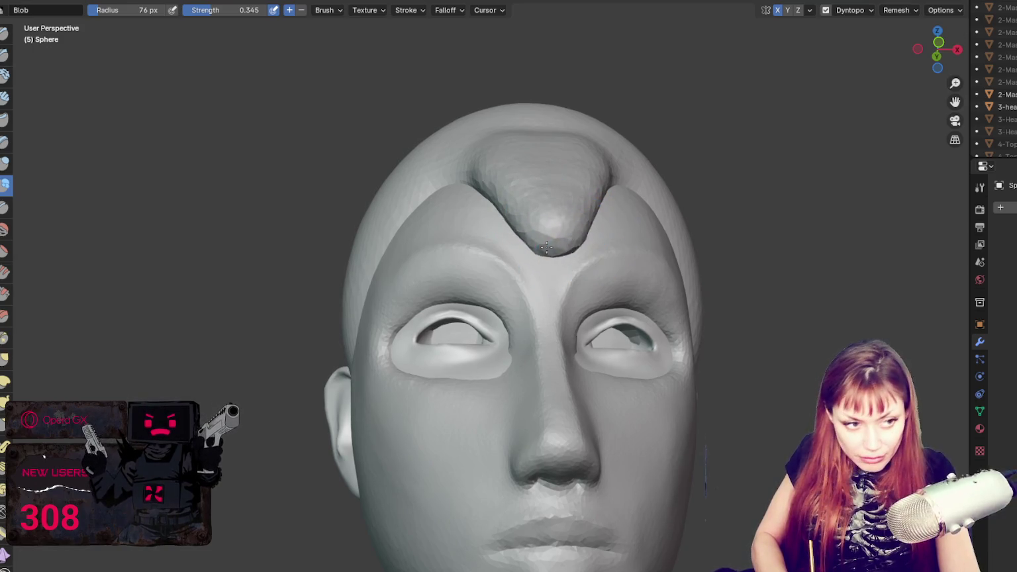
pyautogui.moveTo(580, 238)
pyautogui.mouseDown(button='middle')
pyautogui.moveTo(577, 327)
pyautogui.moveTo(547, 388)
pyautogui.mouseUp(button='middle')
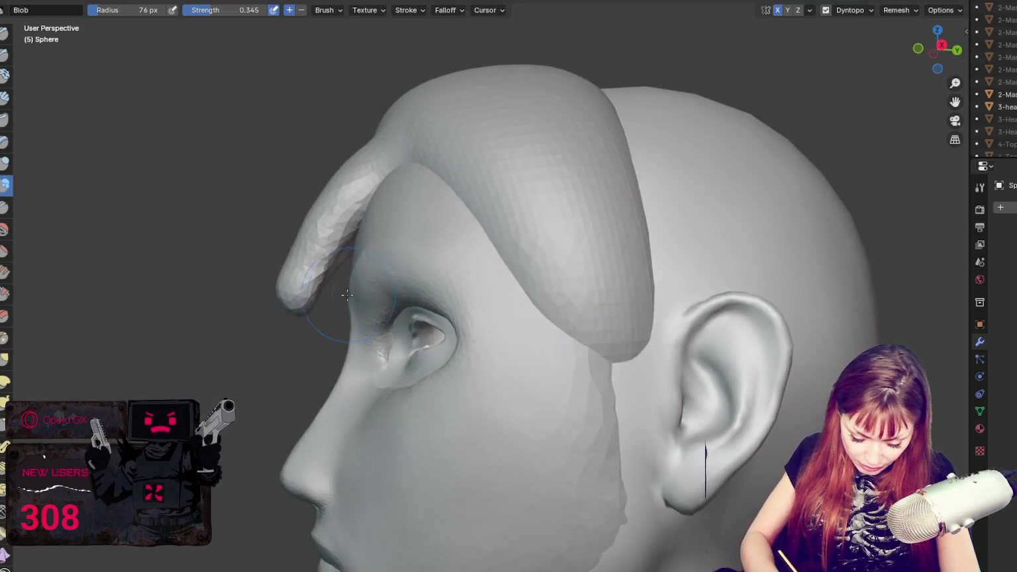
pyautogui.press('g')
pyautogui.moveTo(340, 249); pyautogui.dragTo(357, 255)
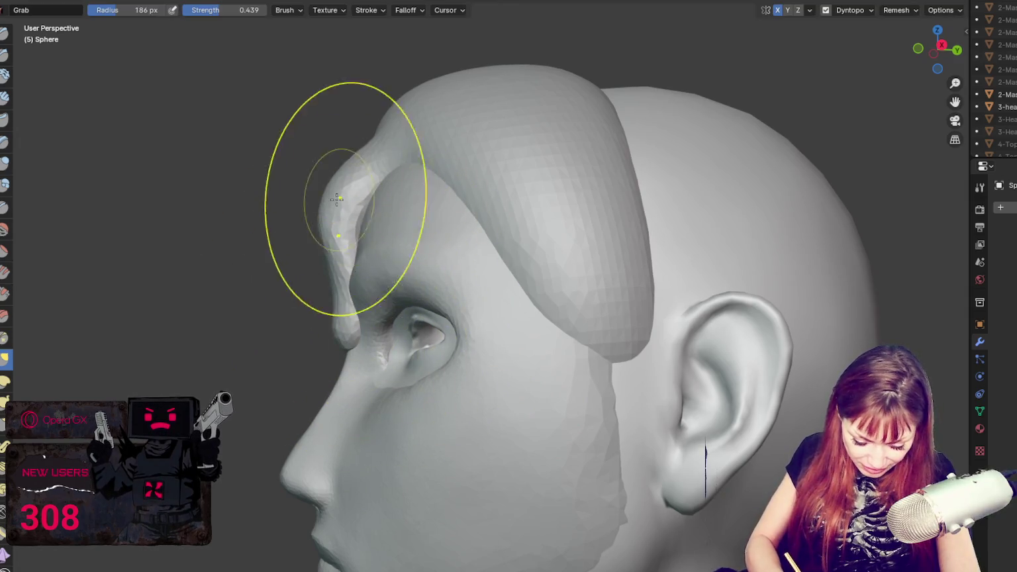
# - Pull the ridge between the brows down into a point with the Grab brush
pyautogui.press('f')
pyautogui.click(454, 148)
pyautogui.moveTo(454, 148); pyautogui.dragTo(509, 228, button='middle')
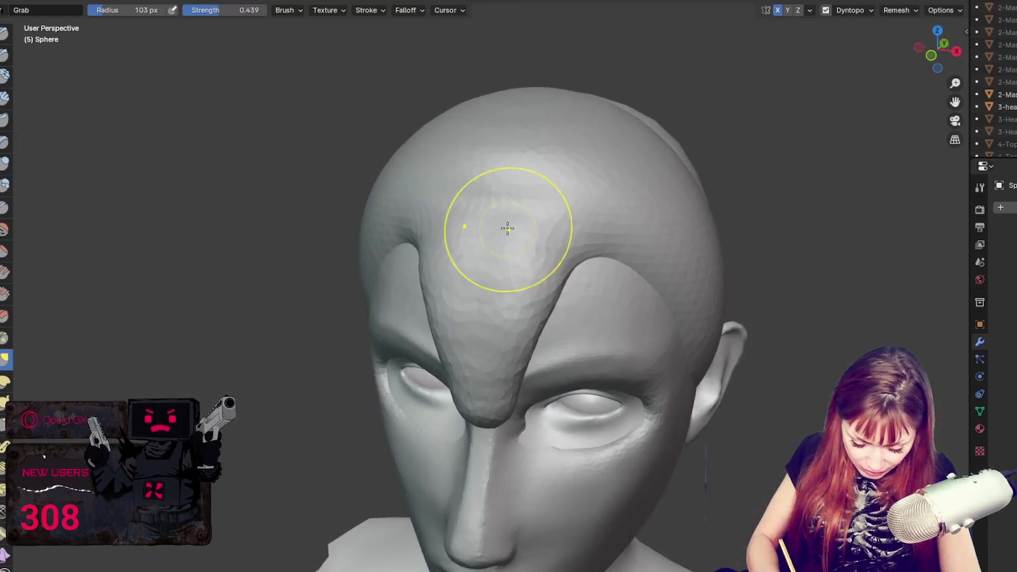
pyautogui.press('x')
pyautogui.moveTo(581, 284); pyautogui.dragTo(586, 261, button='middle')
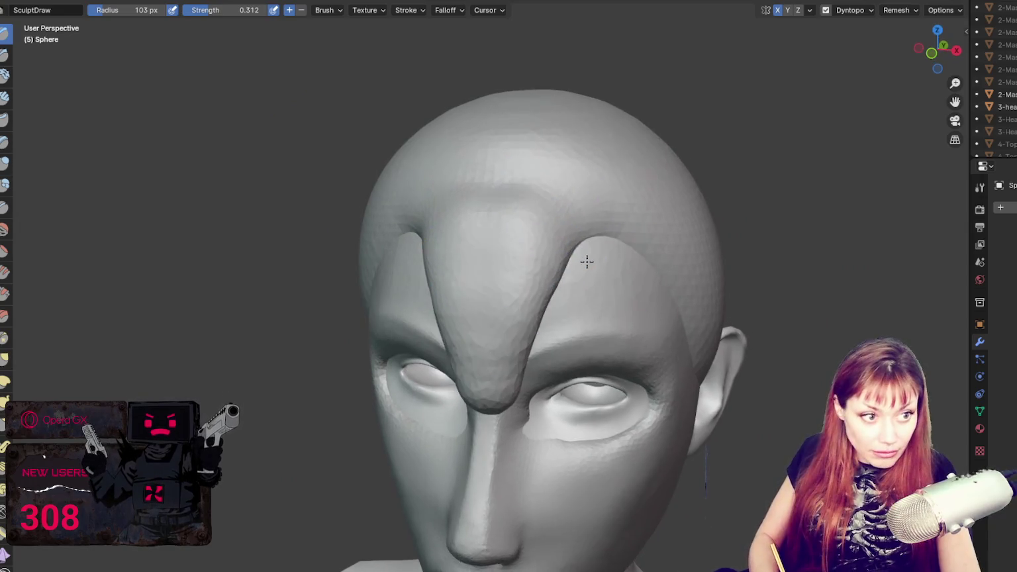
pyautogui.press('f')
pyautogui.click(566, 258)
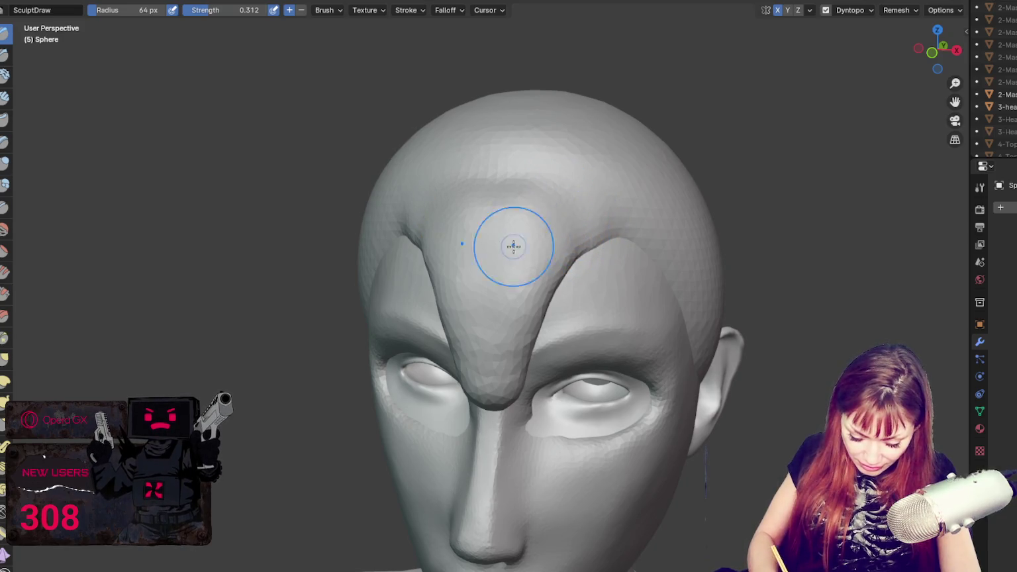
pyautogui.moveTo(514, 242); pyautogui.dragTo(555, 236, button='middle')
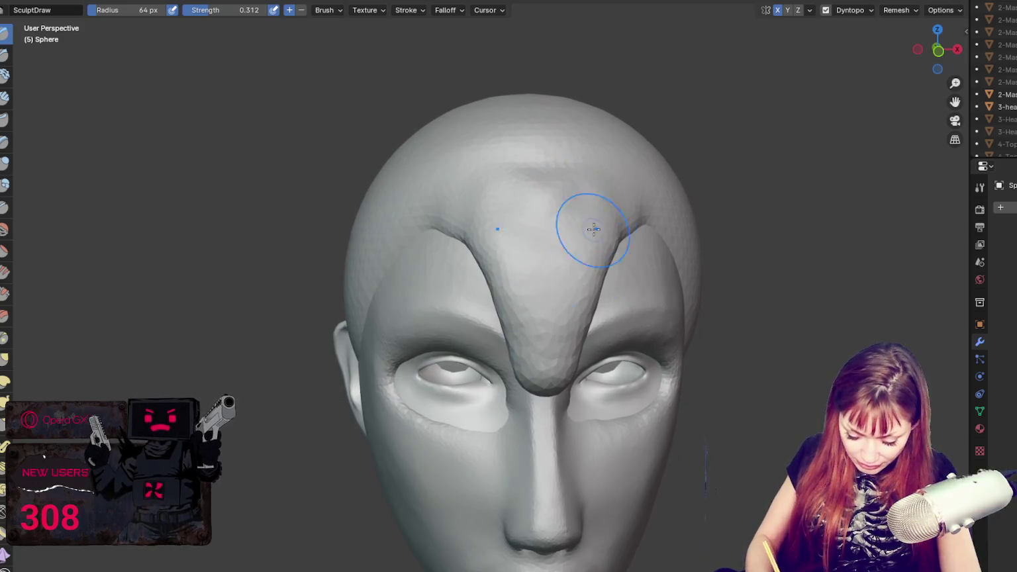
pyautogui.moveTo(614, 295); pyautogui.dragTo(597, 266, button='middle')
pyautogui.press('g')
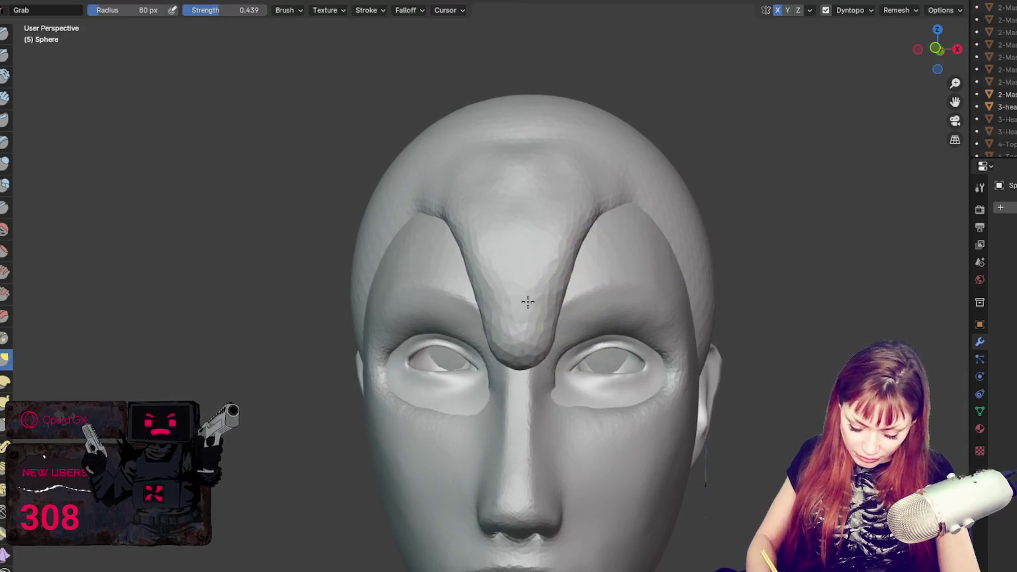
pyautogui.moveTo(542, 299)
pyautogui.mouseDown()
pyautogui.moveTo(534, 291)
pyautogui.moveTo(545, 306)
pyautogui.moveTo(522, 349)
pyautogui.mouseUp()
# - Pull the brow silhouette inward from the side with a larger Grab brush
pyautogui.press('f')
pyautogui.click(524, 301)
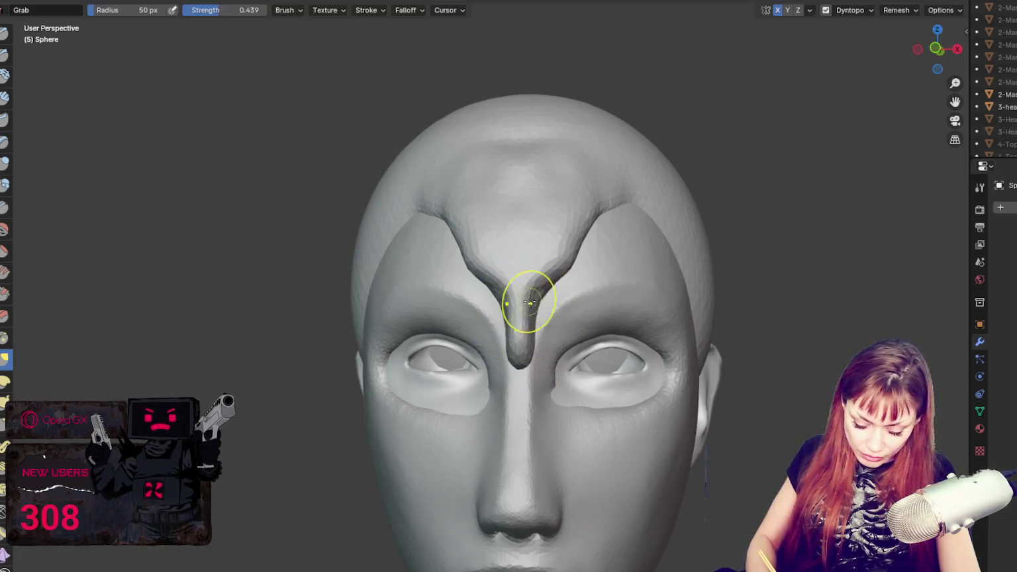
pyautogui.moveTo(566, 310)
pyautogui.mouseDown(button='middle')
pyautogui.moveTo(642, 288)
pyautogui.moveTo(677, 295)
pyautogui.mouseUp(button='middle')
pyautogui.press('f')
pyautogui.click(693, 280)
pyautogui.moveTo(608, 318); pyautogui.dragTo(603, 316)
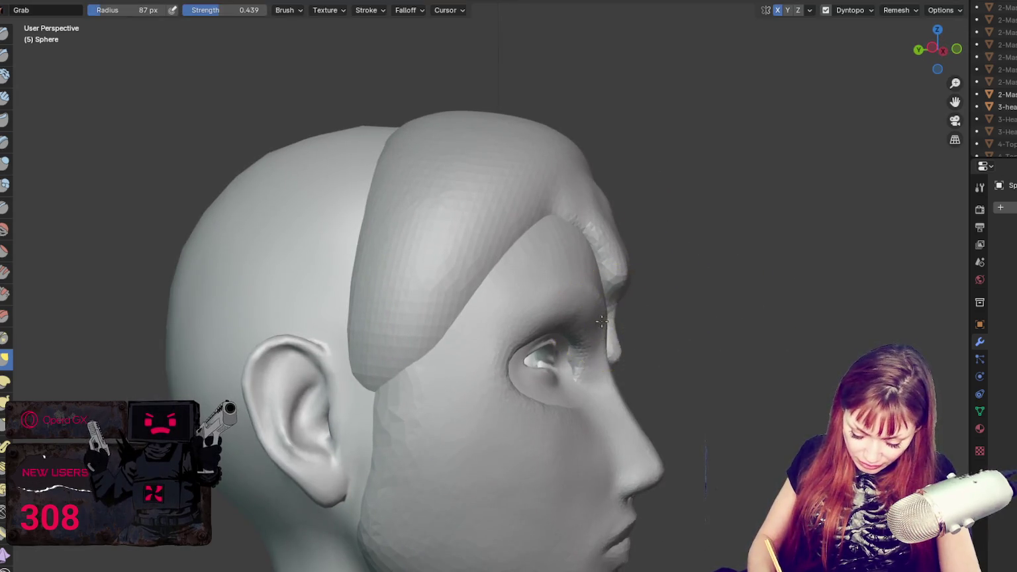
pyautogui.moveTo(631, 315); pyautogui.dragTo(539, 330, button='middle')
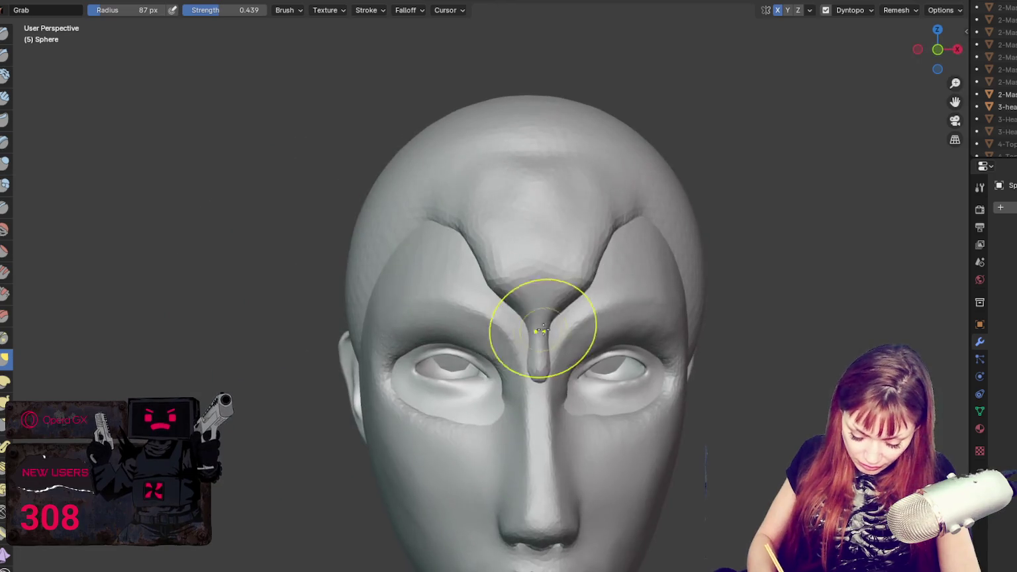
# - Refine the forehead point's brow ridge with the Draw brush, then shrink the brush to 27 px
pyautogui.press('f')
pyautogui.click(580, 315)
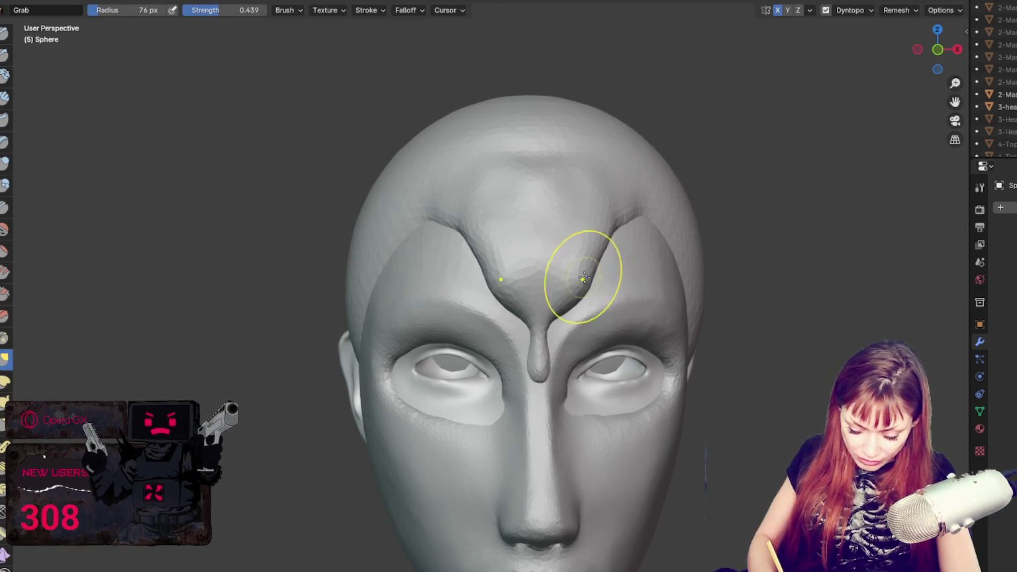
pyautogui.press('x')
pyautogui.moveTo(456, 211); pyautogui.dragTo(547, 273, button='middle')
pyautogui.moveTo(547, 272)
pyautogui.mouseDown()
pyautogui.moveTo(480, 281)
pyautogui.moveTo(534, 268)
pyautogui.mouseUp()
pyautogui.press('f')
pyautogui.click(542, 279)
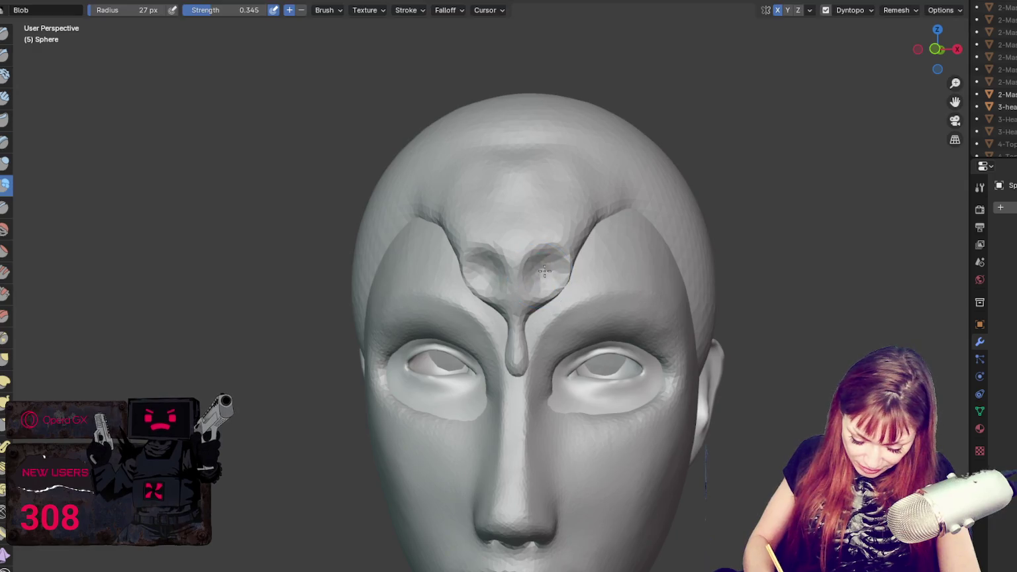
# - Stroke a rounded blob and ring holes onto the forehead ornament with the Blob brush
pyautogui.moveTo(513, 254); pyautogui.dragTo(516, 235)
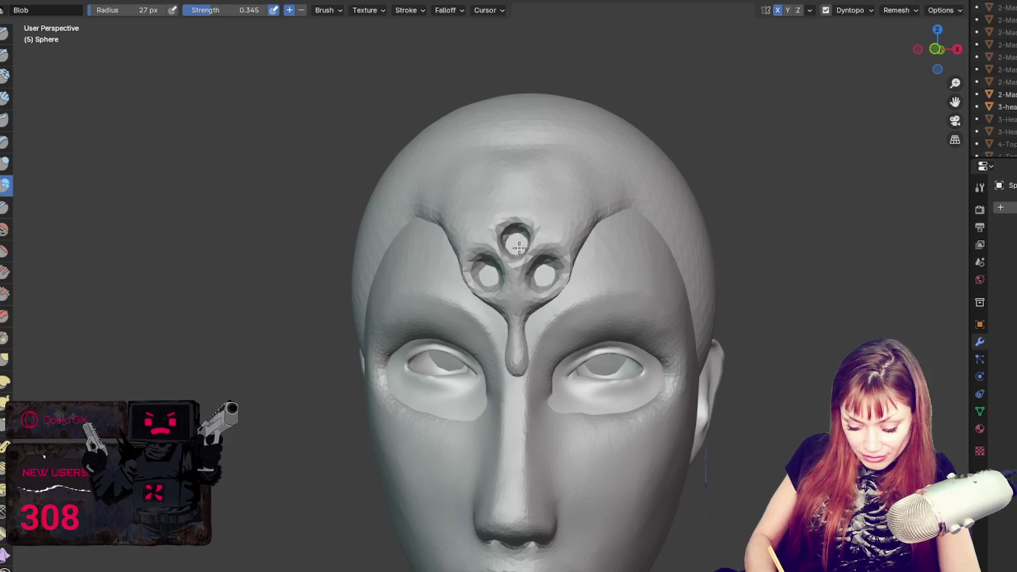
pyautogui.moveTo(519, 245); pyautogui.dragTo(526, 253, button='middle')
pyautogui.moveTo(567, 241); pyautogui.dragTo(580, 229)
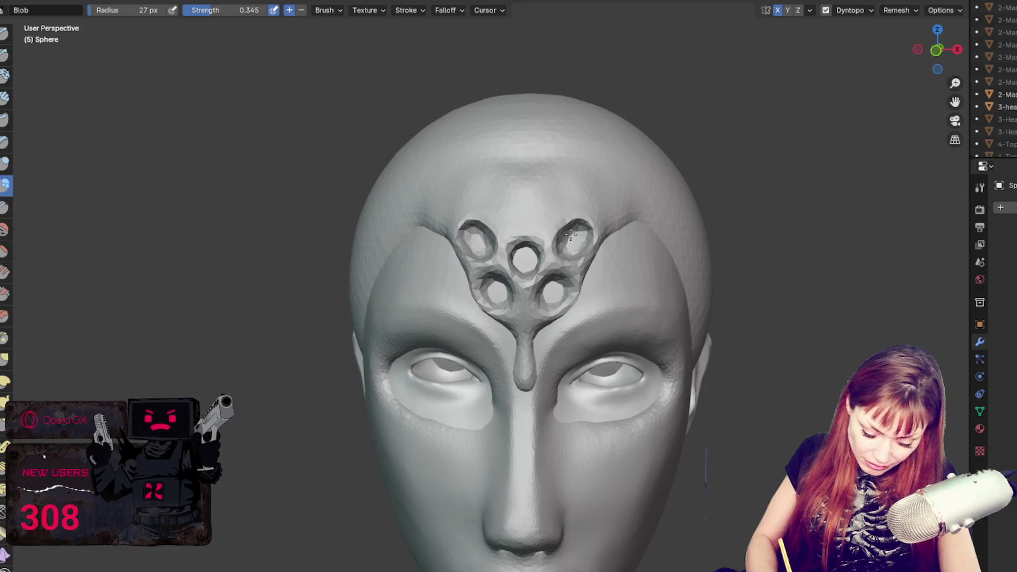
# - Undo the four hole and blob strokes, leaving the smooth V ridge tapering into the drip
pyautogui.hotkey('ctrl', 'z')
pyautogui.hotkey('ctrl', 'z')
pyautogui.hotkey('ctrl', 'z')
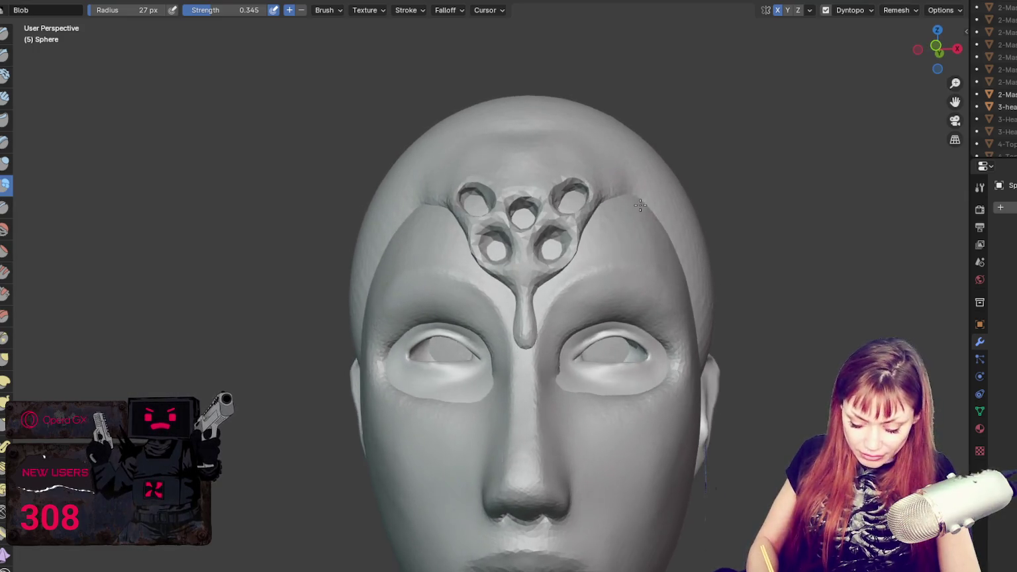
pyautogui.hotkey('ctrl', 'z')
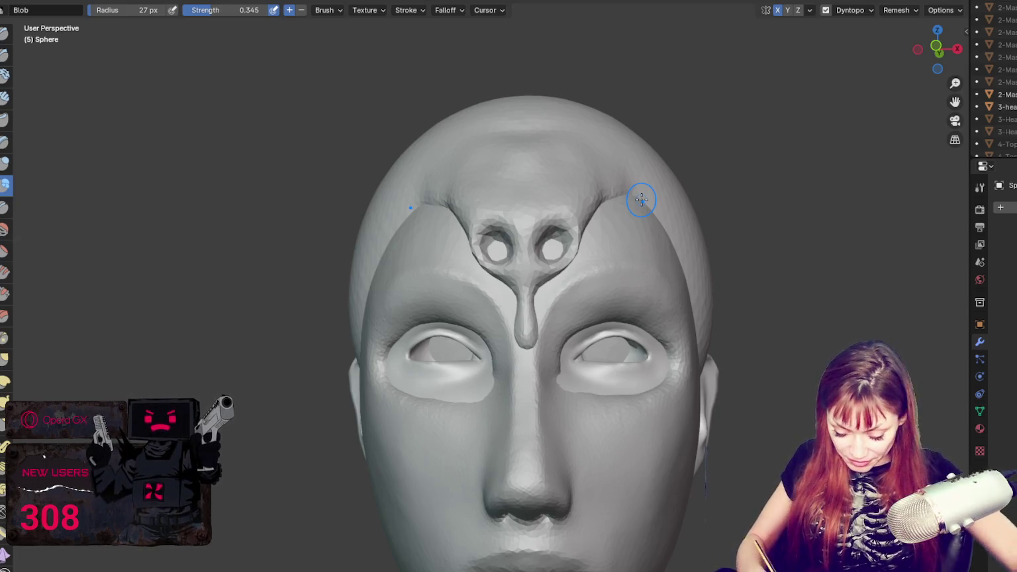
pyautogui.hotkey('ctrl', 'z')
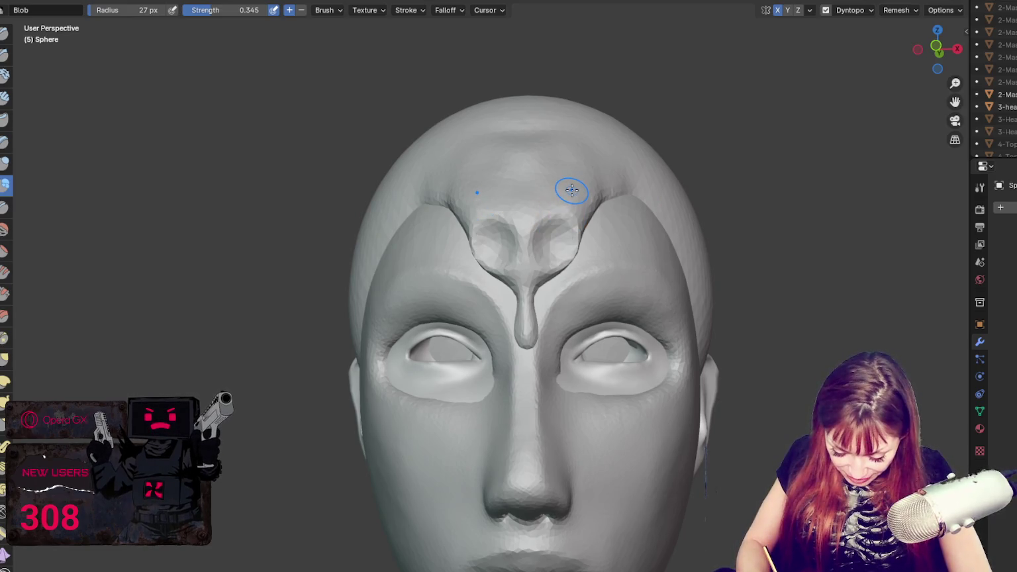
pyautogui.hotkey('ctrl', 'z')
pyautogui.moveTo(564, 216)
pyautogui.mouseDown(button='middle')
pyautogui.moveTo(697, 217)
pyautogui.moveTo(609, 219)
pyautogui.mouseUp(button='middle')
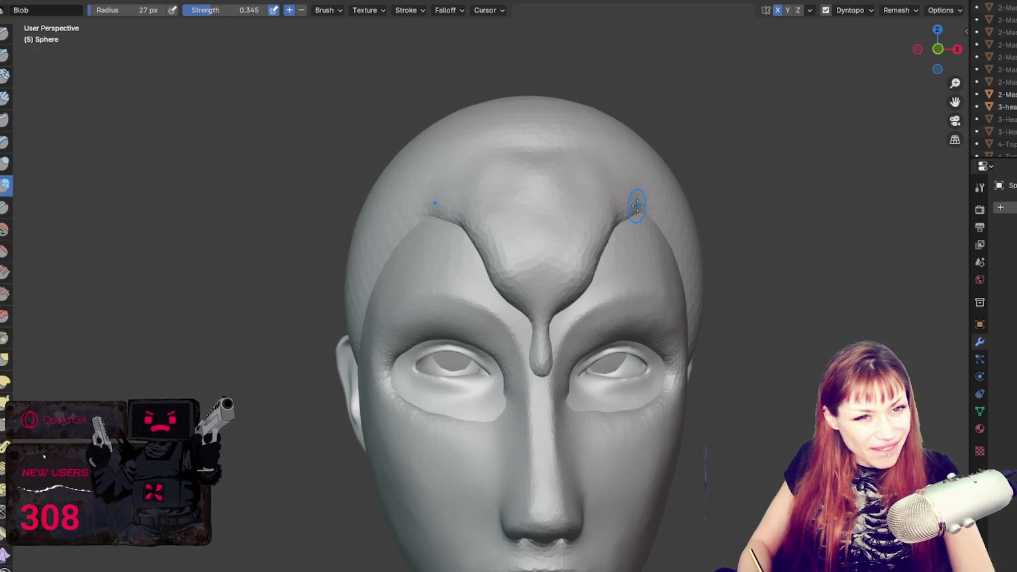
# - With the Grab brush, reshape the forehead V ridge and pull its right arm inward
pyautogui.press('f')
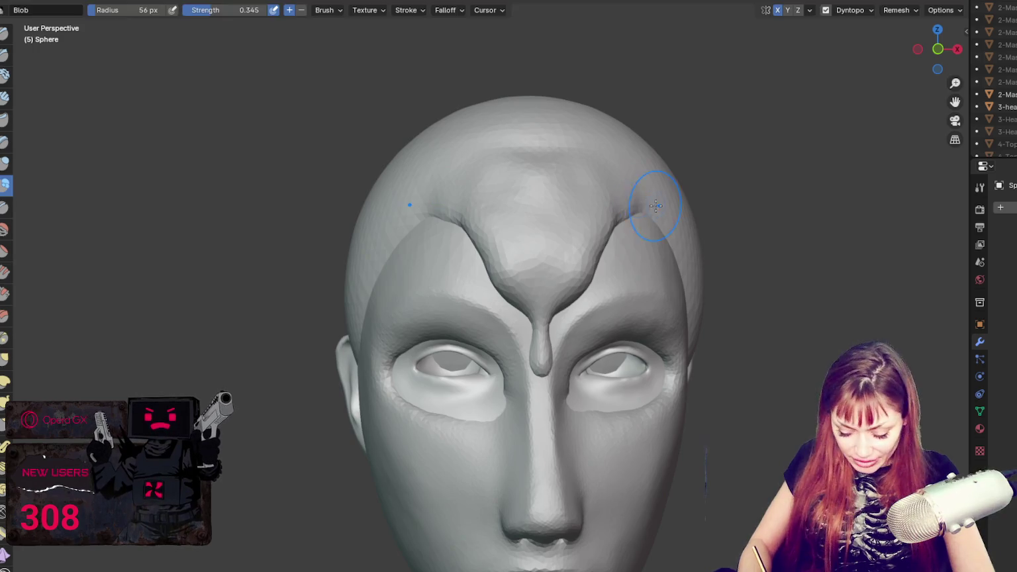
pyautogui.click(669, 238)
pyautogui.press('g')
pyautogui.press('f')
pyautogui.click(552, 265)
pyautogui.moveTo(556, 272); pyautogui.dragTo(572, 284)
pyautogui.moveTo(596, 234)
pyautogui.mouseDown()
pyautogui.moveTo(602, 227)
pyautogui.moveTo(574, 241)
pyautogui.mouseUp()
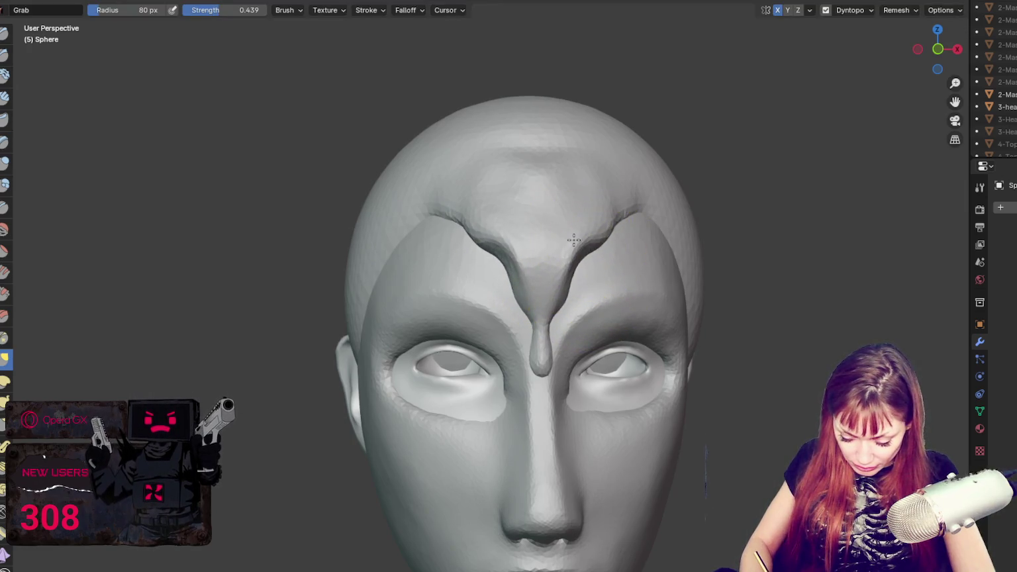
# - Reshape the hair cap's left brow from a left three-quarter view
pyautogui.moveTo(599, 231); pyautogui.dragTo(499, 215, button='middle')
pyautogui.press('f')
pyautogui.moveTo(351, 249)
pyautogui.mouseDown()
pyautogui.moveTo(370, 244)
pyautogui.moveTo(387, 151)
pyautogui.mouseUp()
pyautogui.moveTo(386, 151); pyautogui.dragTo(409, 177, button='middle')
pyautogui.moveTo(456, 185); pyautogui.dragTo(461, 182)
pyautogui.moveTo(461, 182)
pyautogui.mouseDown(button='middle')
pyautogui.moveTo(503, 199)
pyautogui.moveTo(613, 211)
pyautogui.mouseUp(button='middle')
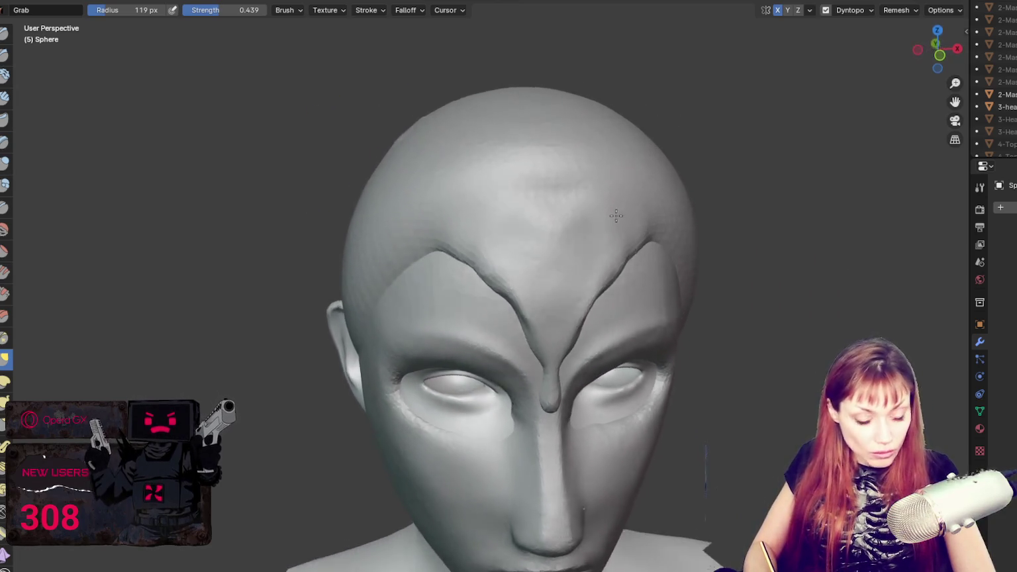
# - Set the Grab brush radius to 178 px and bulge the hair cap's skull edge outward
pyautogui.hotkey('shift', 'c')
pyautogui.click(540, 229)
pyautogui.moveTo(540, 229)
pyautogui.mouseDown(button='middle')
pyautogui.moveTo(580, 229)
pyautogui.moveTo(743, 181)
pyautogui.moveTo(659, 165)
pyautogui.mouseUp(button='middle')
pyautogui.press('g')
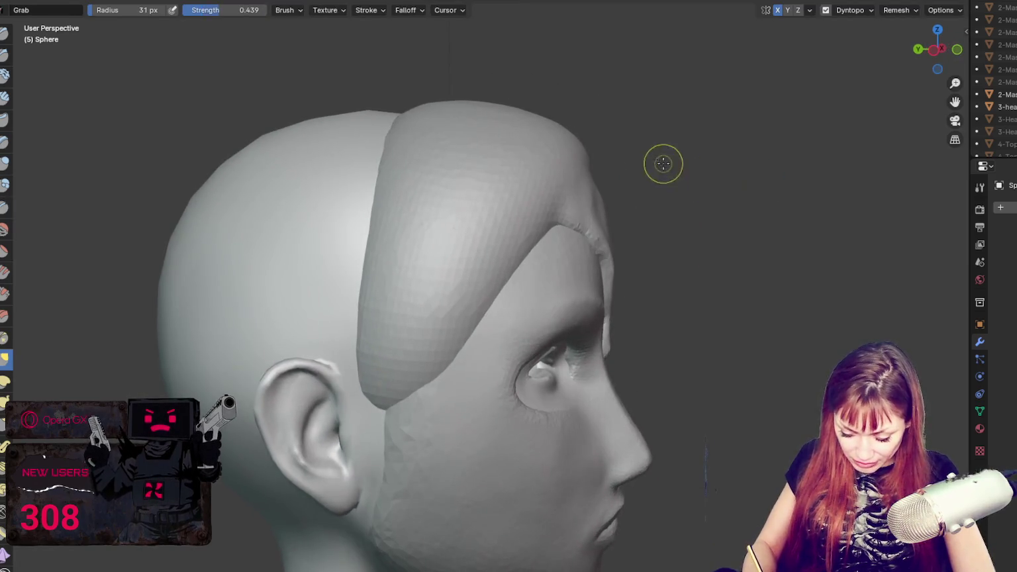
pyautogui.press('f')
pyautogui.click(629, 139)
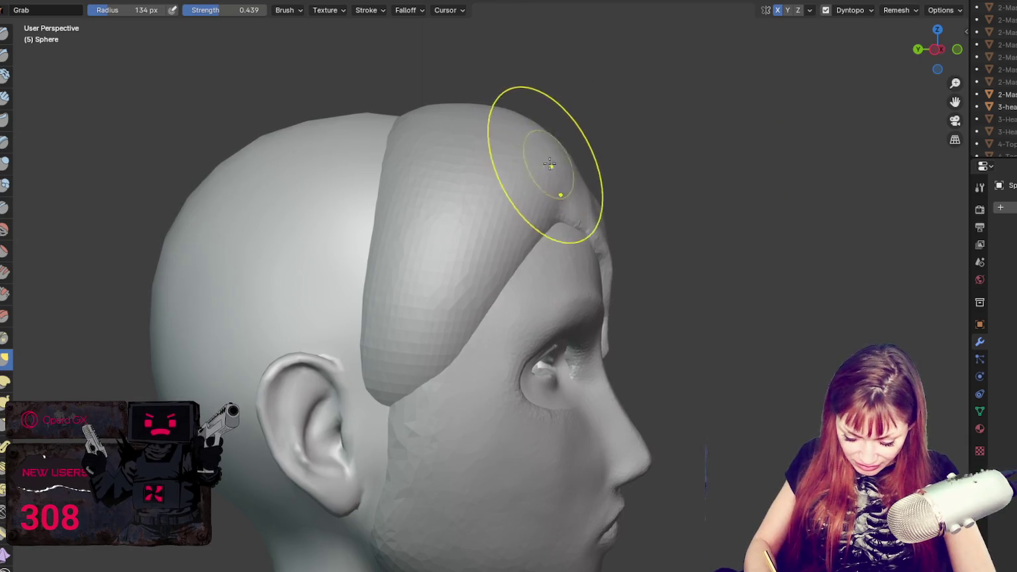
pyautogui.moveTo(545, 205)
pyautogui.mouseDown(button='middle')
pyautogui.moveTo(589, 182)
pyautogui.moveTo(681, 205)
pyautogui.mouseUp(button='middle')
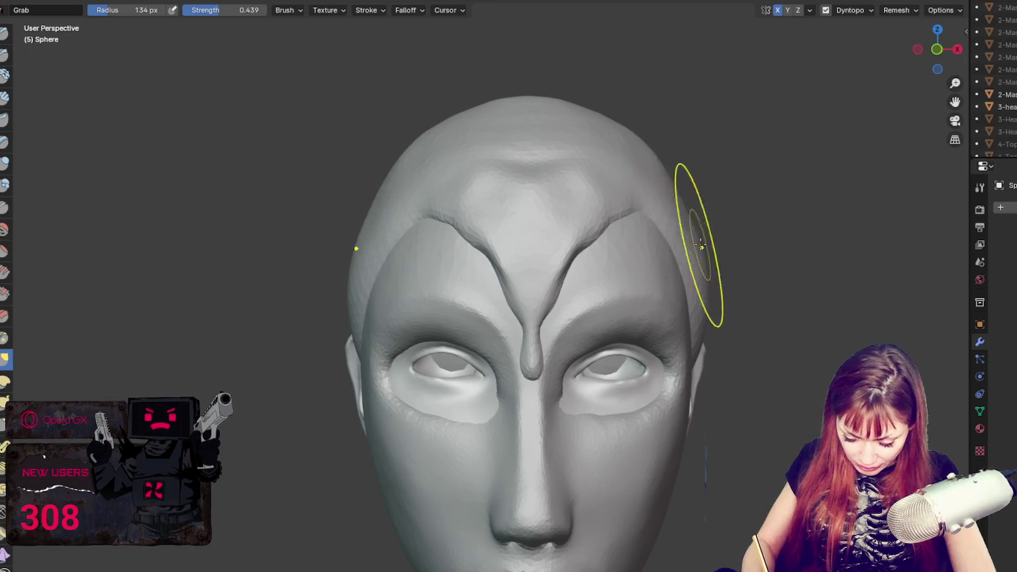
pyautogui.moveTo(703, 269); pyautogui.dragTo(717, 261, button='middle')
pyautogui.press('f')
pyautogui.click(701, 202)
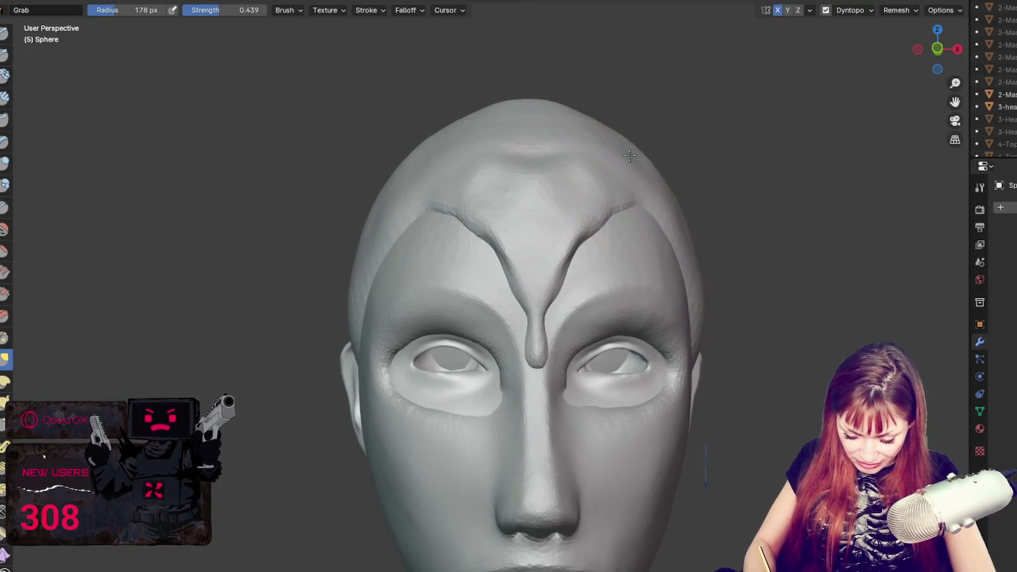
pyautogui.moveTo(704, 200); pyautogui.dragTo(697, 227)
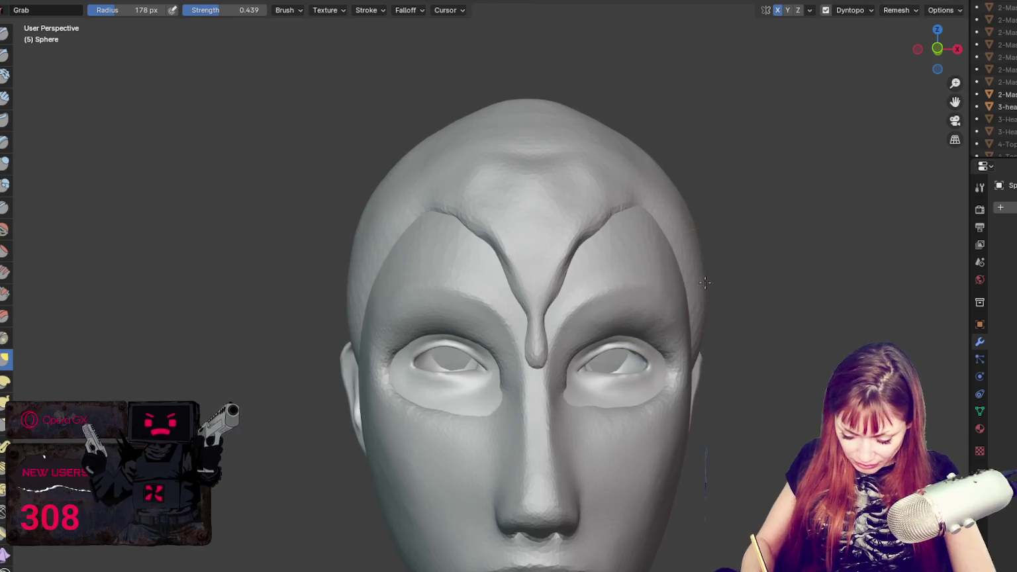
pyautogui.moveTo(661, 182)
pyautogui.mouseDown(button='middle')
pyautogui.moveTo(569, 189)
pyautogui.moveTo(692, 199)
pyautogui.mouseUp(button='middle')
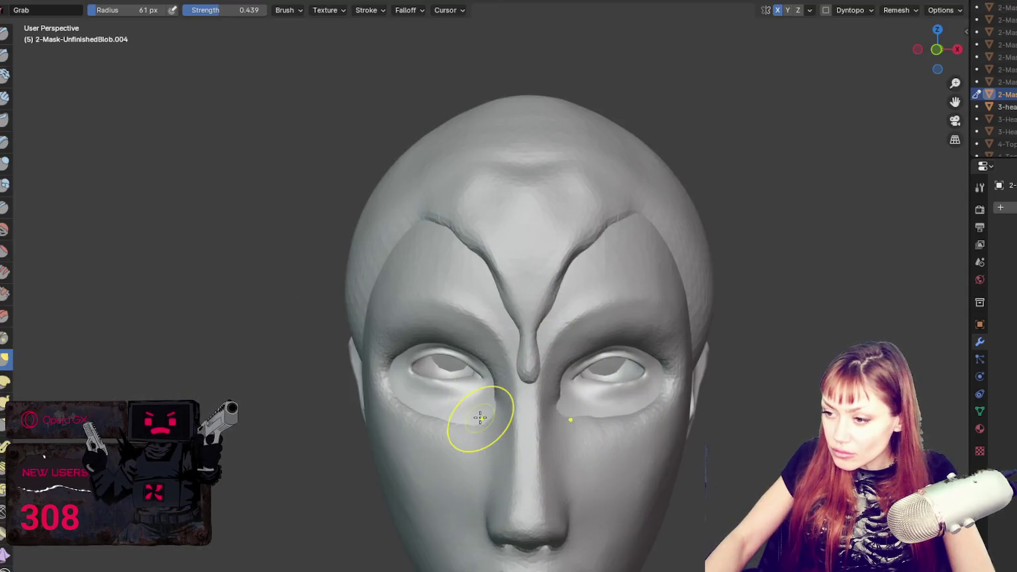
# - Zoom in on the mask and reshape both upper eyelids with a 73 px Grab brush
pyautogui.scroll(3, 477, 421)
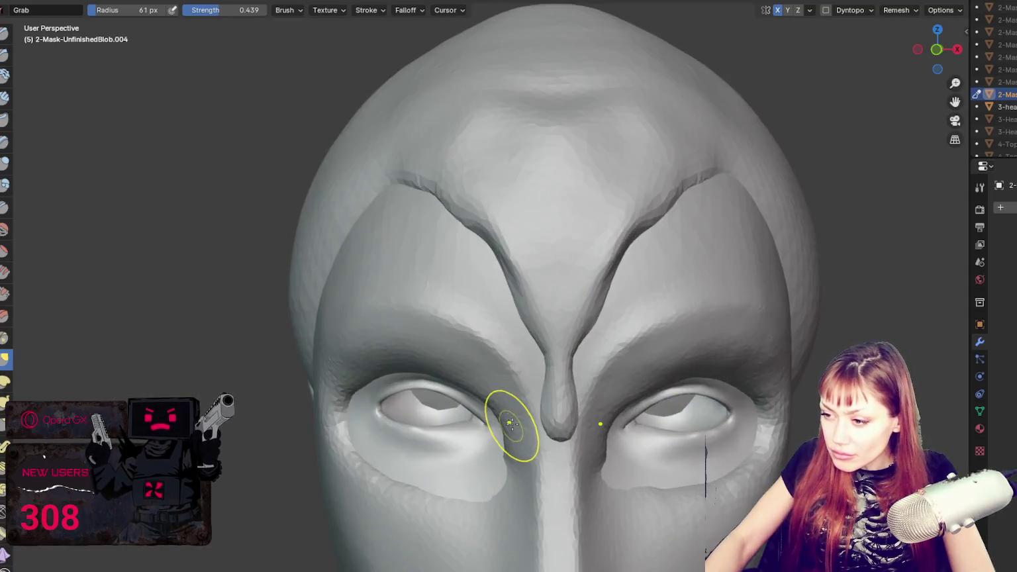
pyautogui.scroll(1, 518, 425)
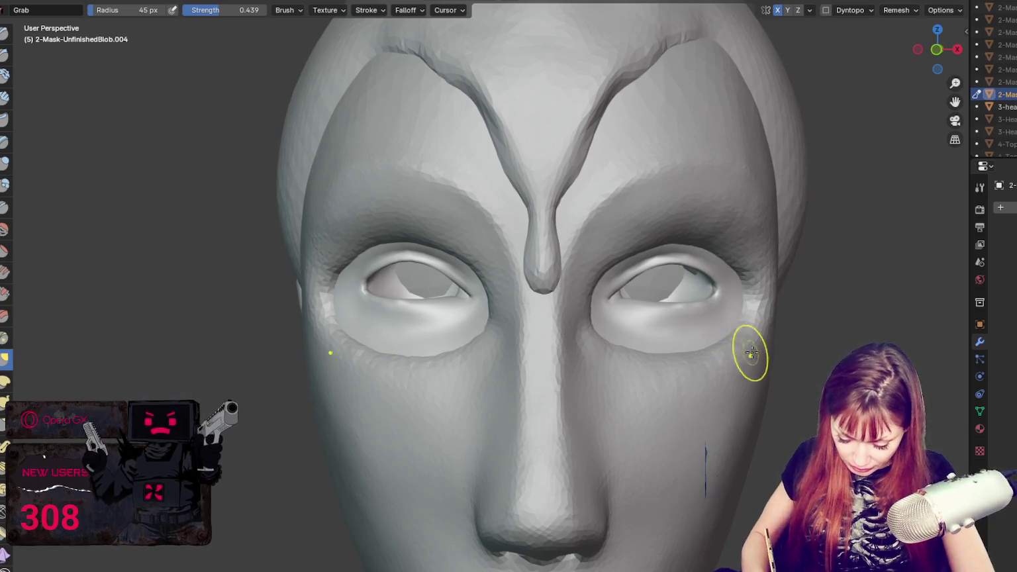
pyautogui.moveTo(741, 353); pyautogui.dragTo(636, 271, button='middle')
pyautogui.press('f')
pyautogui.click(625, 249)
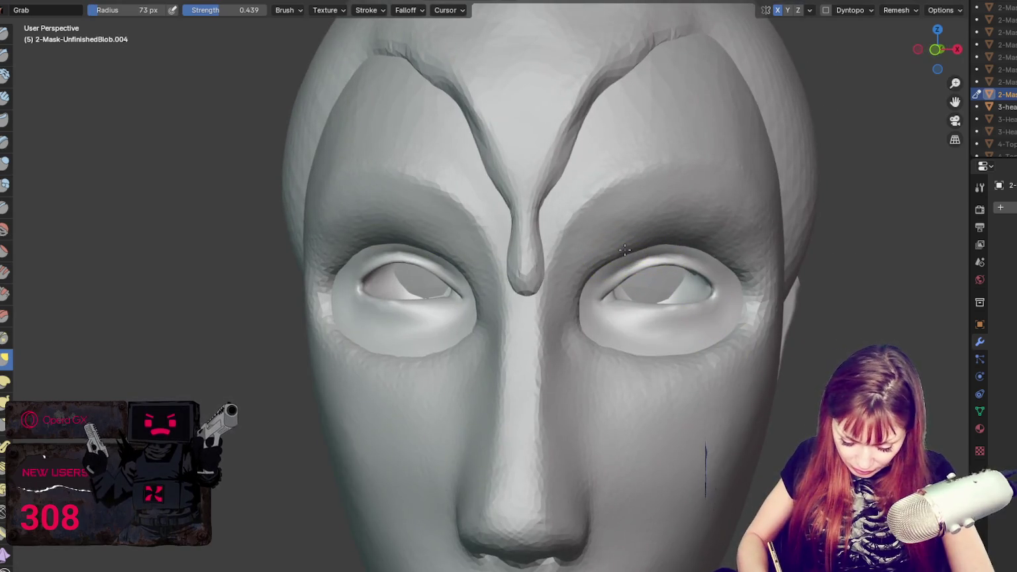
pyautogui.moveTo(655, 253); pyautogui.dragTo(616, 246)
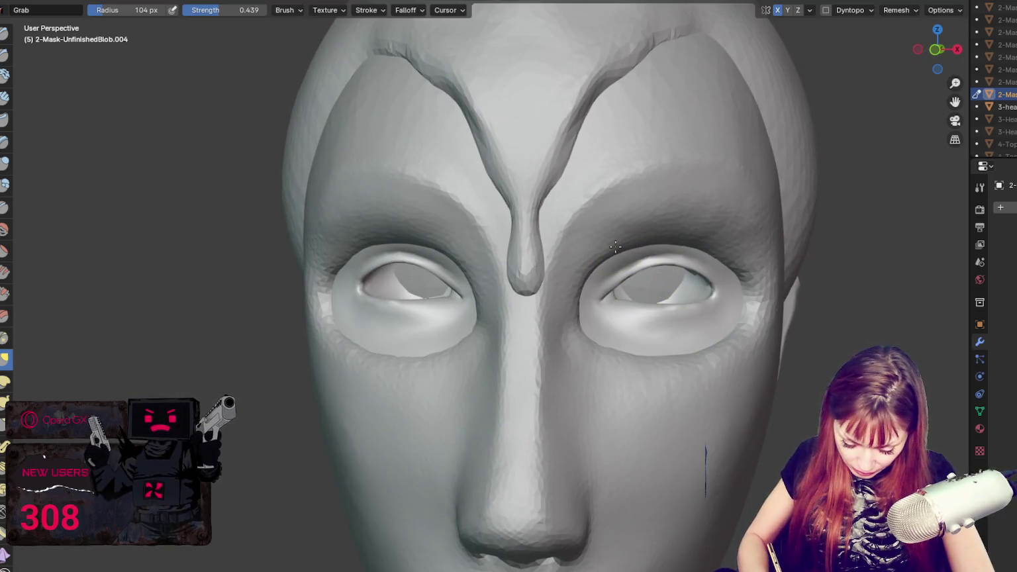
# - Reshape the inner eye corner, upper lid creases and lower socket rim at 84-128 px radius
pyautogui.press('f')
pyautogui.click(577, 292)
pyautogui.moveTo(571, 292); pyautogui.dragTo(591, 276)
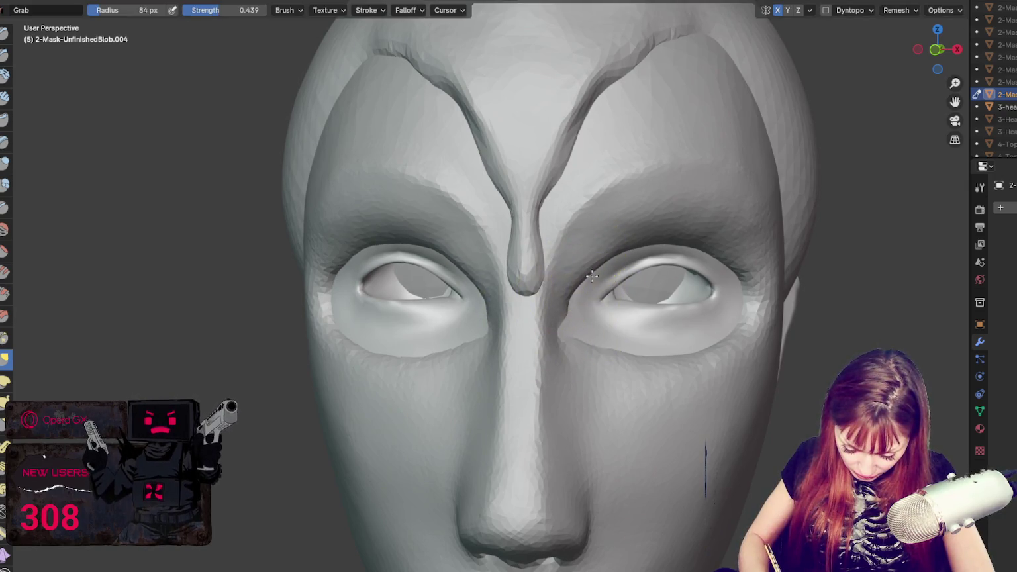
pyautogui.moveTo(717, 255); pyautogui.dragTo(674, 237)
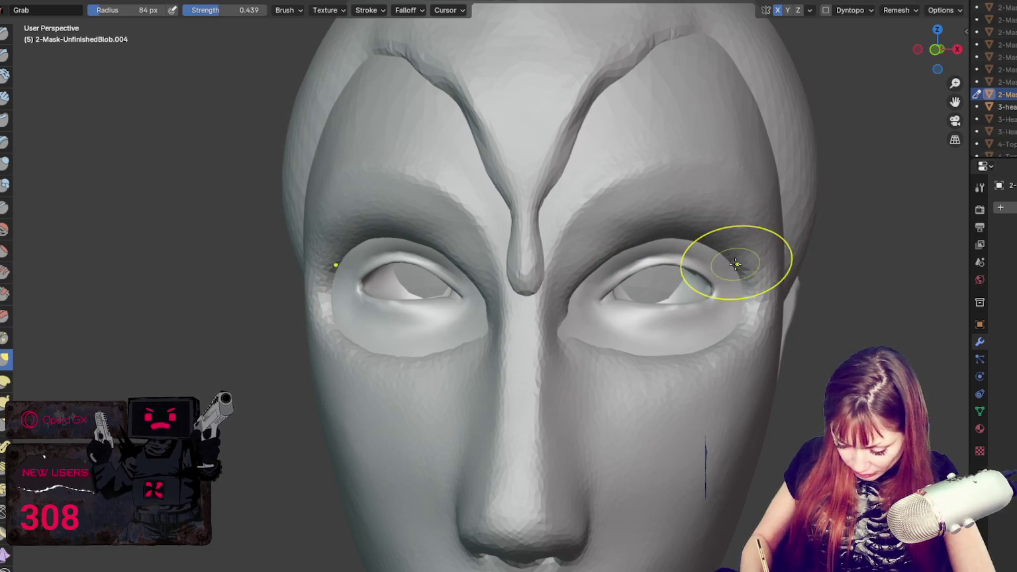
pyautogui.press('f')
pyautogui.click(727, 332)
pyautogui.moveTo(727, 330); pyautogui.dragTo(676, 347)
# - Turn off X mirroring, shrink the brush to 51 px, and undo the last brow change
pyautogui.click(777, 10)
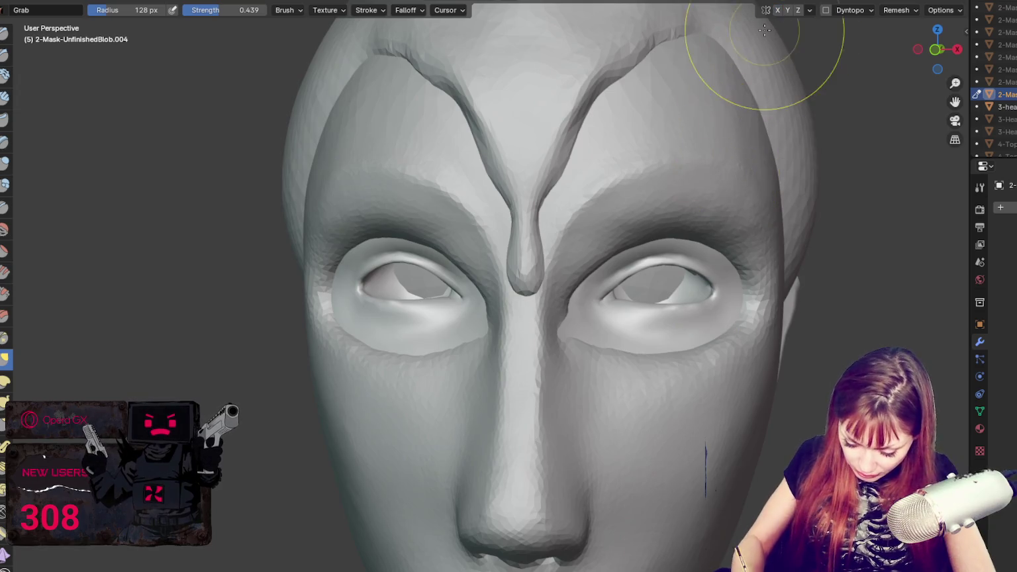
pyautogui.press('f')
pyautogui.click(556, 325)
pyautogui.press('f')
pyautogui.click(571, 327)
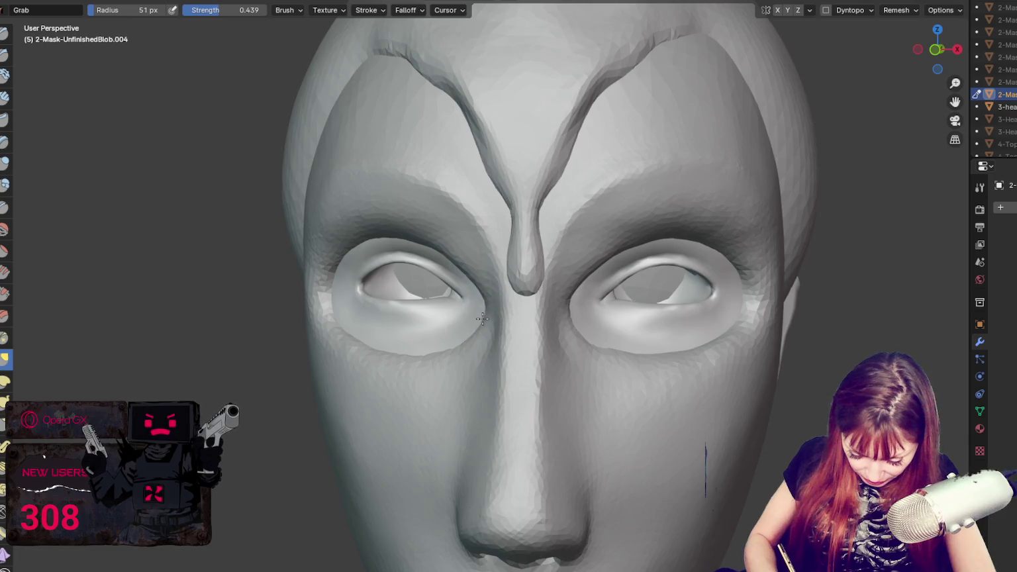
pyautogui.moveTo(457, 353); pyautogui.dragTo(528, 325, button='middle')
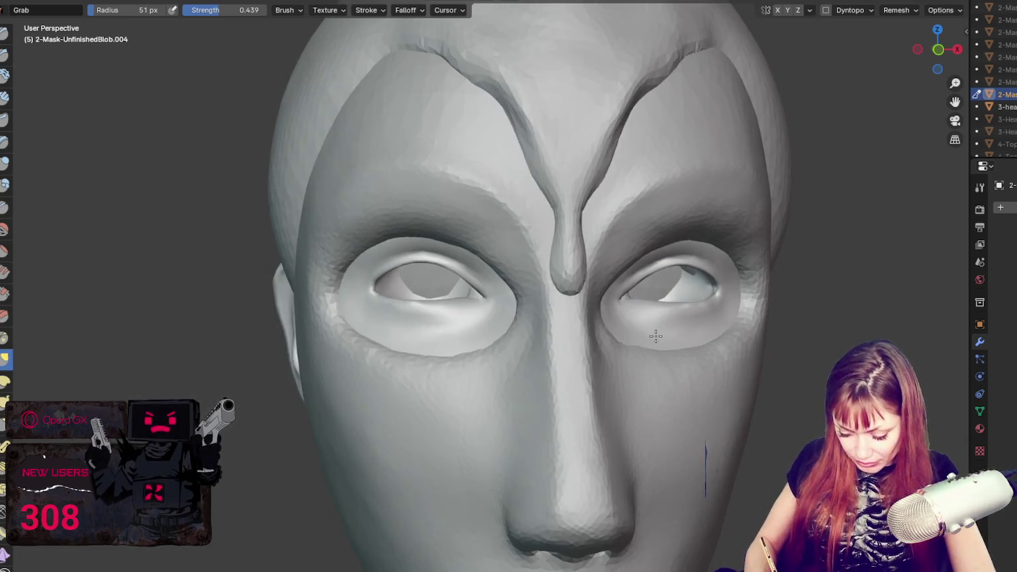
pyautogui.moveTo(567, 373); pyautogui.dragTo(495, 307, button='middle')
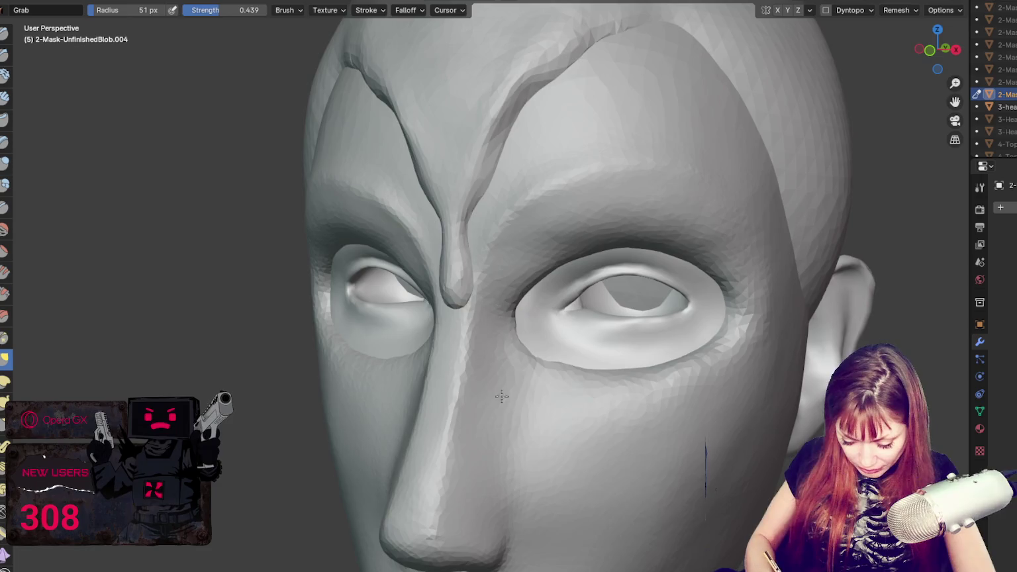
pyautogui.moveTo(509, 391); pyautogui.dragTo(559, 356, button='middle')
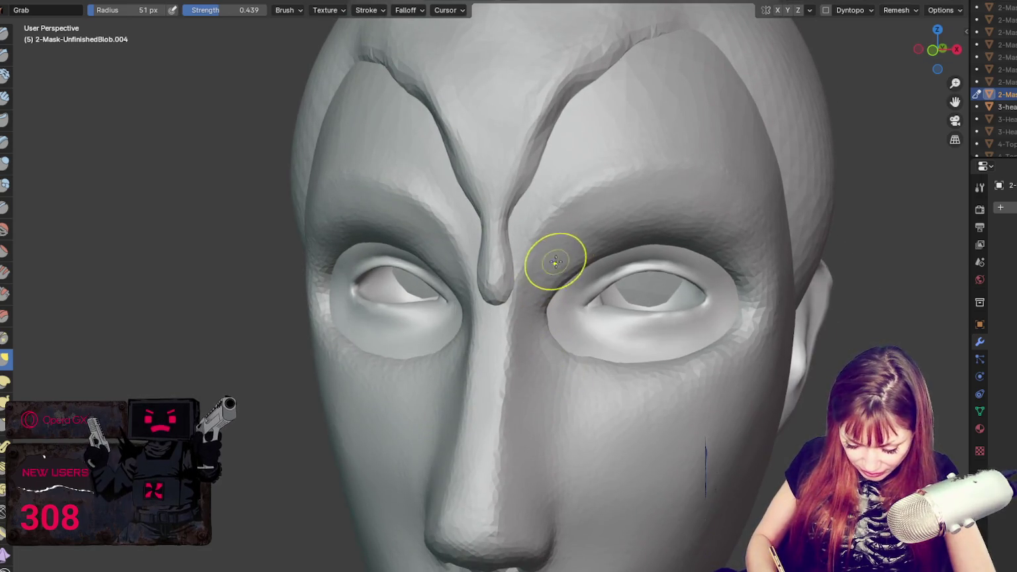
pyautogui.moveTo(596, 221)
pyautogui.mouseDown(button='middle')
pyautogui.moveTo(652, 223)
pyautogui.moveTo(555, 244)
pyautogui.mouseUp(button='middle')
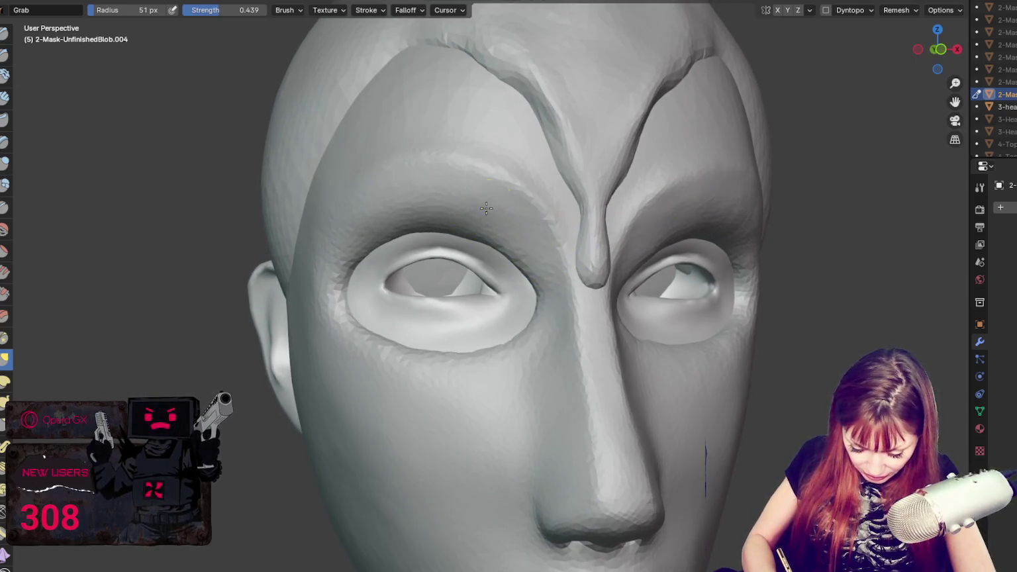
pyautogui.moveTo(484, 210); pyautogui.dragTo(474, 214, button='middle')
pyautogui.moveTo(404, 220); pyautogui.dragTo(428, 219, button='middle')
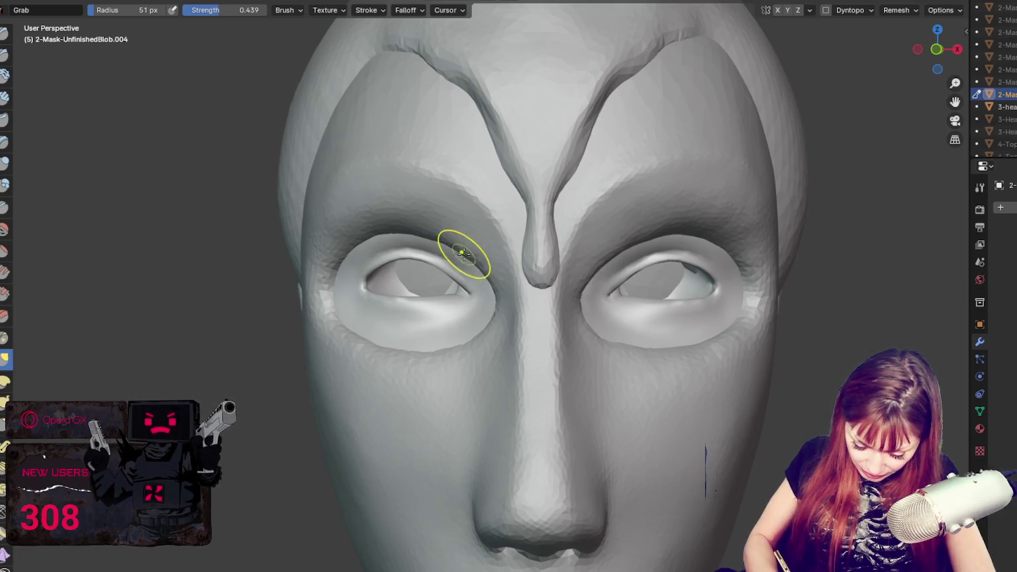
pyautogui.hotkey('ctrl', 'z')
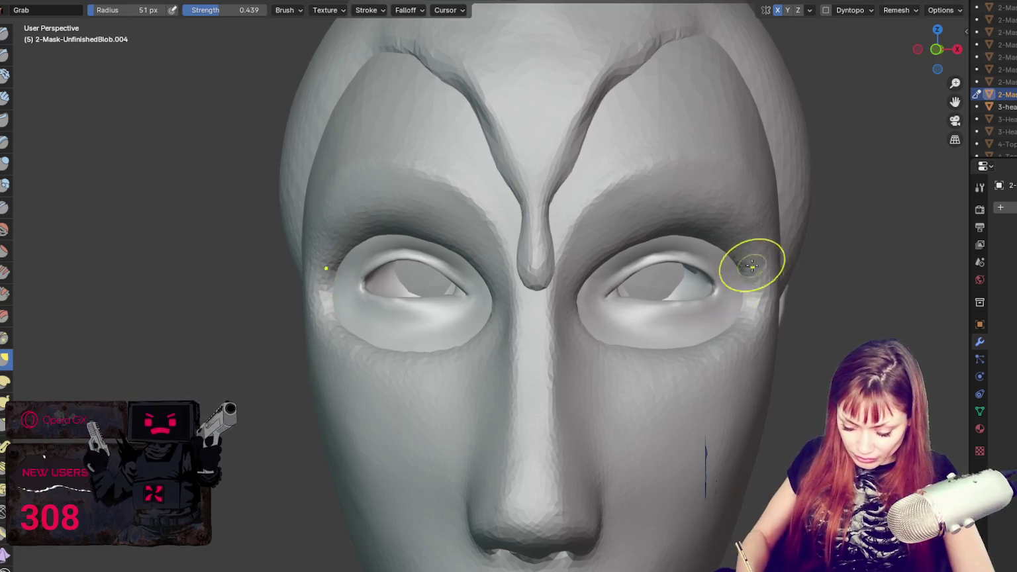
# - Carve a sharp crease along the upper eyelid with the Crease brush
pyautogui.moveTo(752, 261); pyautogui.dragTo(722, 298, button='middle')
pyautogui.hotkey('shift', 'c')
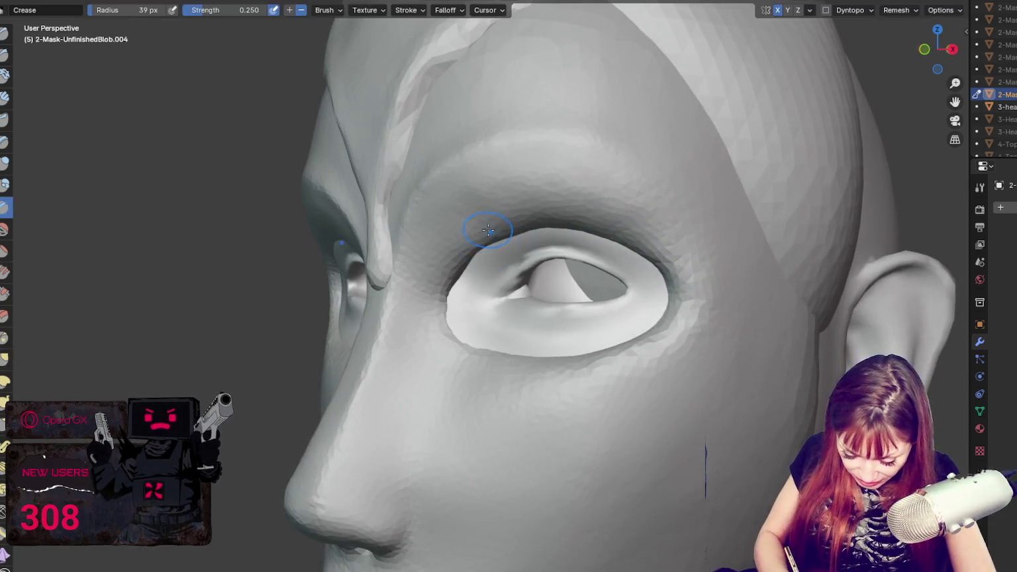
pyautogui.moveTo(464, 238)
pyautogui.mouseDown()
pyautogui.moveTo(649, 238)
pyautogui.moveTo(691, 280)
pyautogui.mouseUp()
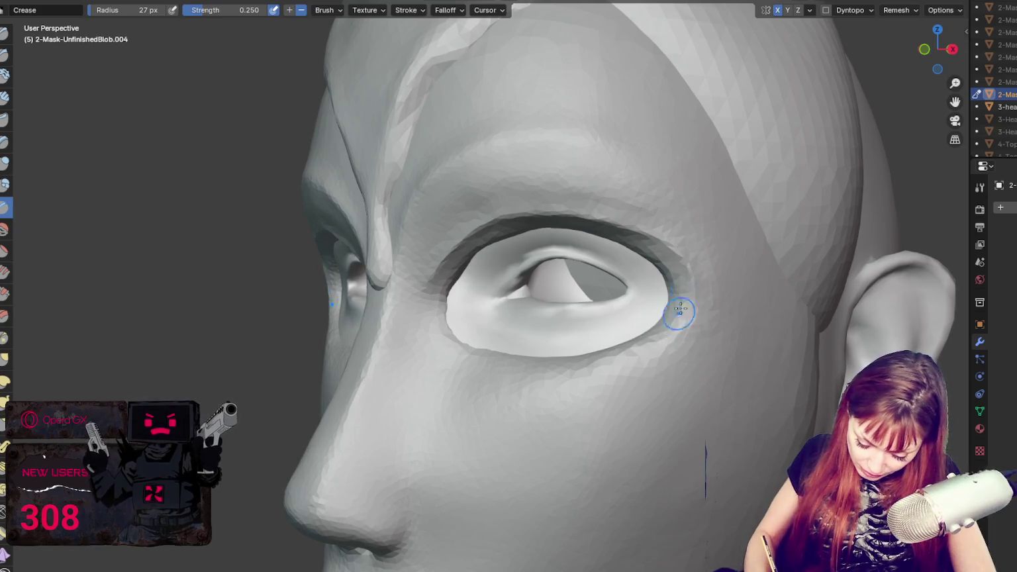
pyautogui.moveTo(640, 348); pyautogui.dragTo(740, 311, button='middle')
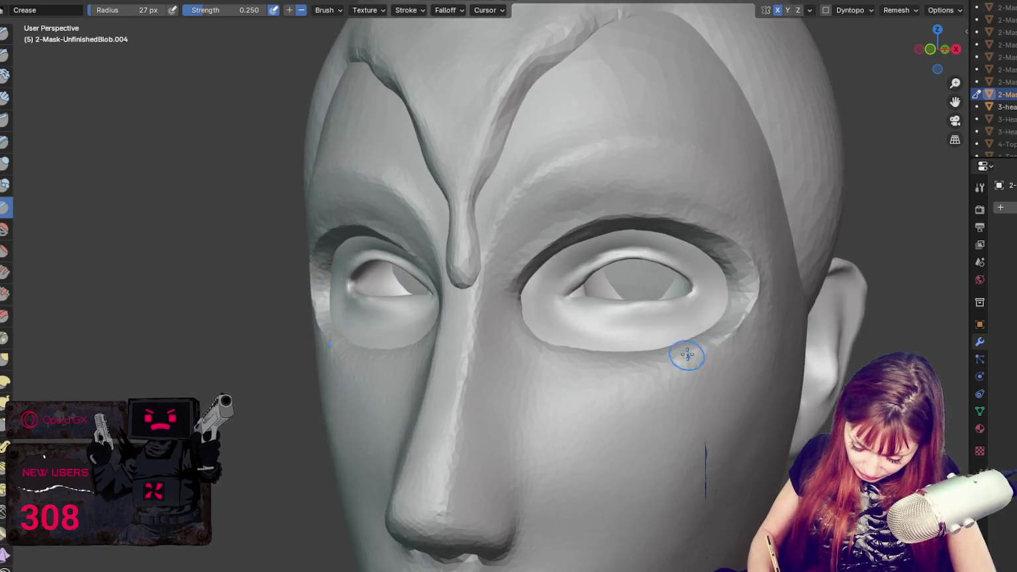
pyautogui.moveTo(671, 364); pyautogui.dragTo(668, 370, button='middle')
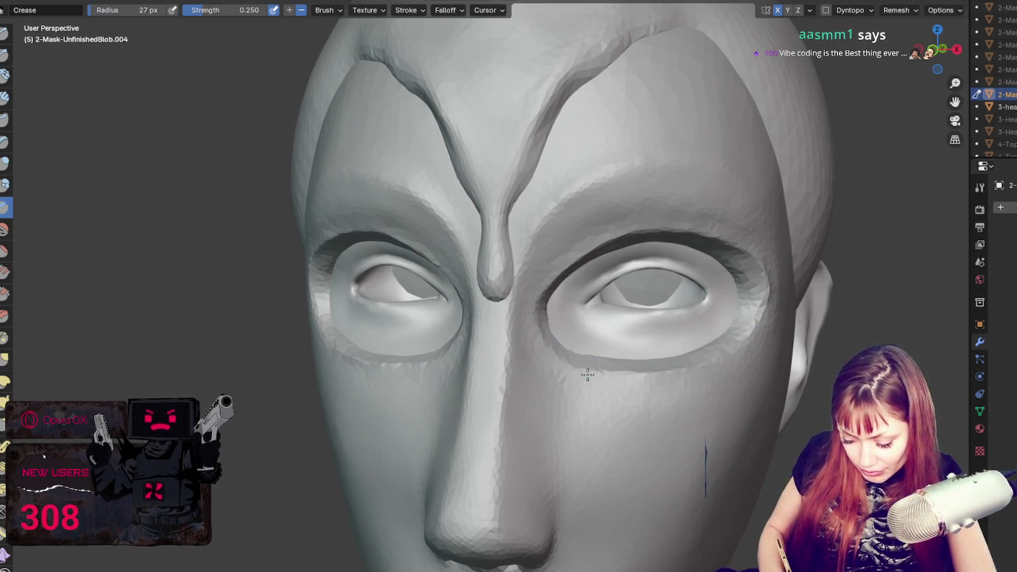
# - Switch back to Grab at a 39 px radius and review the whole head from several angles
pyautogui.press('g')
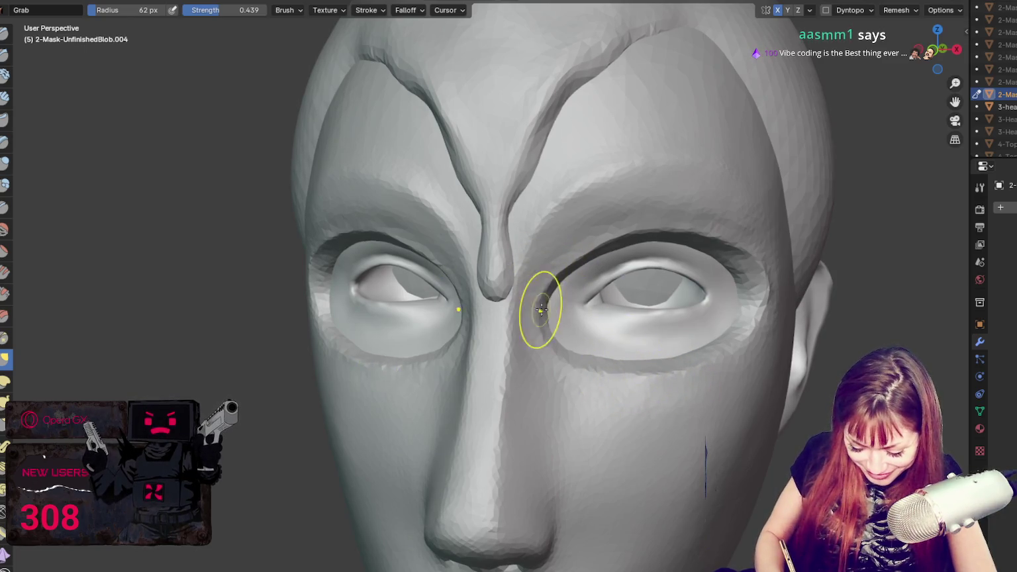
pyautogui.moveTo(542, 311); pyautogui.dragTo(588, 296, button='middle')
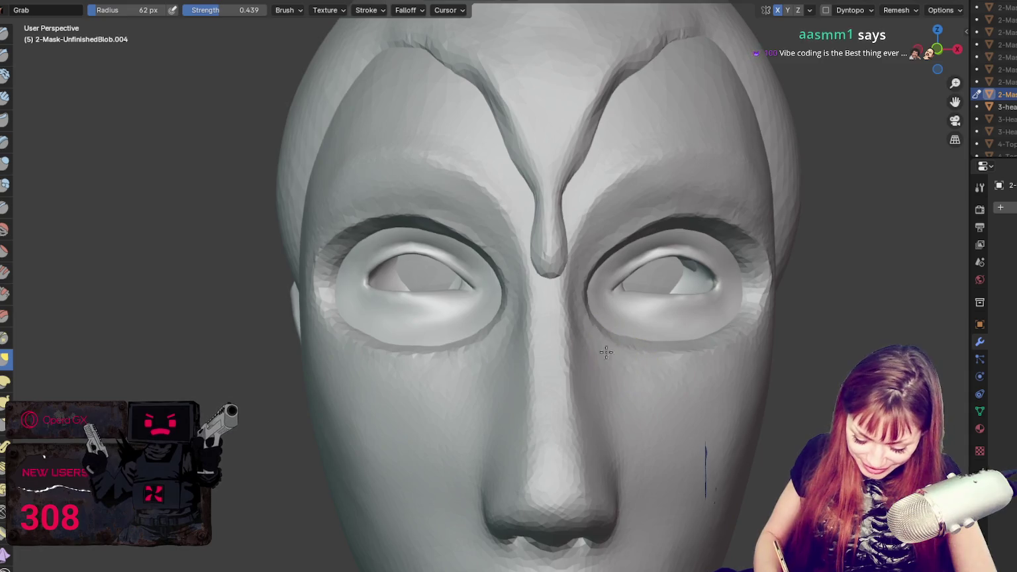
pyautogui.moveTo(773, 318); pyautogui.dragTo(757, 296, button='middle')
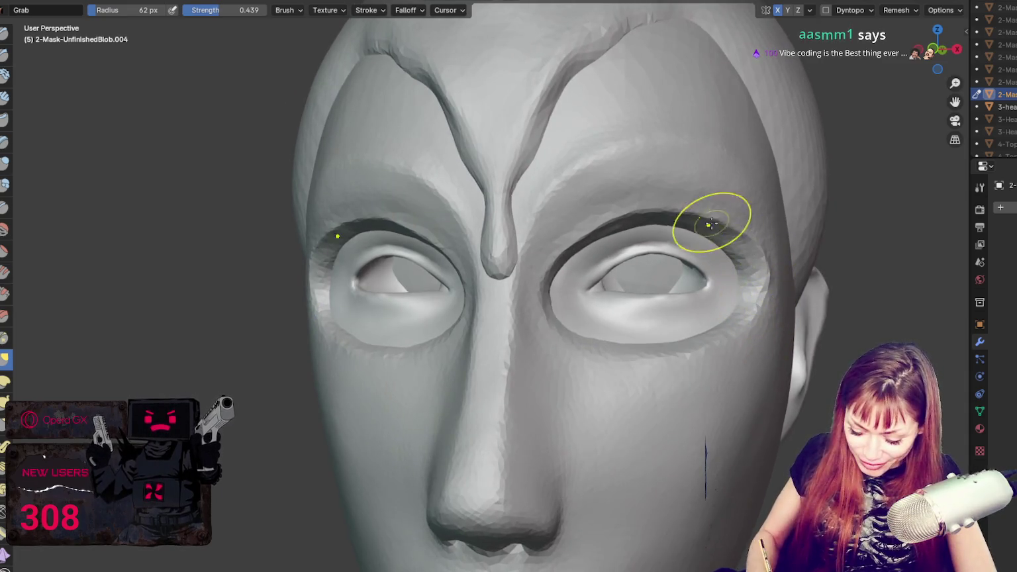
pyautogui.moveTo(634, 212); pyautogui.dragTo(709, 218, button='middle')
pyautogui.moveTo(348, 249)
pyautogui.mouseDown(button='middle')
pyautogui.moveTo(356, 238)
pyautogui.moveTo(527, 364)
pyautogui.moveTo(487, 362)
pyautogui.moveTo(579, 307)
pyautogui.moveTo(579, 265)
pyautogui.mouseUp(button='middle')
pyautogui.press('f')
pyautogui.click(580, 285)
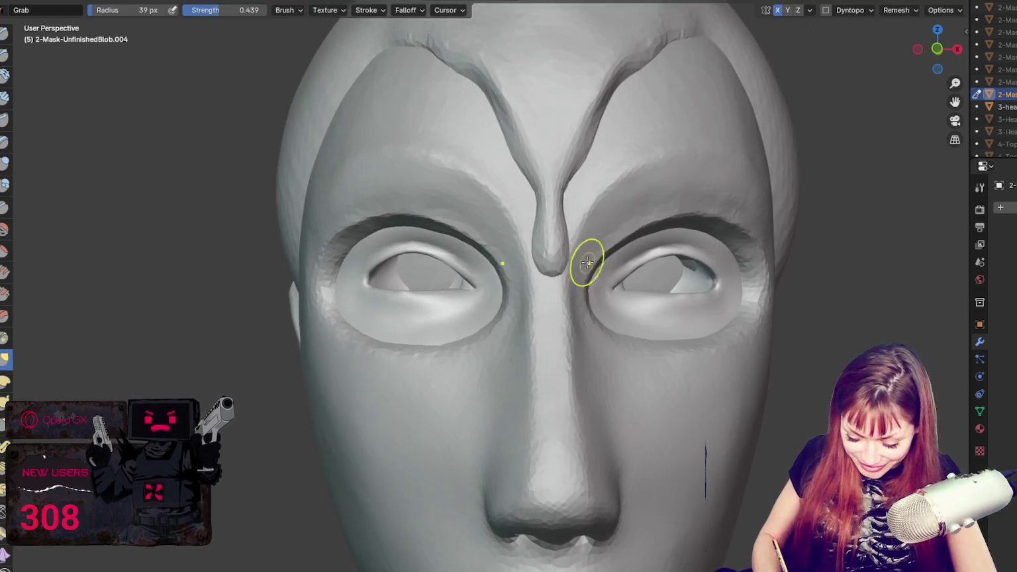
pyautogui.moveTo(759, 348); pyautogui.dragTo(777, 347, button='middle')
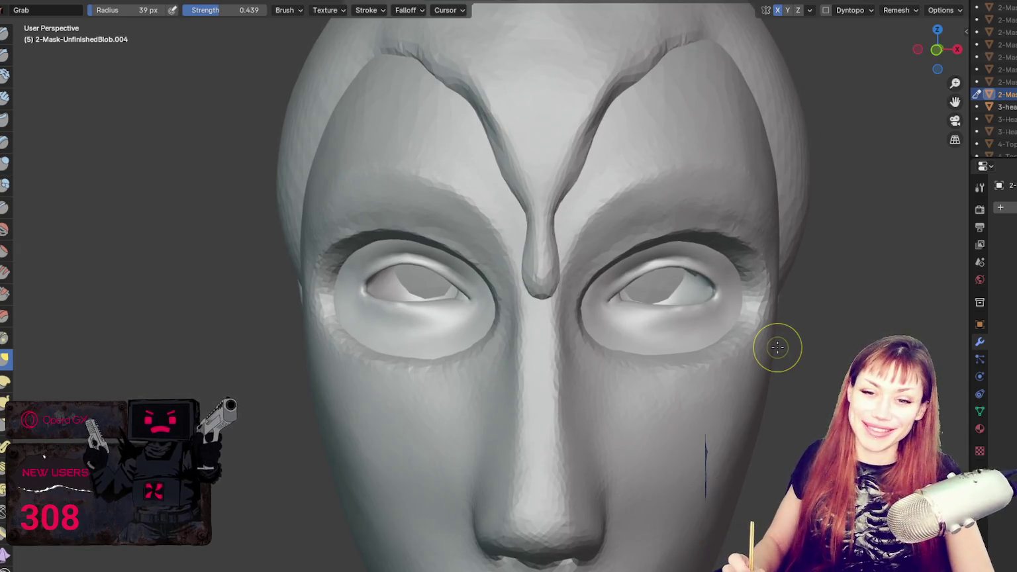
pyautogui.moveTo(778, 347)
pyautogui.keyDown('ctrl'); pyautogui.mouseDown(button='middle')
pyautogui.moveTo(786, 422)
pyautogui.moveTo(750, 316)
pyautogui.mouseUp(button='middle'); pyautogui.keyUp('ctrl')
pyautogui.scroll(-4, 762, 278)
pyautogui.moveTo(777, 243)
pyautogui.mouseDown(button='middle')
pyautogui.moveTo(740, 243)
pyautogui.moveTo(781, 248)
pyautogui.mouseUp(button='middle')
pyautogui.scroll(-2, 559, 150)
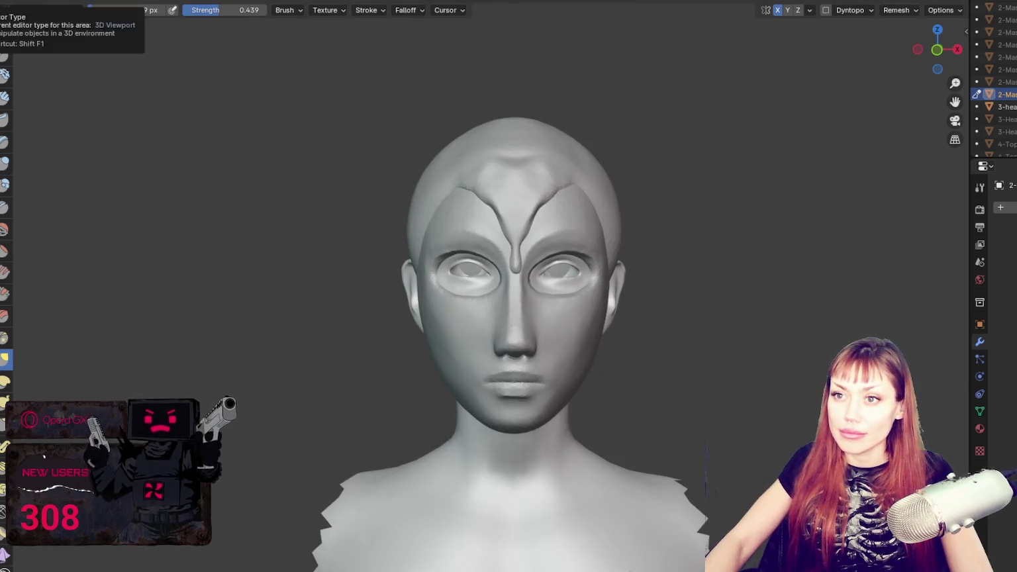
# - Select the hair cap sphere and return to Sculpt mode on it
pyautogui.click(20, 1)
pyautogui.scroll(1, 473, 216)
pyautogui.click(520, 187)
pyautogui.moveTo(629, 175); pyautogui.dragTo(659, 172, button='middle')
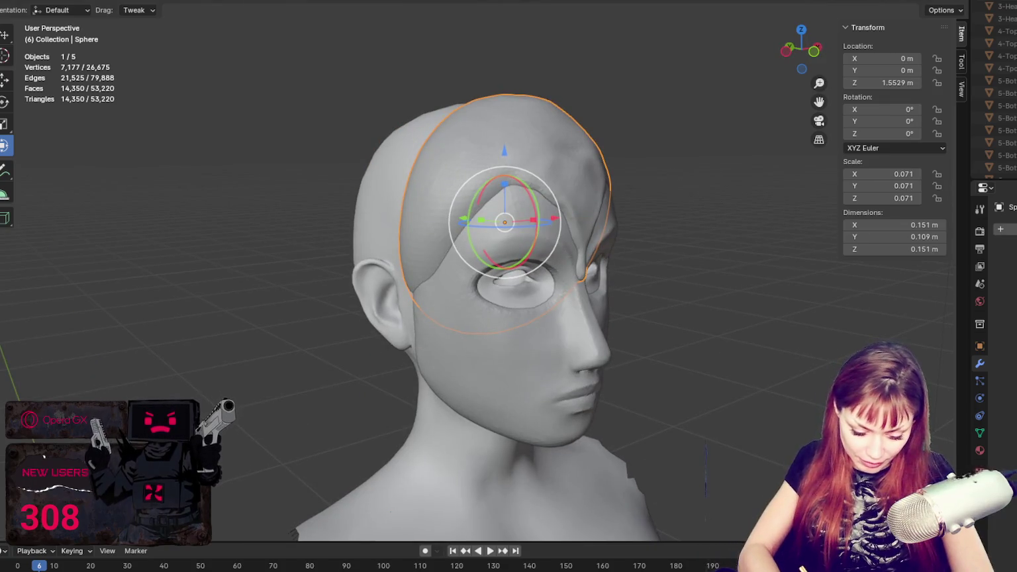
pyautogui.click(99, 1)
pyautogui.moveTo(584, 113); pyautogui.dragTo(703, 120, button='middle')
pyautogui.scroll(1, 703, 120)
# - Raise a small rounded bump on the top front of the crown with a 67 px Blob brush
pyautogui.moveTo(527, 123)
pyautogui.mouseDown()
pyautogui.moveTo(495, 112)
pyautogui.moveTo(512, 116)
pyautogui.mouseUp()
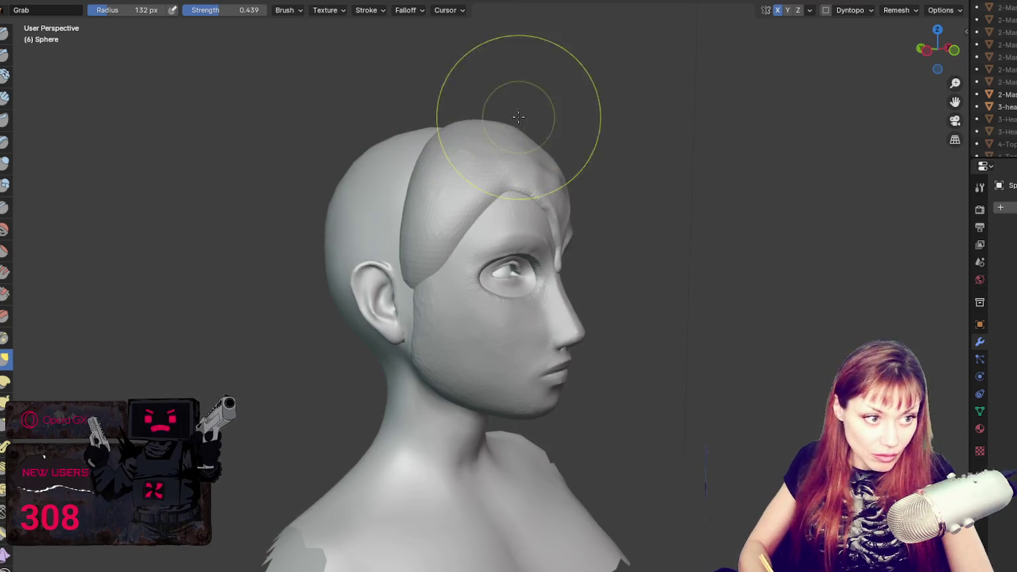
pyautogui.moveTo(512, 115); pyautogui.dragTo(522, 136, button='middle')
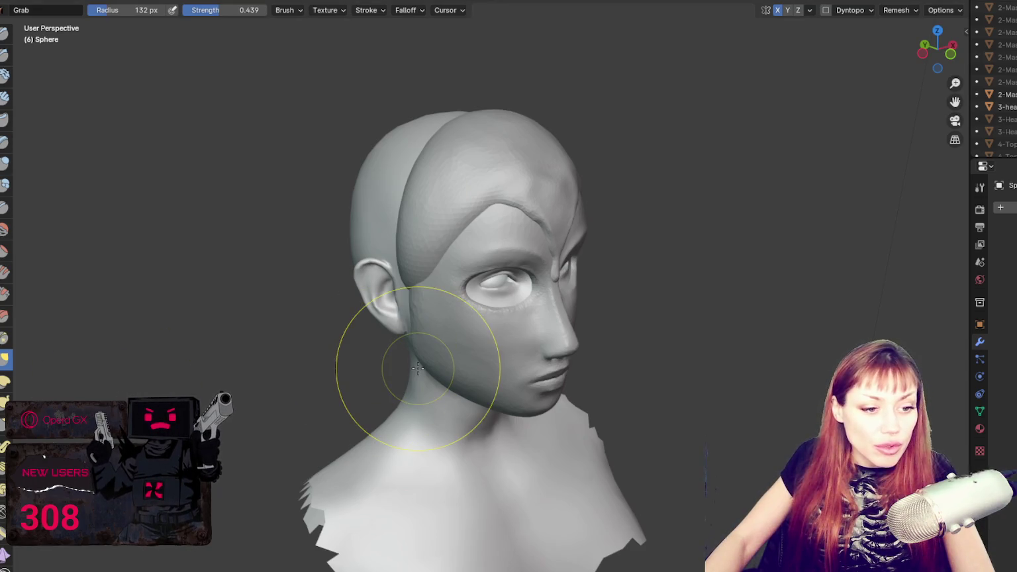
pyautogui.moveTo(670, 242)
pyautogui.mouseDown(button='middle')
pyautogui.moveTo(593, 235)
pyautogui.moveTo(579, 136)
pyautogui.mouseUp(button='middle')
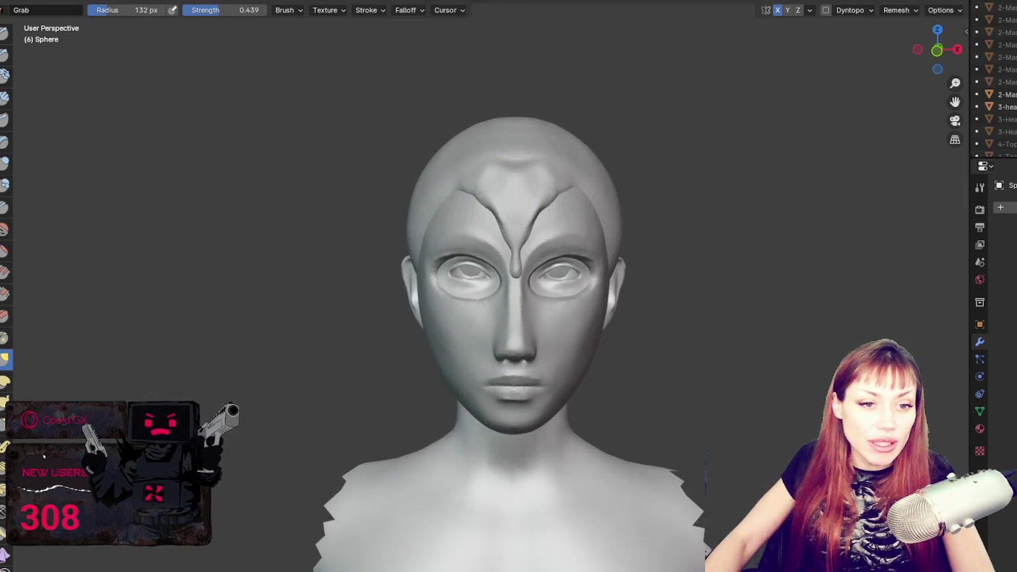
pyautogui.scroll(2, 511, 318)
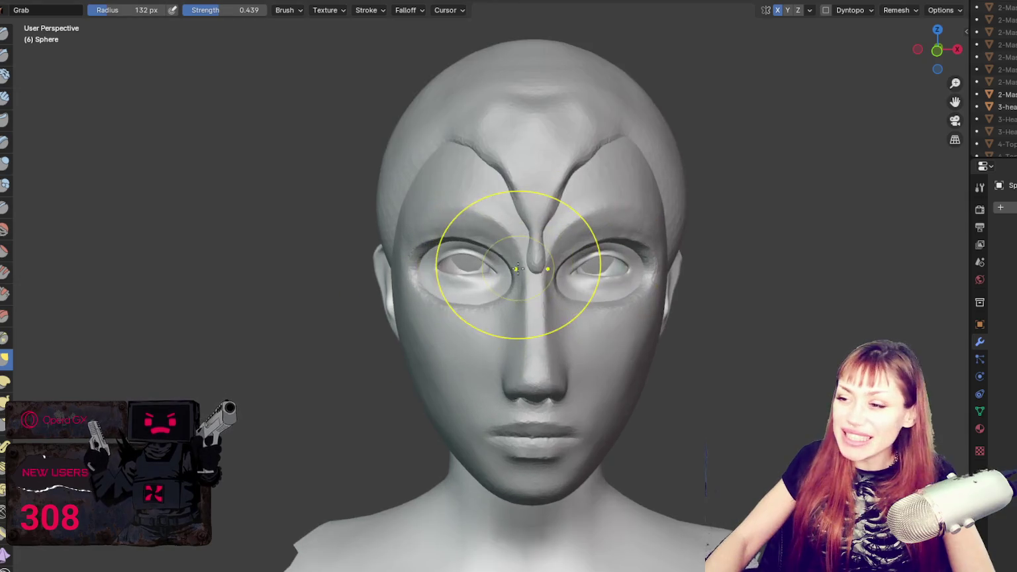
pyautogui.moveTo(499, 148)
pyautogui.mouseDown(button='middle')
pyautogui.moveTo(364, 257)
pyautogui.moveTo(393, 240)
pyautogui.moveTo(381, 244)
pyautogui.mouseUp(button='middle')
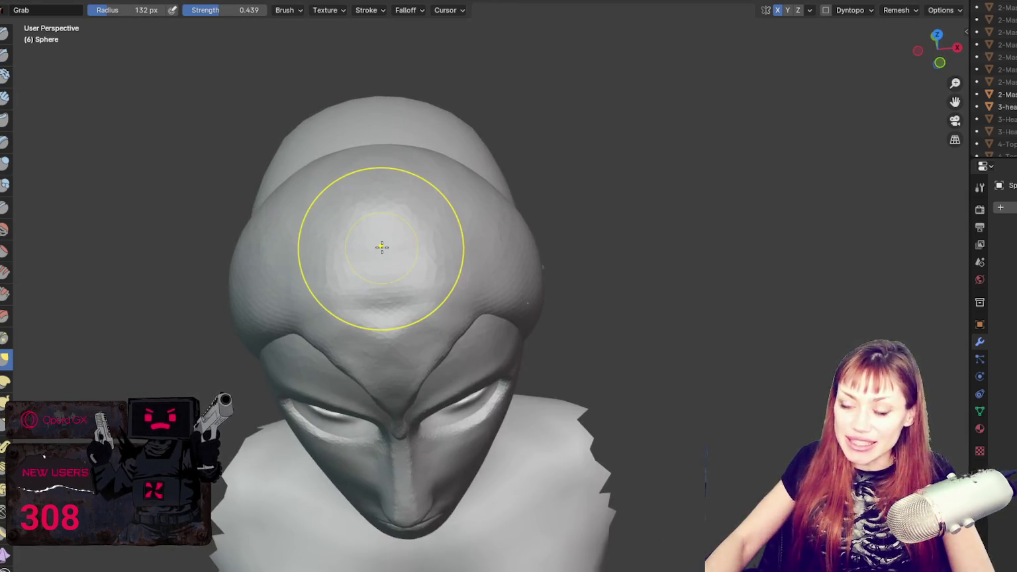
pyautogui.click(5, 185)
pyautogui.moveTo(424, 218)
pyautogui.mouseDown(button='middle')
pyautogui.moveTo(468, 180)
pyautogui.moveTo(397, 232)
pyautogui.mouseUp(button='middle')
pyautogui.press('f')
pyautogui.click(398, 232)
pyautogui.moveTo(397, 232)
pyautogui.mouseDown()
pyautogui.moveTo(352, 199)
pyautogui.moveTo(371, 203)
pyautogui.mouseUp()
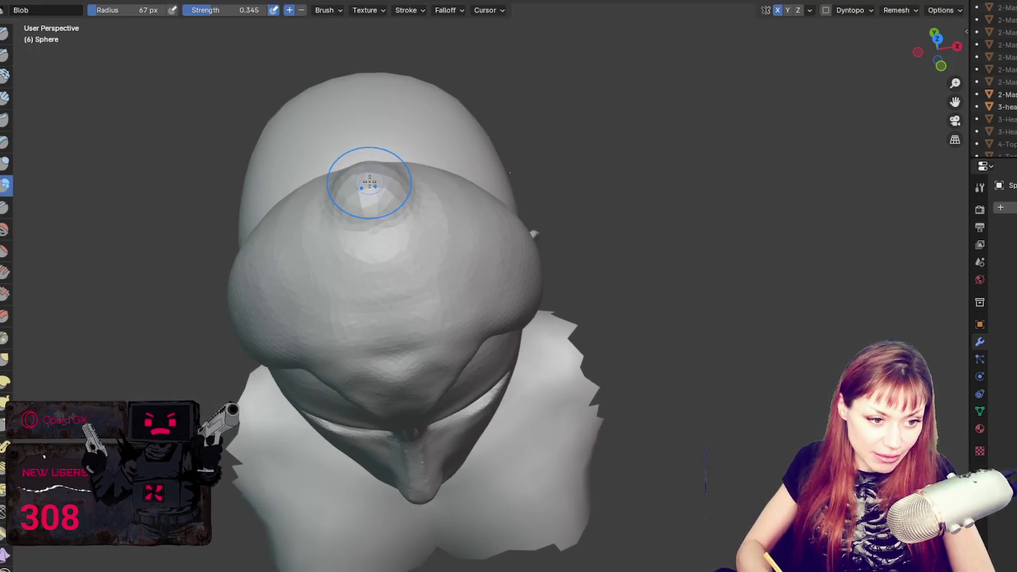
# - From the left profile, pull the side strand tip down and outward and enable Dyntopo
pyautogui.moveTo(370, 199); pyautogui.dragTo(552, 224, button='middle')
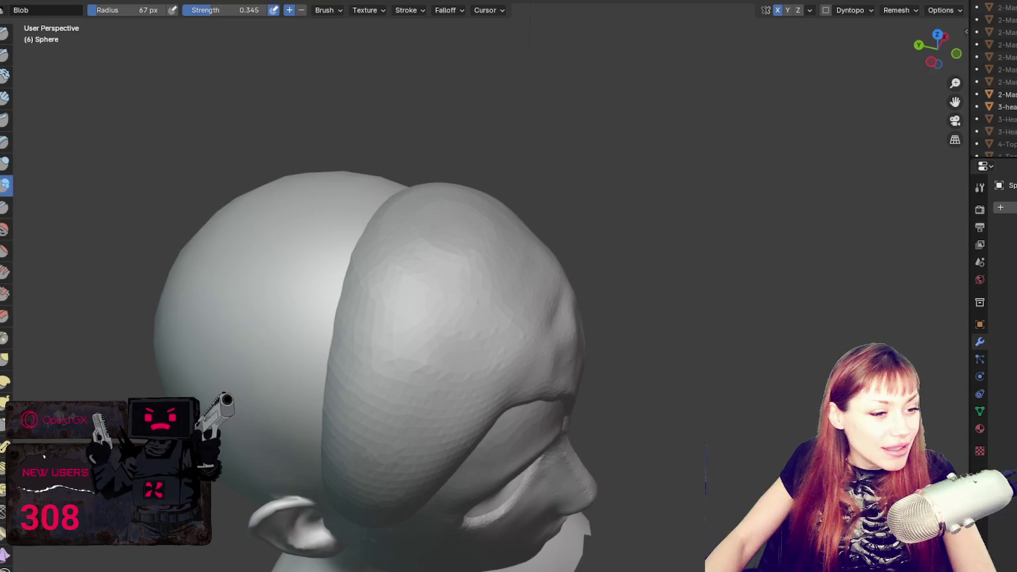
pyautogui.scroll(-3, 239, 228)
pyautogui.moveTo(238, 227); pyautogui.dragTo(555, 259, button='middle')
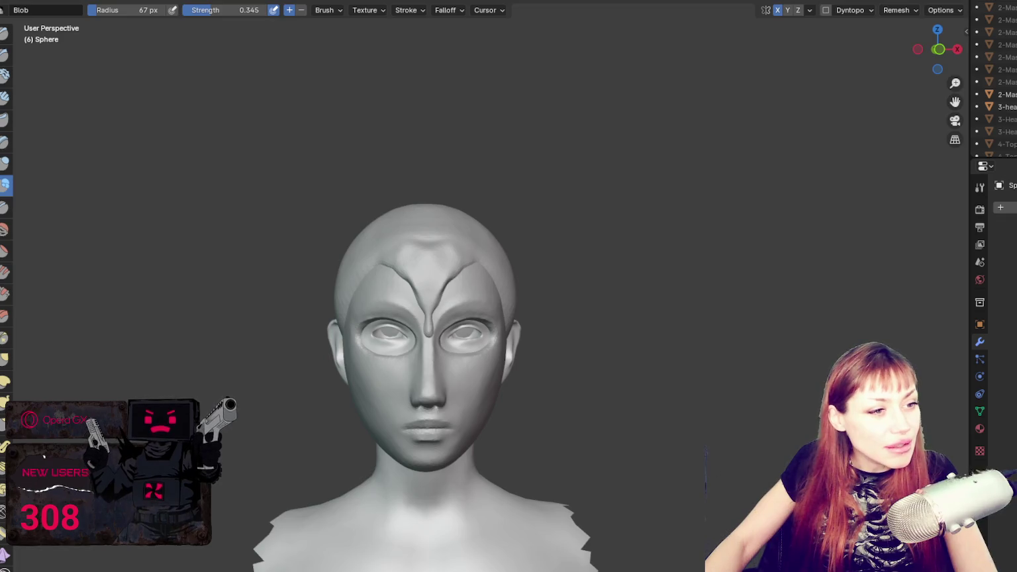
pyautogui.moveTo(586, 341)
pyautogui.mouseDown(button='middle')
pyautogui.moveTo(440, 321)
pyautogui.moveTo(555, 352)
pyautogui.moveTo(474, 329)
pyautogui.mouseUp(button='middle')
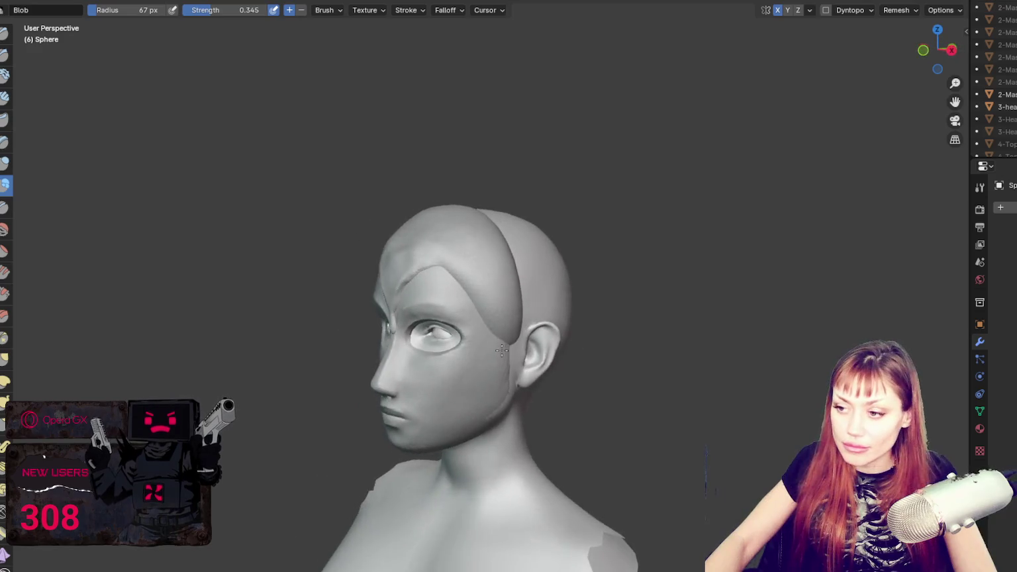
pyautogui.scroll(4, 474, 329)
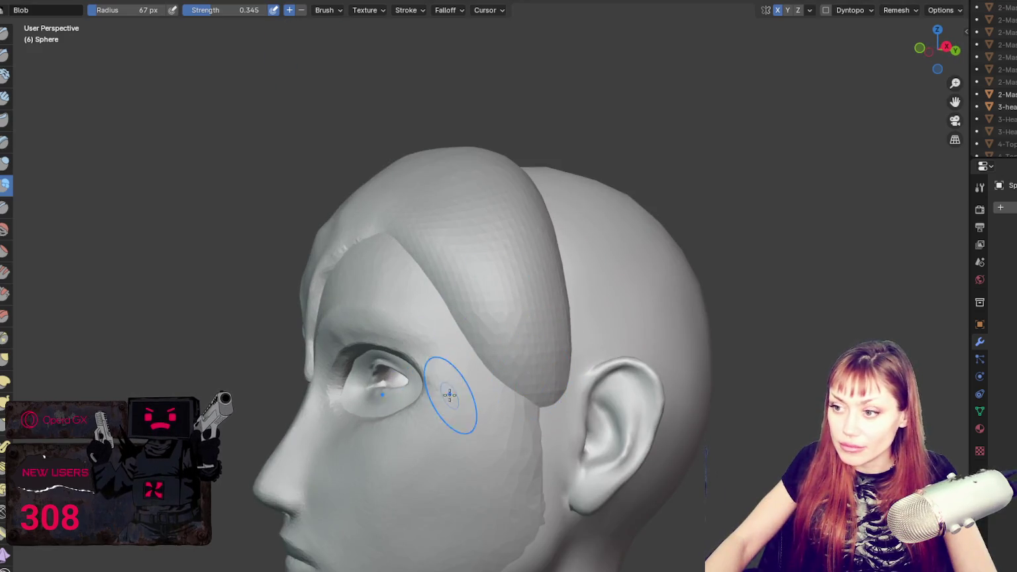
pyautogui.moveTo(492, 391)
pyautogui.mouseDown()
pyautogui.moveTo(493, 431)
pyautogui.moveTo(488, 420)
pyautogui.moveTo(541, 431)
pyautogui.moveTo(498, 424)
pyautogui.moveTo(466, 442)
pyautogui.mouseUp()
pyautogui.click(826, 9)
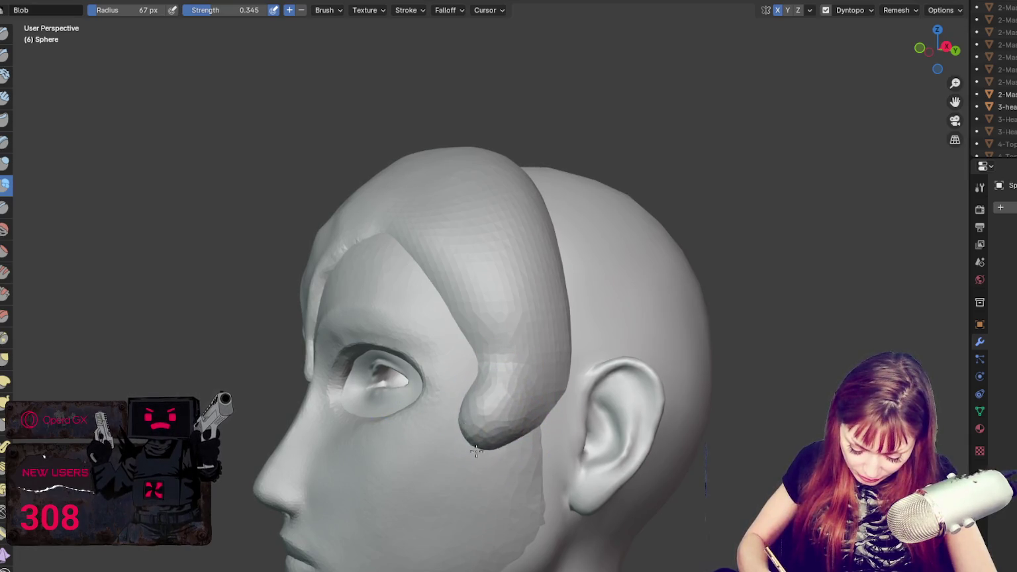
# - Build up and lengthen the side strand's tip with Blob strokes down past the ear
pyautogui.moveTo(466, 442); pyautogui.dragTo(466, 437, button='middle')
pyautogui.moveTo(452, 441)
pyautogui.mouseDown()
pyautogui.moveTo(480, 438)
pyautogui.moveTo(434, 455)
pyautogui.mouseUp()
pyautogui.moveTo(434, 455); pyautogui.dragTo(488, 431, button='middle')
pyautogui.moveTo(489, 431)
pyautogui.mouseDown()
pyautogui.moveTo(529, 462)
pyautogui.moveTo(545, 456)
pyautogui.mouseUp()
pyautogui.moveTo(544, 456); pyautogui.dragTo(560, 431, button='middle')
pyautogui.moveTo(560, 430); pyautogui.dragTo(549, 494)
pyautogui.moveTo(569, 435); pyautogui.dragTo(563, 477)
pyautogui.keyDown('shift'); pyautogui.moveTo(563, 477); pyautogui.dragTo(454, 239, button='middle'); pyautogui.keyUp('shift')
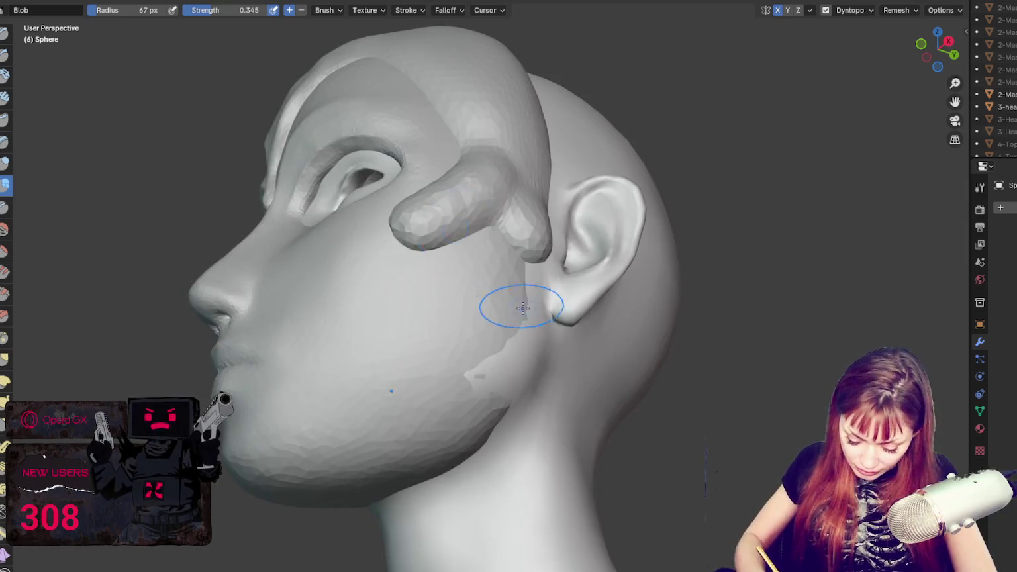
pyautogui.moveTo(518, 303); pyautogui.dragTo(510, 199, button='middle')
pyautogui.moveTo(510, 198)
pyautogui.mouseDown()
pyautogui.moveTo(533, 238)
pyautogui.moveTo(520, 311)
pyautogui.mouseUp()
pyautogui.moveTo(520, 311); pyautogui.dragTo(569, 304, button='middle')
pyautogui.moveTo(569, 305)
pyautogui.mouseDown()
pyautogui.moveTo(560, 333)
pyautogui.moveTo(554, 318)
pyautogui.mouseUp()
# - With the Grab brush, curve the strand tip forward along the jawline
pyautogui.moveTo(533, 331); pyautogui.dragTo(495, 381, button='middle')
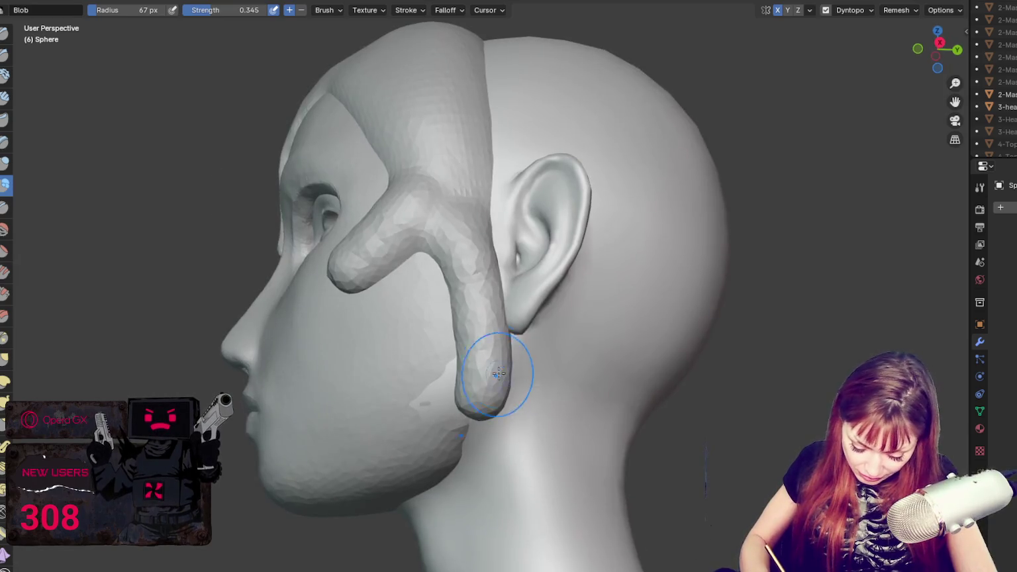
pyautogui.press('g')
pyautogui.moveTo(588, 344); pyautogui.dragTo(504, 404, button='middle')
pyautogui.moveTo(504, 404)
pyautogui.mouseDown()
pyautogui.moveTo(408, 450)
pyautogui.moveTo(443, 443)
pyautogui.moveTo(432, 462)
pyautogui.moveTo(484, 431)
pyautogui.moveTo(431, 431)
pyautogui.mouseUp()
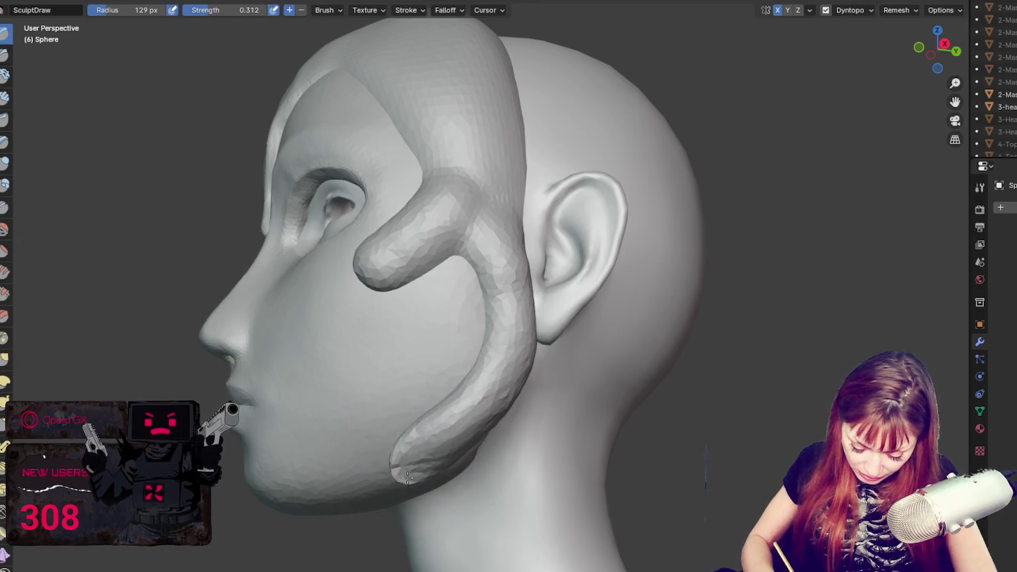
pyautogui.moveTo(431, 431); pyautogui.dragTo(502, 434, button='middle')
pyautogui.press('x')
pyautogui.press('g')
pyautogui.moveTo(481, 427); pyautogui.dragTo(364, 427)
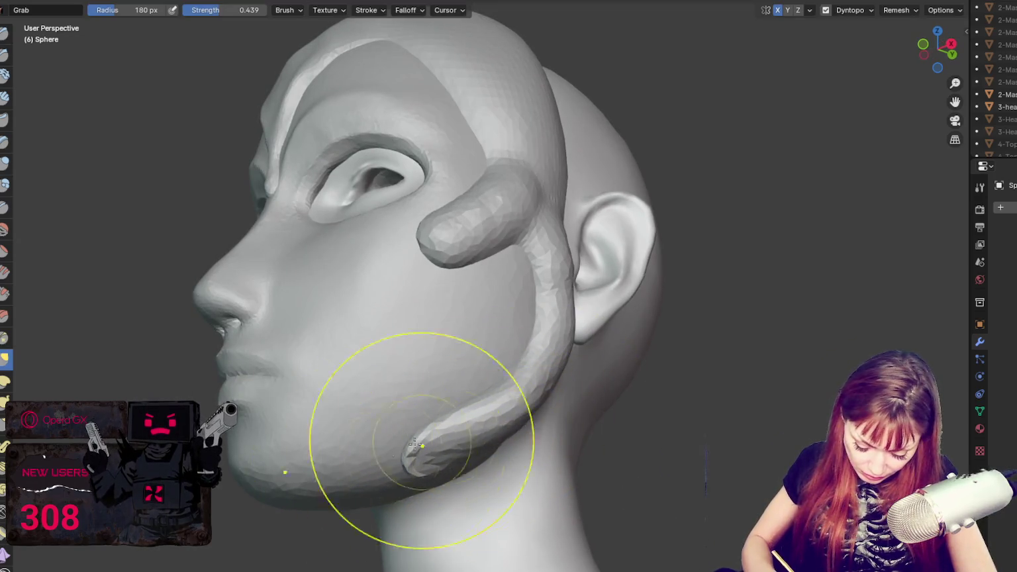
pyautogui.moveTo(488, 450); pyautogui.dragTo(377, 482)
pyautogui.moveTo(380, 461)
pyautogui.mouseDown(button='middle')
pyautogui.moveTo(415, 445)
pyautogui.moveTo(416, 420)
pyautogui.mouseUp(button='middle')
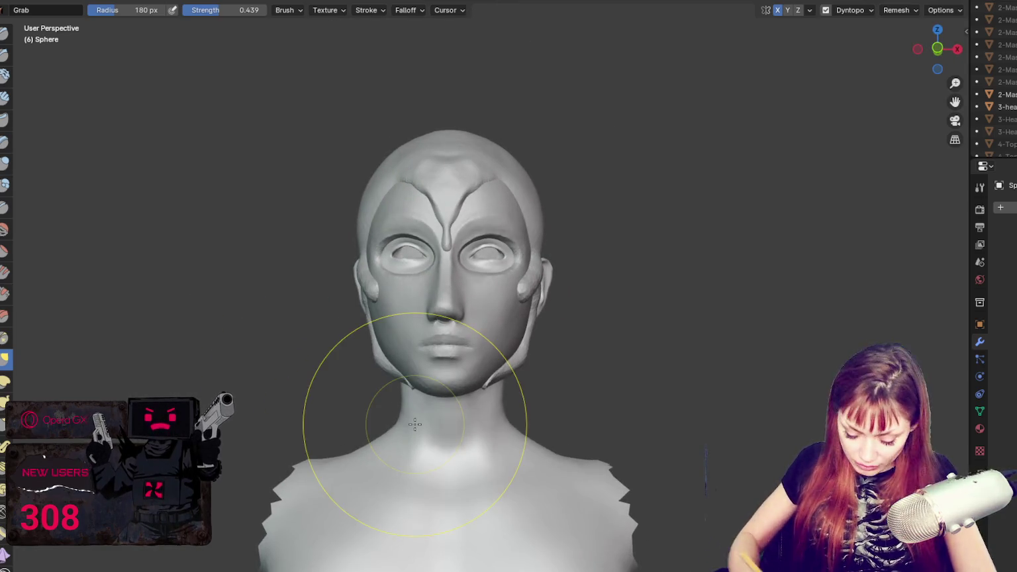
# - Pull the mirrored side strands inward against the cheeks with a 68 px Grab brush
pyautogui.press('f')
pyautogui.moveTo(509, 288); pyautogui.dragTo(502, 294)
pyautogui.moveTo(501, 294)
pyautogui.mouseDown(button='middle')
pyautogui.moveTo(513, 308)
pyautogui.moveTo(438, 325)
pyautogui.mouseUp(button='middle')
pyautogui.moveTo(498, 287)
pyautogui.mouseDown(button='middle')
pyautogui.moveTo(490, 312)
pyautogui.moveTo(556, 307)
pyautogui.mouseUp(button='middle')
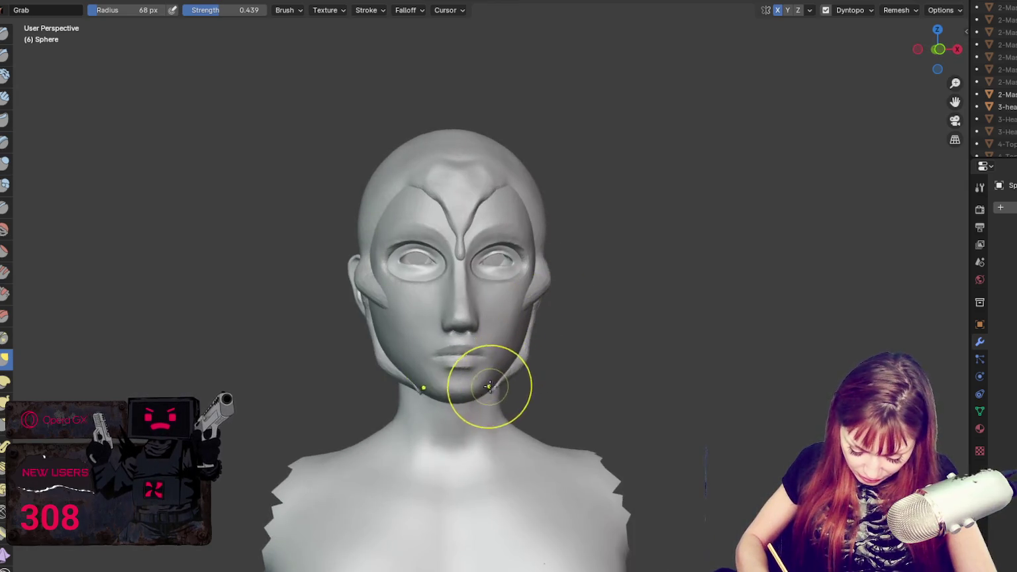
pyautogui.moveTo(499, 386)
pyautogui.mouseDown(button='middle')
pyautogui.moveTo(526, 340)
pyautogui.moveTo(524, 352)
pyautogui.mouseUp(button='middle')
pyautogui.press('f')
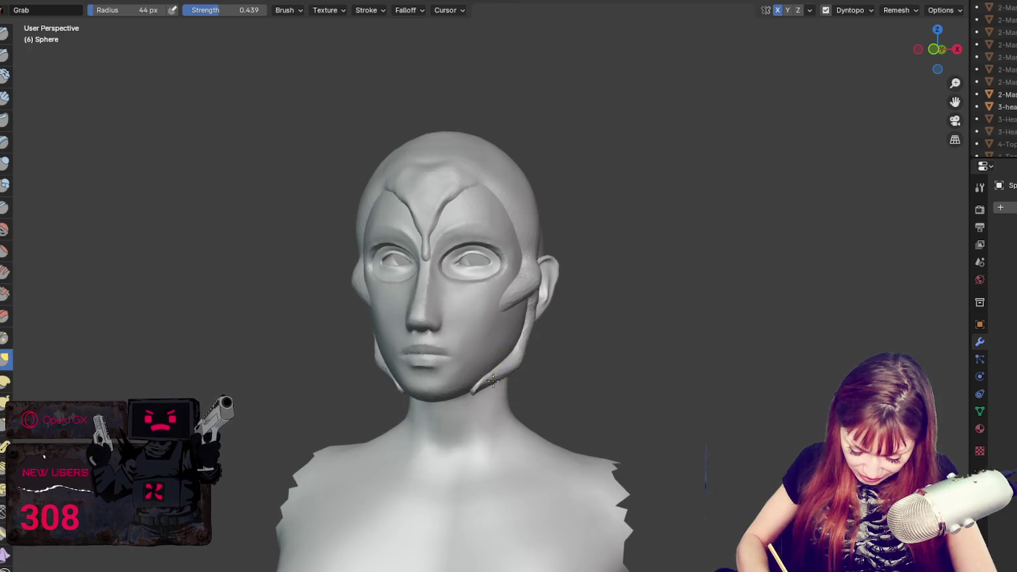
pyautogui.moveTo(471, 396)
pyautogui.mouseDown(button='middle')
pyautogui.moveTo(539, 290)
pyautogui.moveTo(525, 302)
pyautogui.moveTo(570, 268)
pyautogui.mouseUp(button='middle')
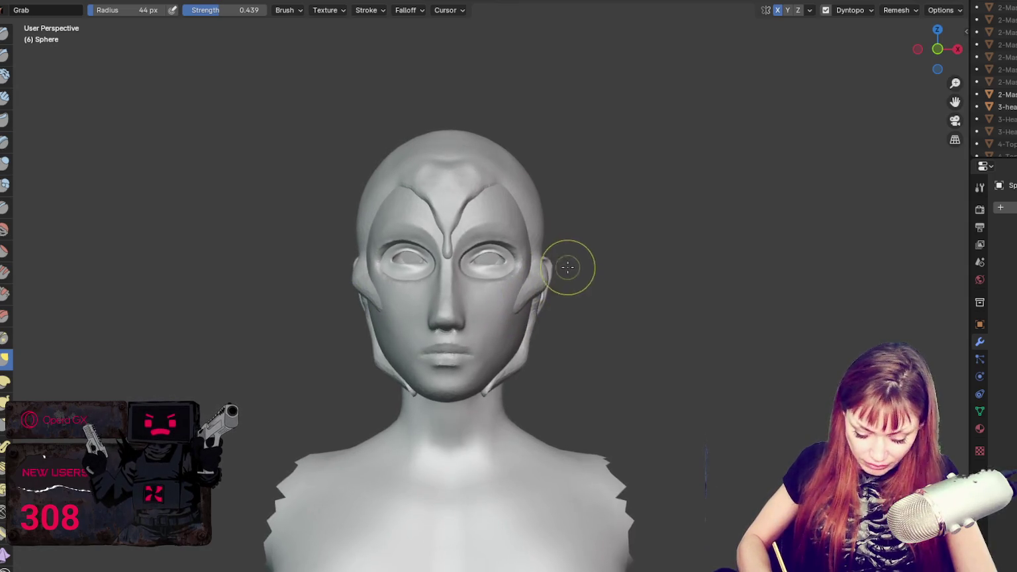
# - At 71 px, bulge the upper cranium sides outward and pull the crown into a point
pyautogui.press('f')
pyautogui.click(553, 197)
pyautogui.moveTo(552, 197); pyautogui.dragTo(563, 183)
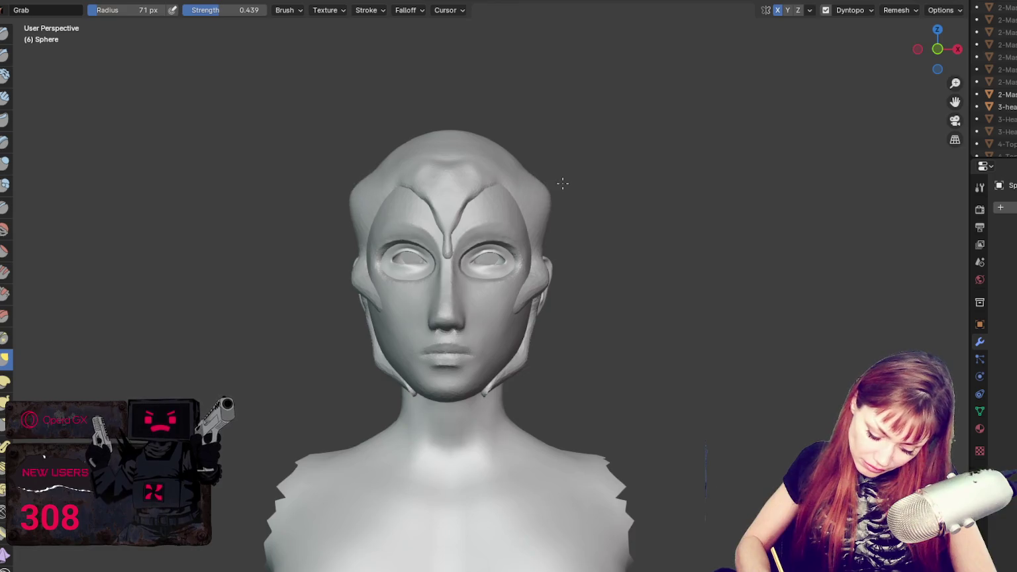
pyautogui.moveTo(458, 116); pyautogui.dragTo(457, 102)
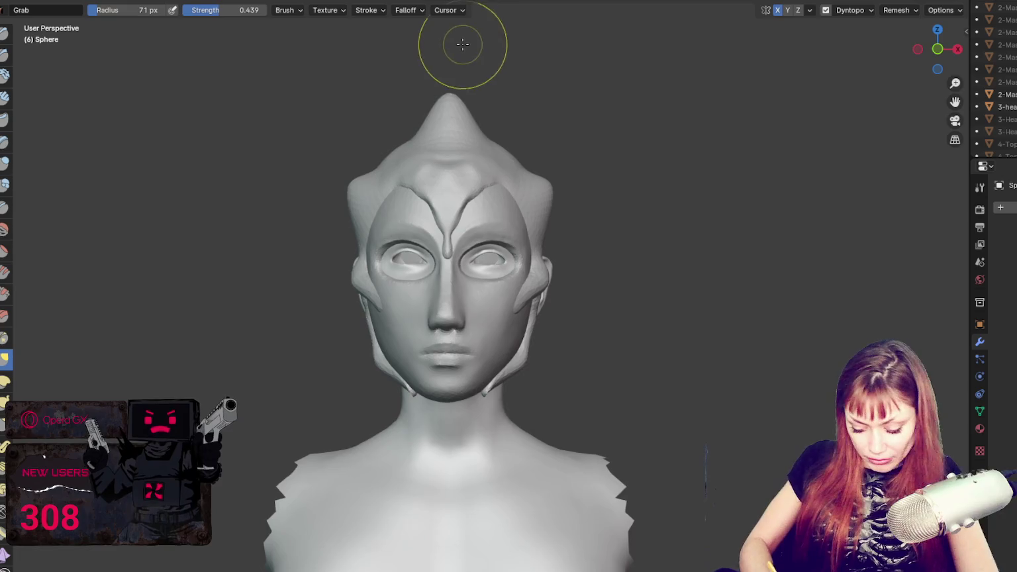
# - Compare the horn-point and central-spike versions through undo/redo, returning to the rounded head top
pyautogui.hotkey('ctrl', 'z')
pyautogui.moveTo(513, 159)
pyautogui.mouseDown()
pyautogui.moveTo(537, 51)
pyautogui.moveTo(596, 19)
pyautogui.mouseUp()
pyautogui.hotkey('ctrl', 'z')
pyautogui.hotkey('ctrl', 'shift', 'z')
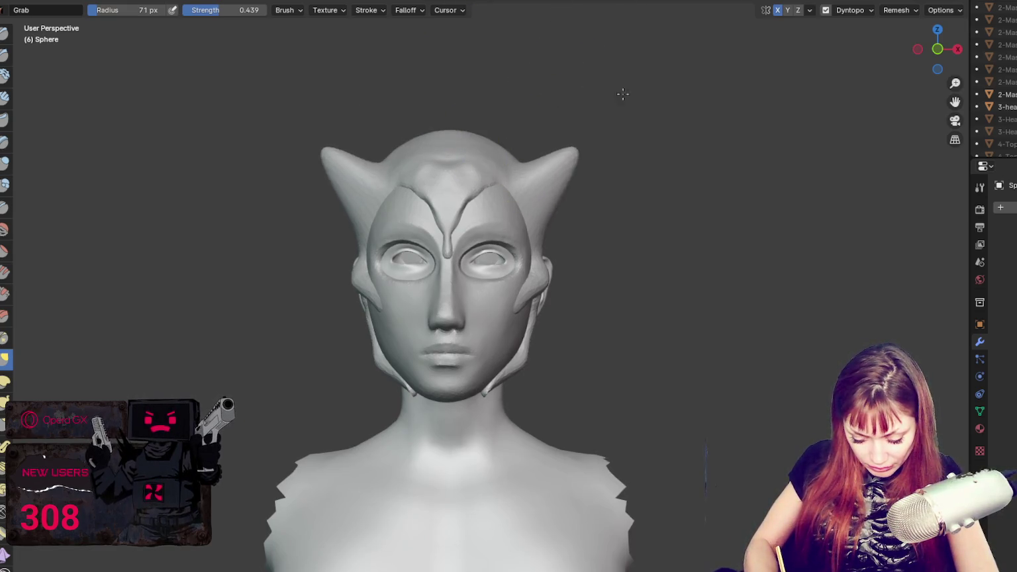
pyautogui.hotkey('ctrl', 'z')
pyautogui.hotkey('ctrl', 'shift', 'z')
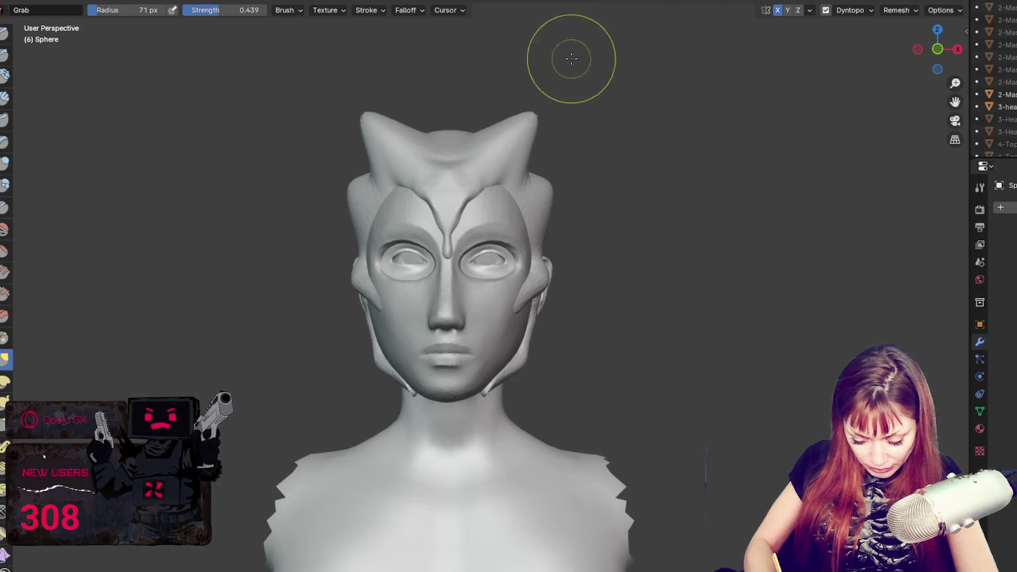
pyautogui.hotkey('ctrl', 'z')
pyautogui.hotkey('ctrl', 'z')
pyautogui.hotkey('ctrl', 'z')
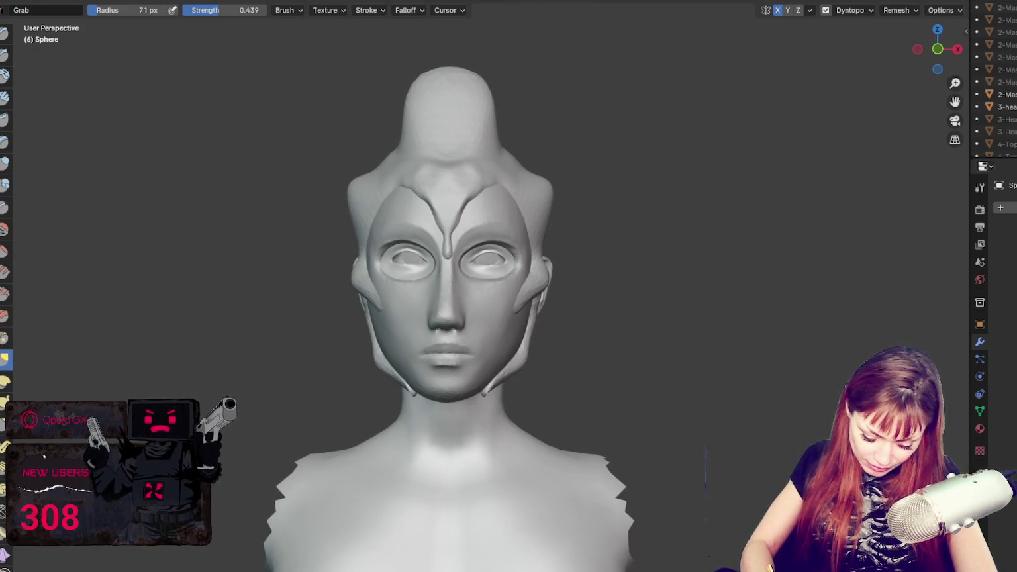
pyautogui.hotkey('ctrl', 'z')
pyautogui.hotkey('ctrl', 'shift', 'z')
pyautogui.hotkey('ctrl', 'shift', 'z')
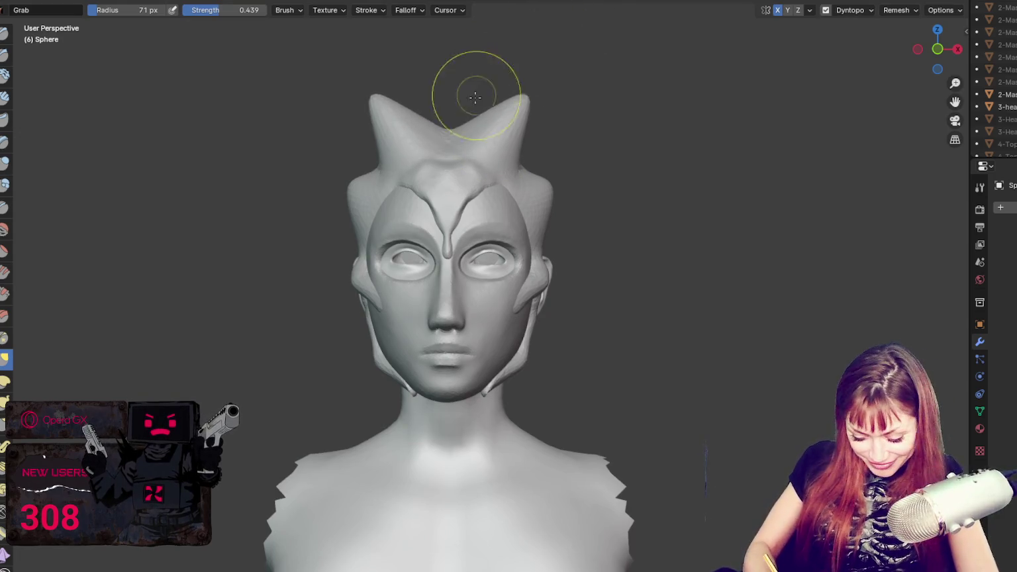
pyautogui.hotkey('ctrl', 'z')
pyautogui.hotkey('ctrl', 'z')
pyautogui.hotkey('ctrl', 'shift', 'z')
pyautogui.hotkey('ctrl', 'z')
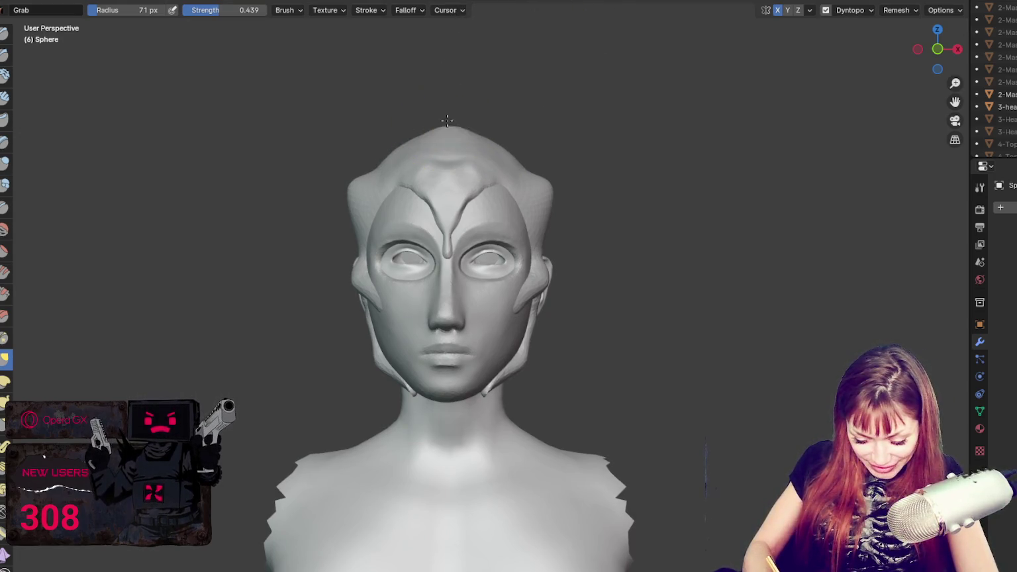
# - Pull the head top into a peak and reshape the cranium's sides and temples symmetrically
pyautogui.moveTo(448, 126); pyautogui.dragTo(481, 75)
pyautogui.moveTo(448, 125)
pyautogui.mouseDown(button='middle')
pyautogui.moveTo(540, 79)
pyautogui.moveTo(569, 82)
pyautogui.moveTo(493, 91)
pyautogui.moveTo(620, 91)
pyautogui.moveTo(509, 85)
pyautogui.mouseUp(button='middle')
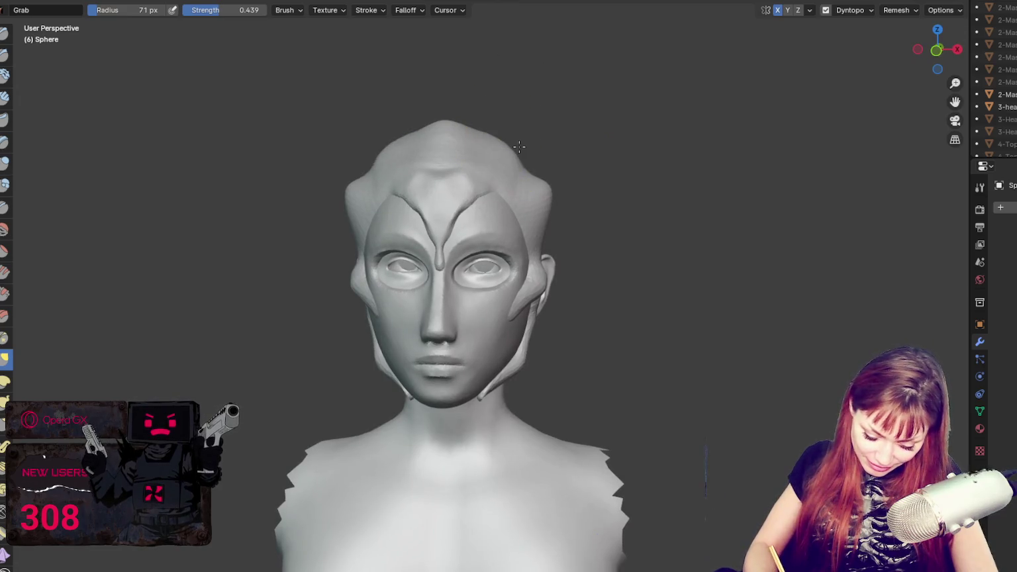
pyautogui.moveTo(528, 162); pyautogui.dragTo(483, 114)
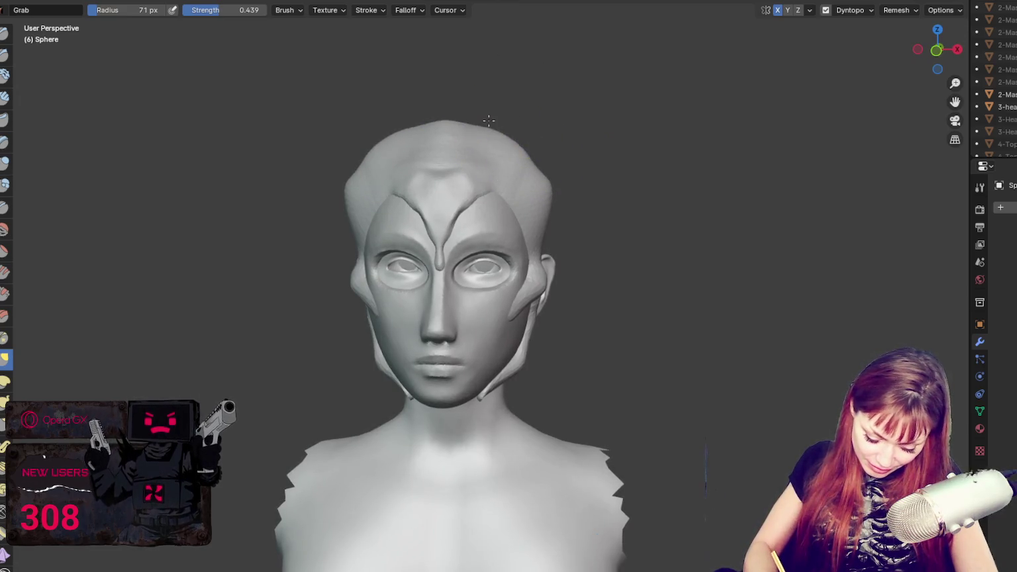
pyautogui.moveTo(471, 102); pyautogui.dragTo(508, 95, button='middle')
pyautogui.moveTo(462, 122); pyautogui.dragTo(462, 94)
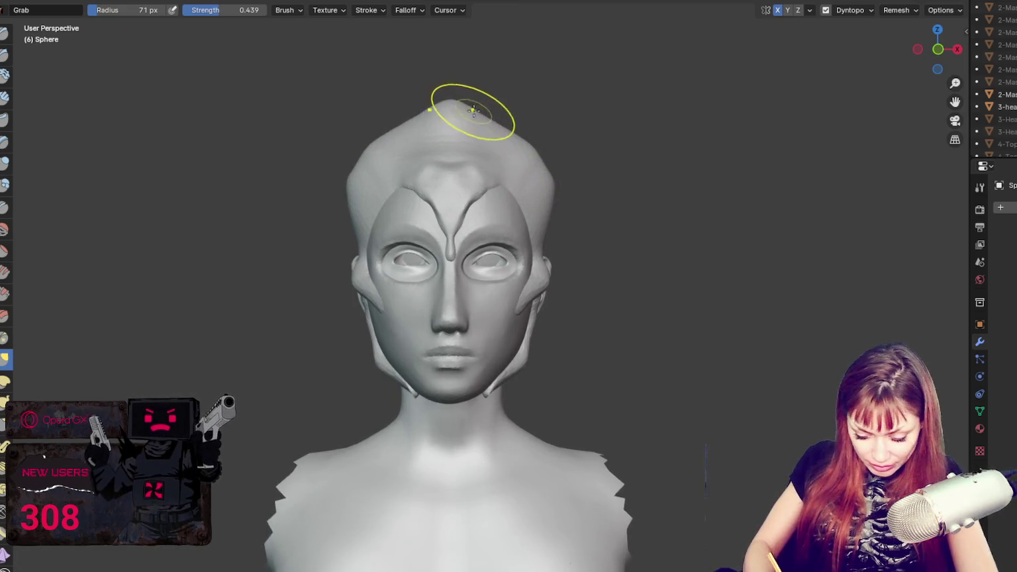
pyautogui.moveTo(458, 69); pyautogui.dragTo(557, 230)
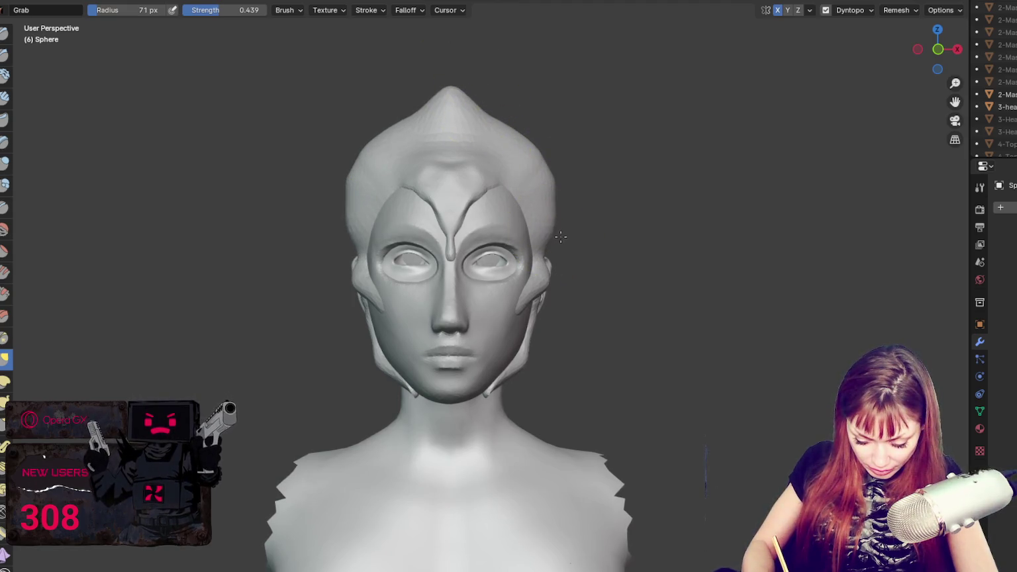
pyautogui.moveTo(561, 243)
pyautogui.mouseDown()
pyautogui.moveTo(563, 234)
pyautogui.moveTo(535, 230)
pyautogui.mouseUp()
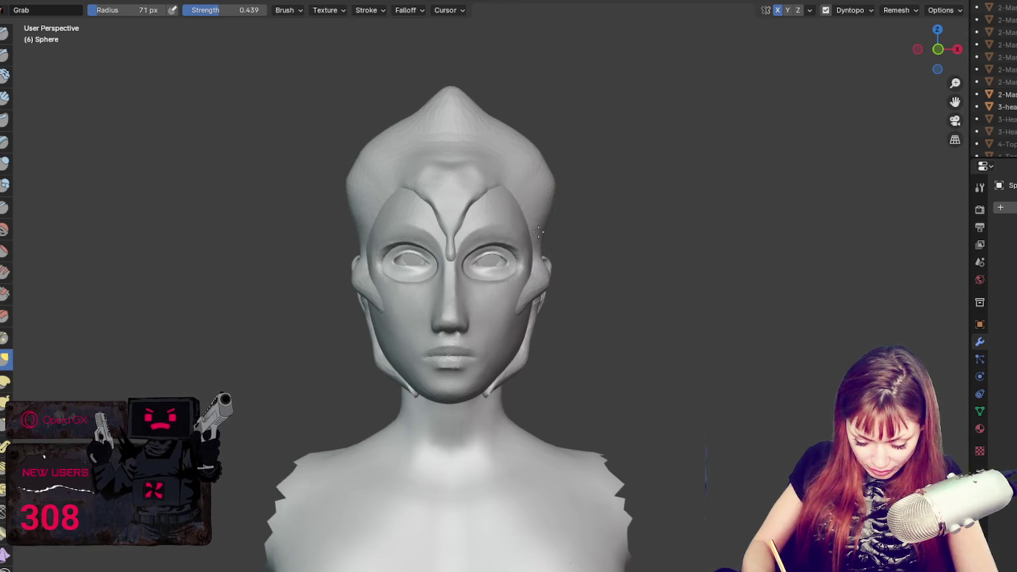
pyautogui.moveTo(568, 170); pyautogui.dragTo(563, 169)
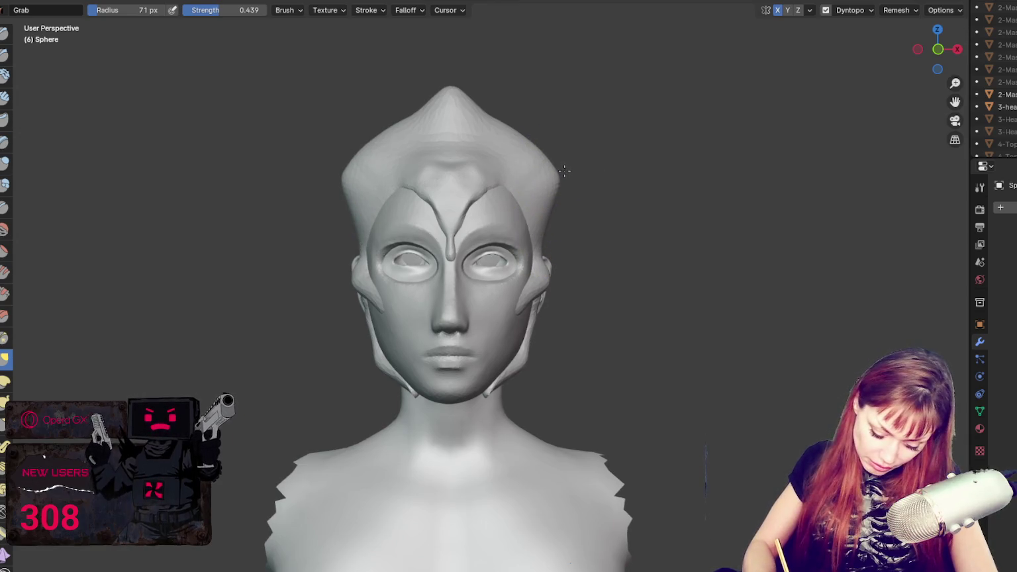
pyautogui.moveTo(530, 126)
pyautogui.mouseDown()
pyautogui.moveTo(512, 108)
pyautogui.moveTo(502, 122)
pyautogui.moveTo(523, 113)
pyautogui.moveTo(538, 171)
pyautogui.mouseUp()
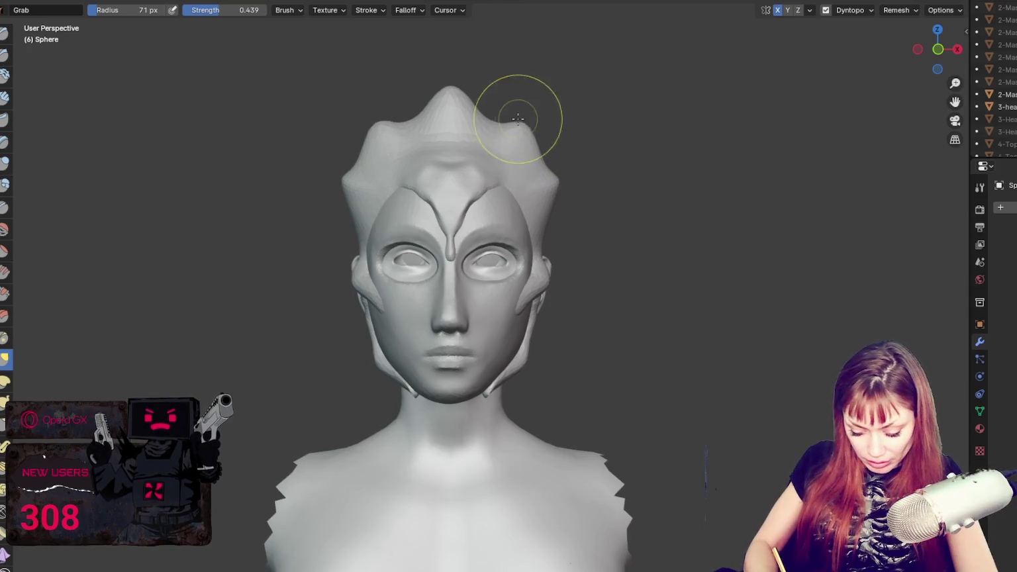
# - Sharpen the crown peak at 46 px, then soften it into a dome, ending at 62 px
pyautogui.press('f')
pyautogui.moveTo(431, 86); pyautogui.dragTo(450, 76)
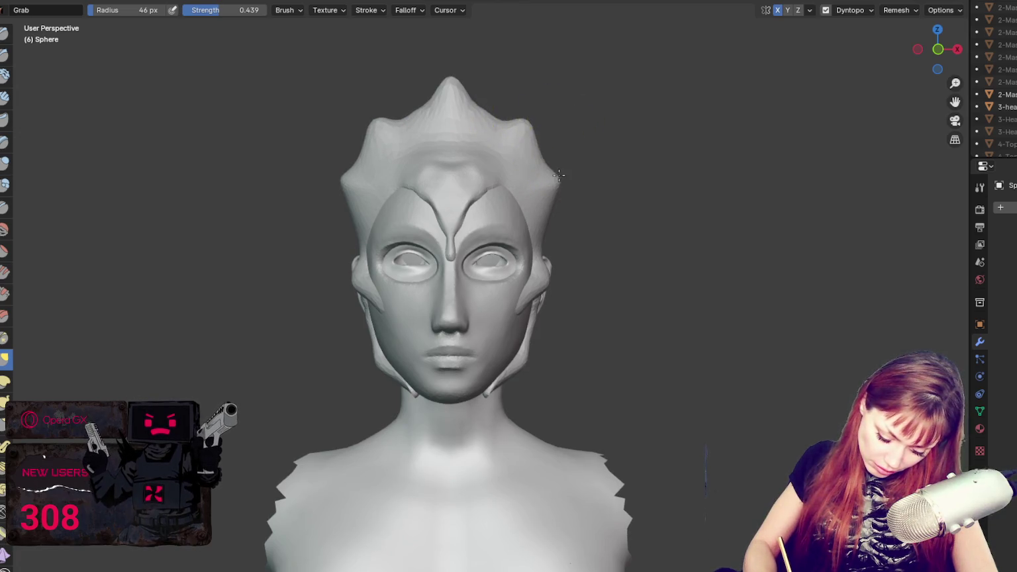
pyautogui.keyDown('shift'); pyautogui.moveTo(520, 105); pyautogui.dragTo(541, 90); pyautogui.keyUp('shift')
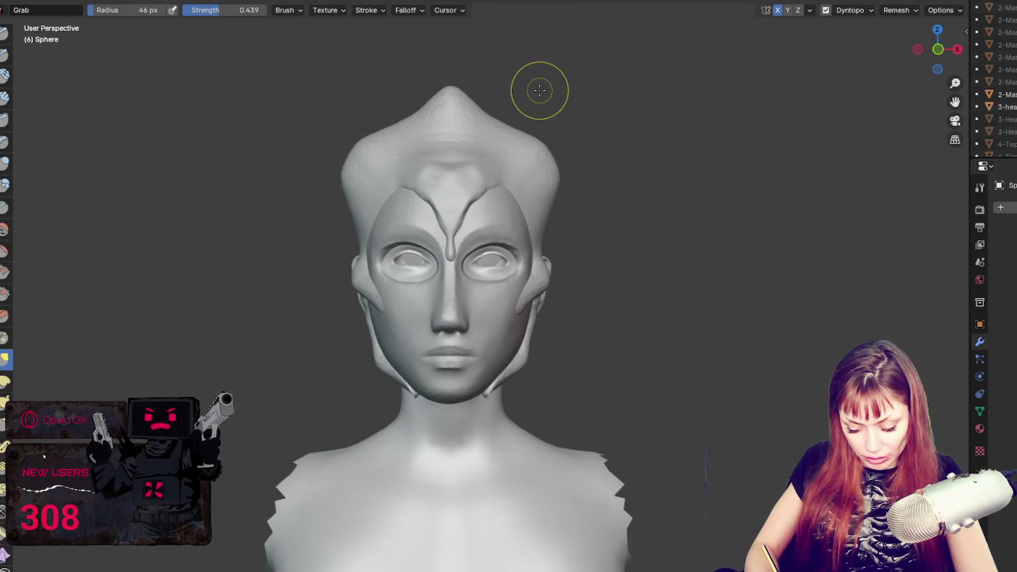
pyautogui.press('f')
pyautogui.click(530, 112)
pyautogui.keyDown('shift'); pyautogui.moveTo(488, 125); pyautogui.dragTo(531, 33); pyautogui.keyUp('shift')
pyautogui.press('f')
pyautogui.click(498, 86)
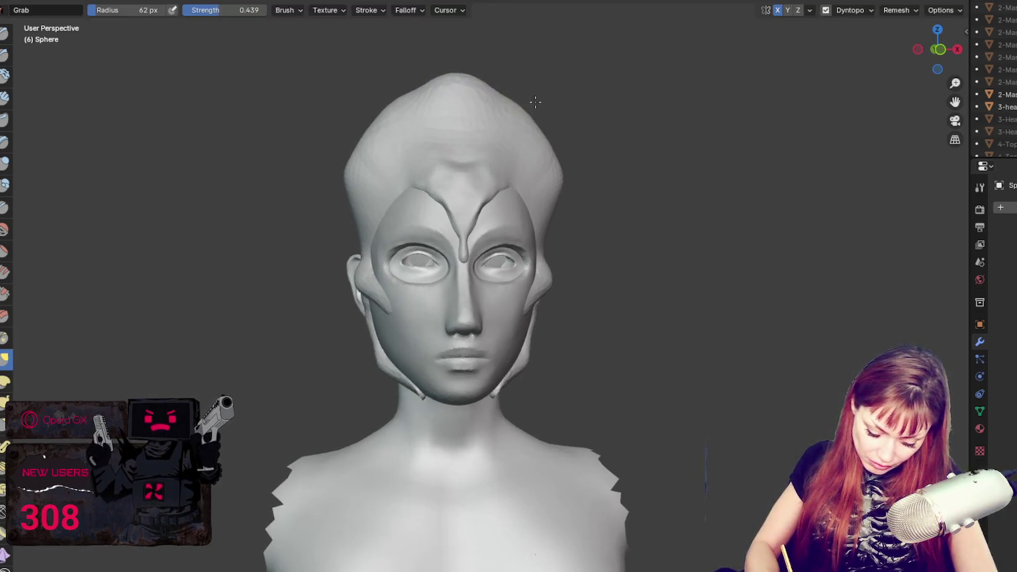
# - Enlarge the brush to 92 px, orbit toward the ear, then switch to a smaller Blob brush
pyautogui.moveTo(527, 118)
pyautogui.mouseDown(button='middle')
pyautogui.moveTo(688, 118)
pyautogui.moveTo(556, 110)
pyautogui.mouseUp(button='middle')
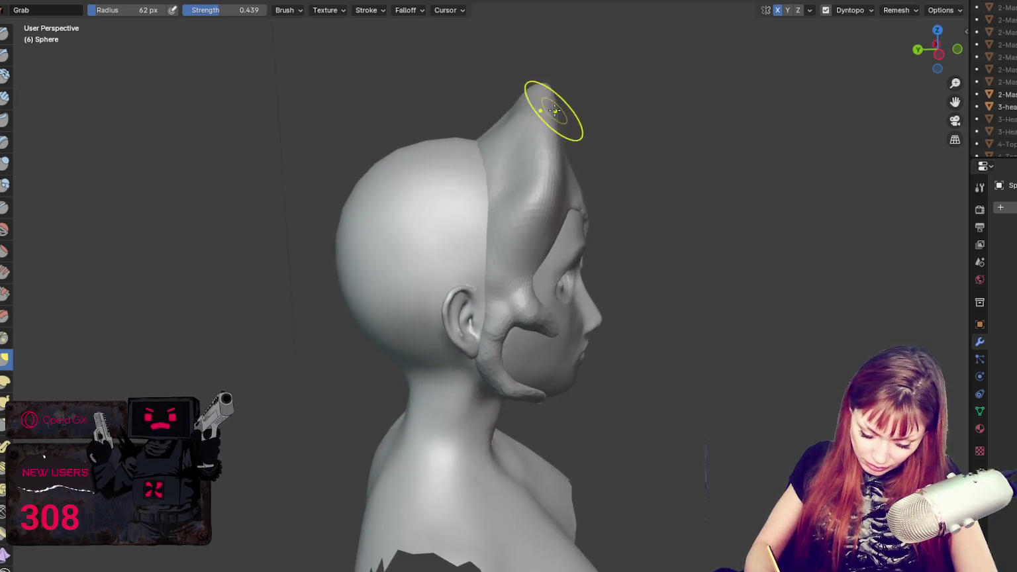
pyautogui.press('f')
pyautogui.click(513, 138)
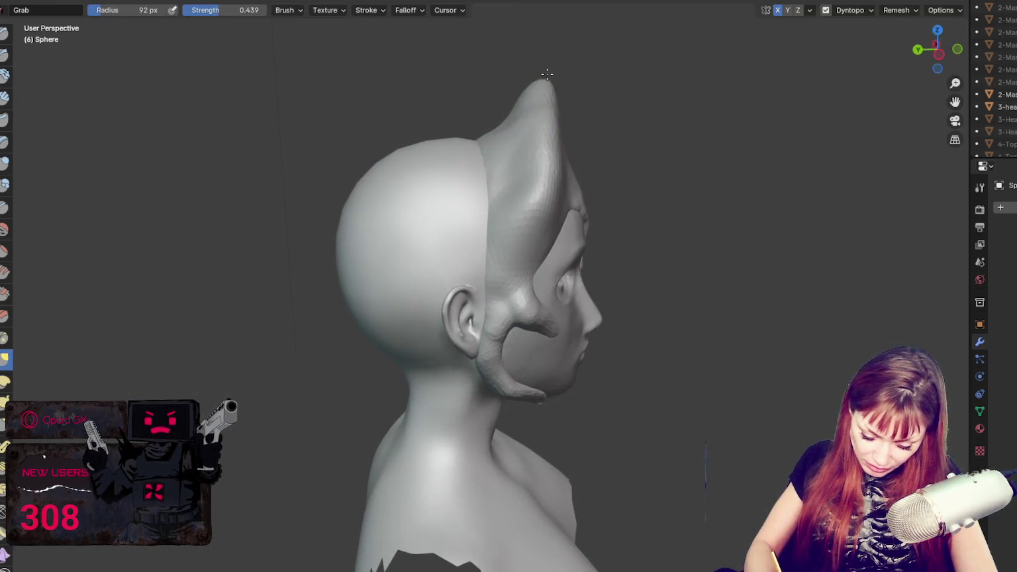
pyautogui.moveTo(540, 102); pyautogui.dragTo(551, 101, button='middle')
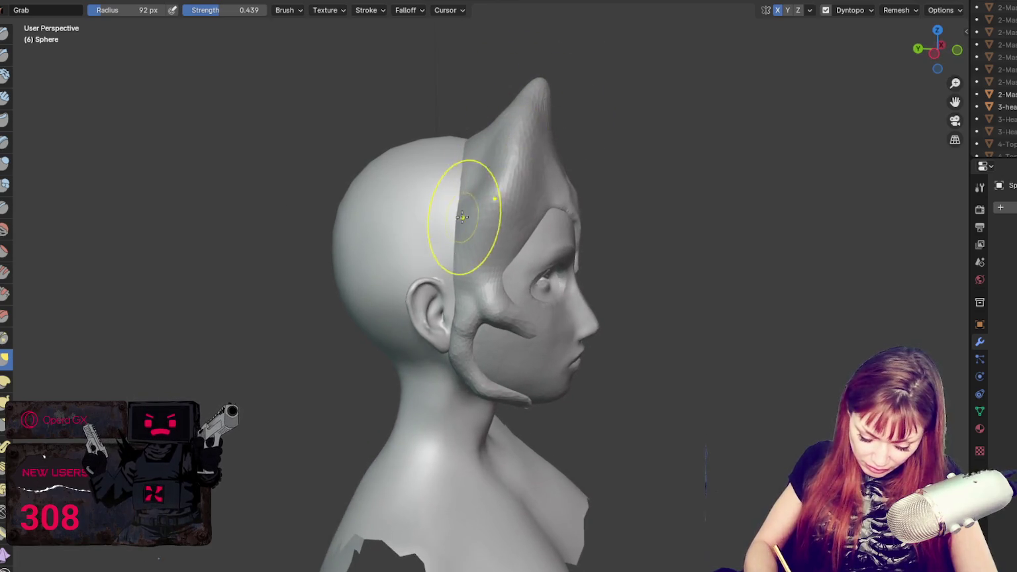
pyautogui.moveTo(467, 216); pyautogui.dragTo(488, 238, button='middle')
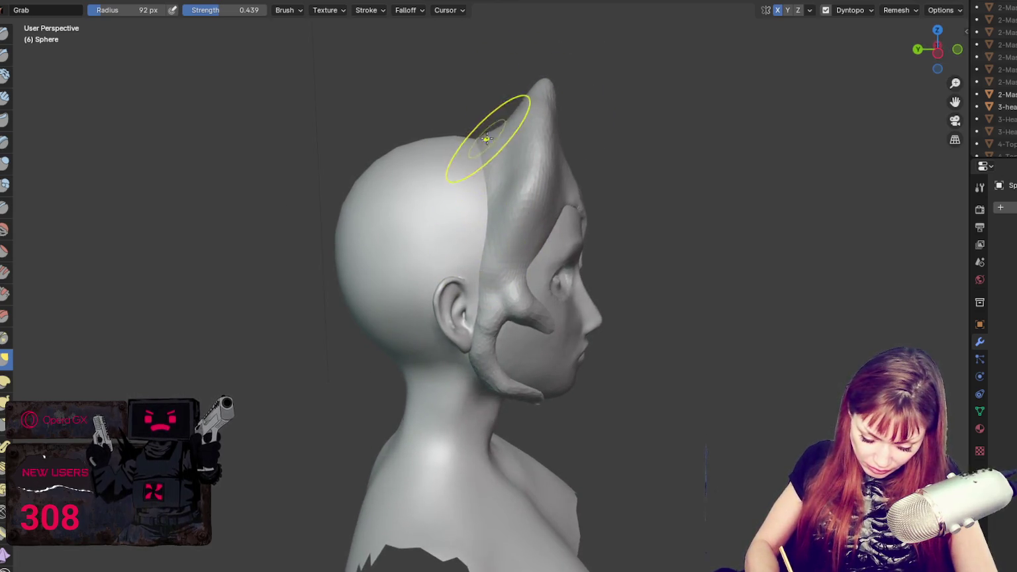
pyautogui.moveTo(612, 161)
pyautogui.mouseDown(button='middle')
pyautogui.moveTo(574, 157)
pyautogui.moveTo(504, 216)
pyautogui.mouseUp(button='middle')
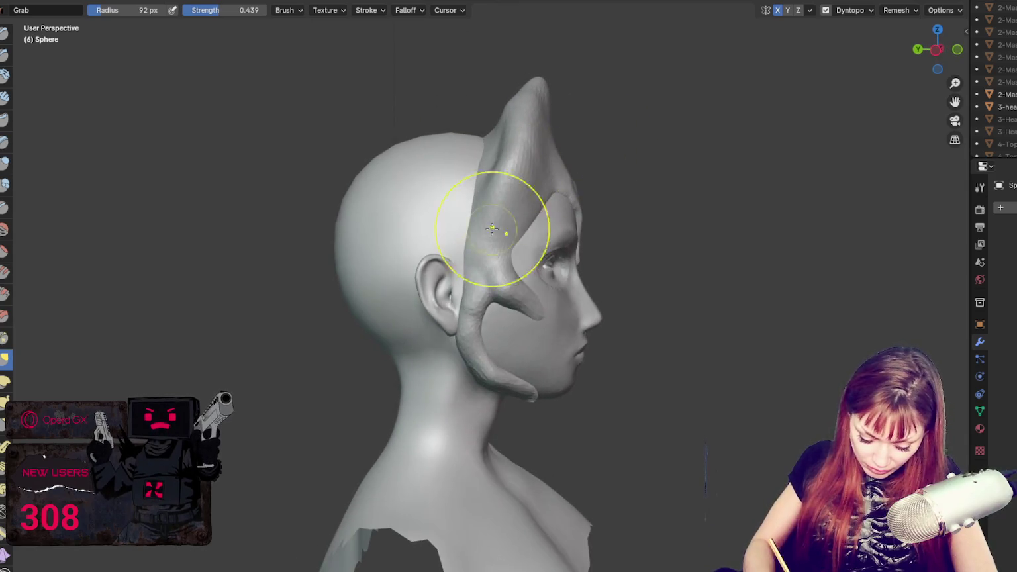
pyautogui.press('[')
pyautogui.press('[')
pyautogui.press('[')
pyautogui.moveTo(458, 308); pyautogui.dragTo(452, 317, button='middle')
pyautogui.hotkey('shift', 'space')
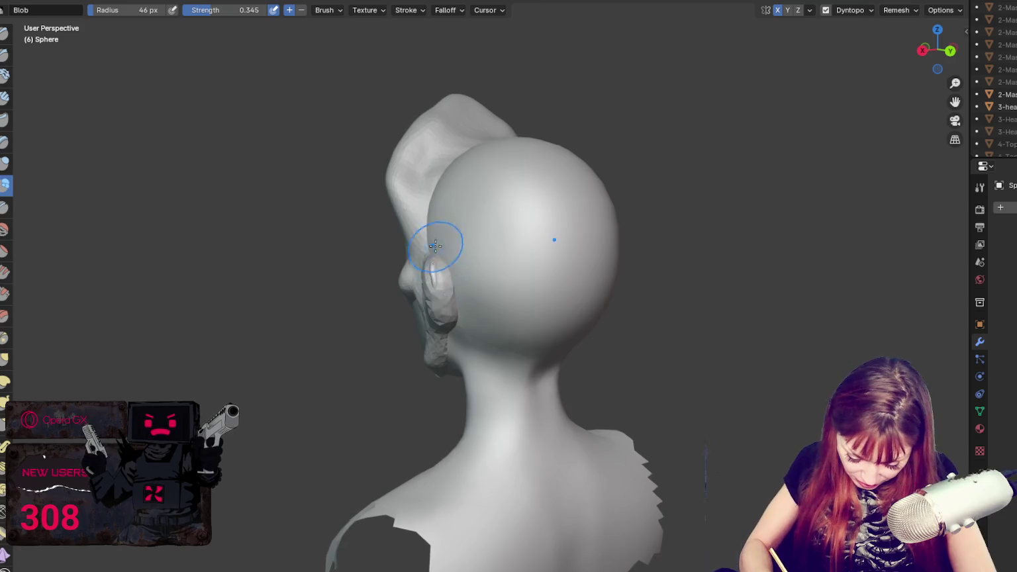
# - Bulge out and build up the hair lobe behind the ear with the Blob brush
pyautogui.moveTo(444, 258); pyautogui.dragTo(501, 278, button='middle')
pyautogui.moveTo(501, 279); pyautogui.dragTo(520, 267)
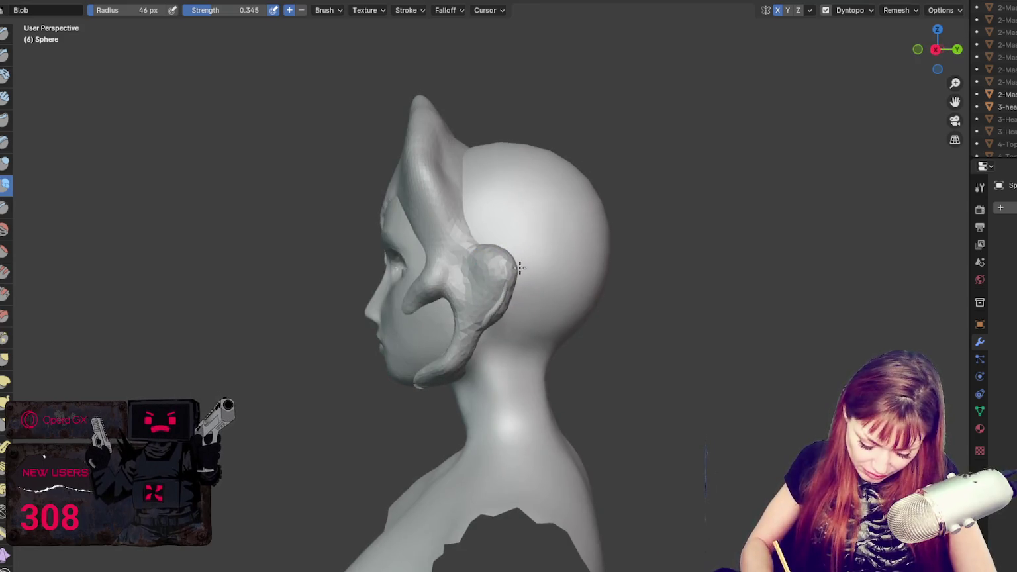
pyautogui.moveTo(489, 326); pyautogui.dragTo(502, 340, button='middle')
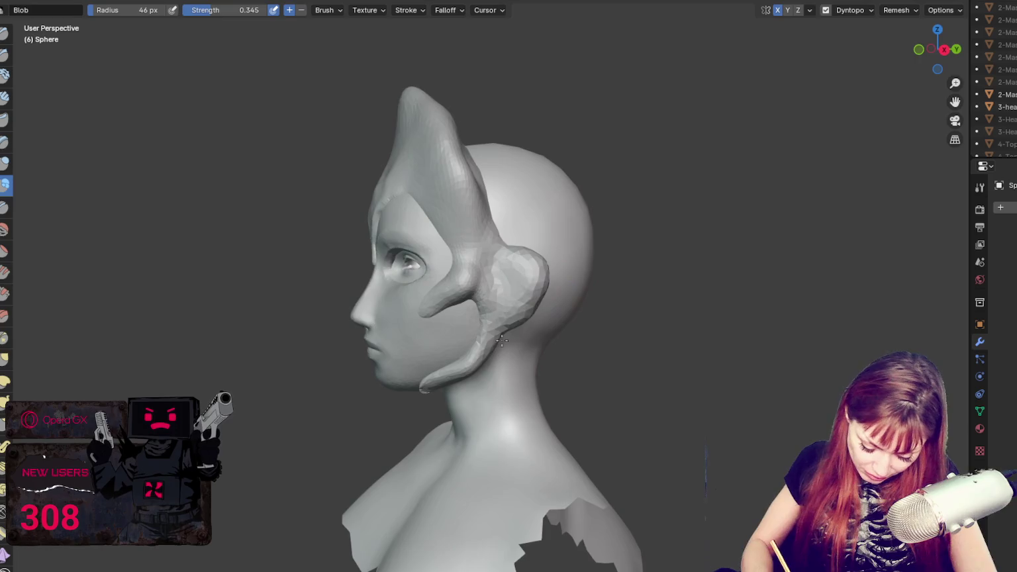
pyautogui.moveTo(539, 247); pyautogui.dragTo(523, 268, button='middle')
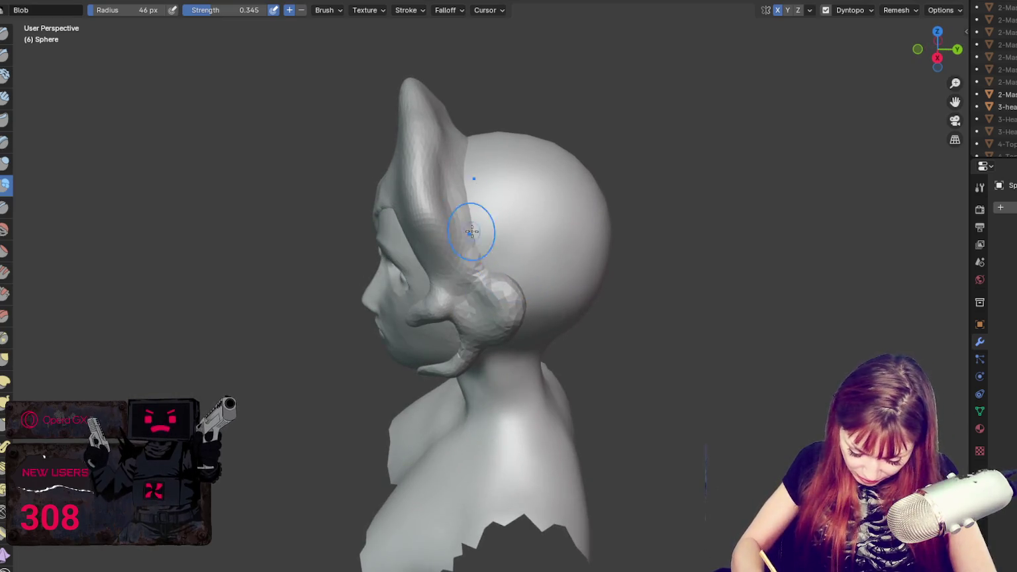
pyautogui.moveTo(496, 278); pyautogui.dragTo(523, 279)
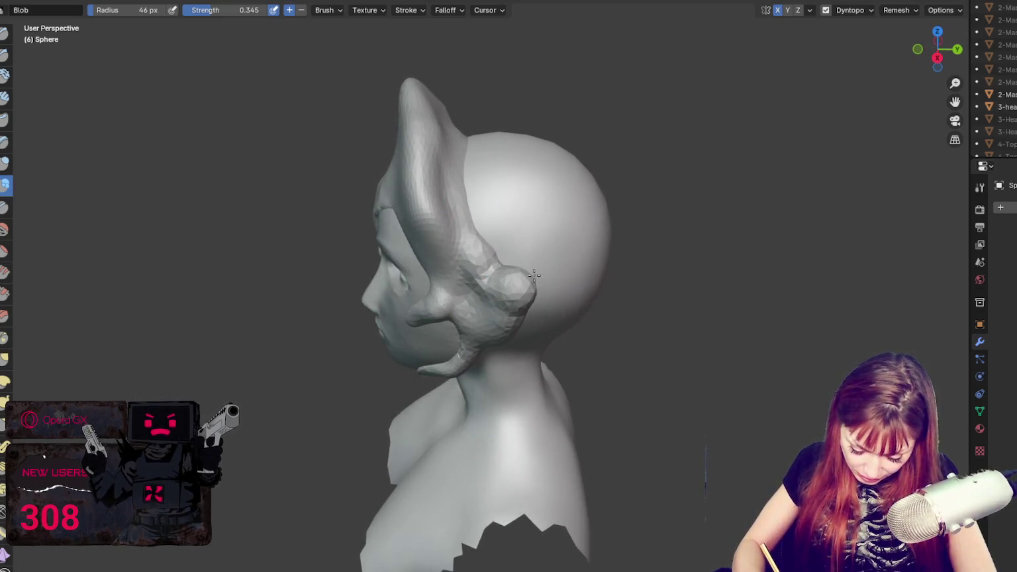
pyautogui.moveTo(535, 283); pyautogui.dragTo(570, 264, button='middle')
# - Pull the hair lobe back into a pointed spike with Grab, undoing a stray Draw stroke
pyautogui.press('g')
pyautogui.moveTo(533, 275); pyautogui.dragTo(560, 241)
pyautogui.moveTo(563, 238)
pyautogui.mouseDown(button='middle')
pyautogui.moveTo(578, 206)
pyautogui.moveTo(493, 285)
pyautogui.mouseUp(button='middle')
pyautogui.press('x')
pyautogui.hotkey('ctrl', 'z')
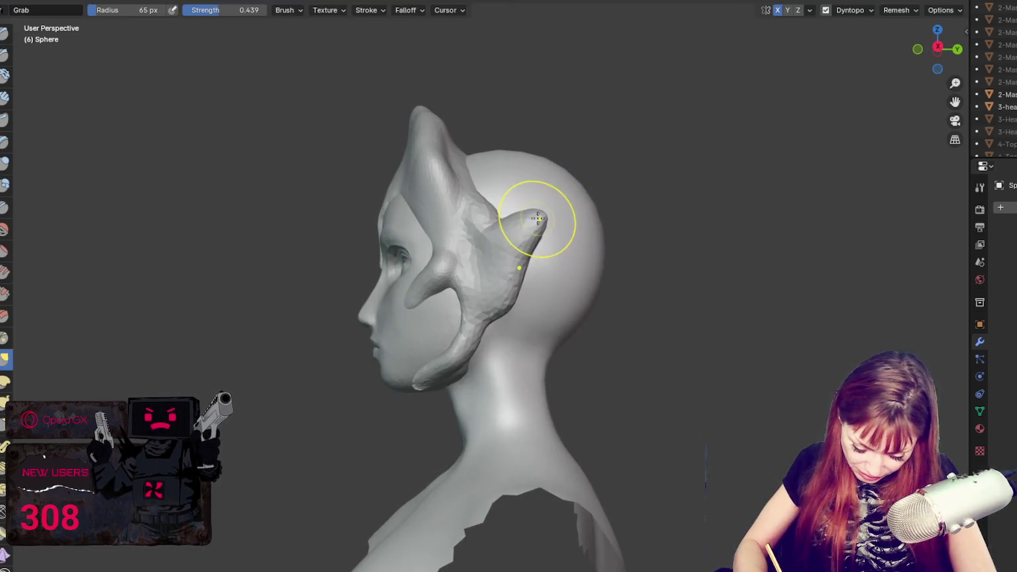
# - Set the Grab brush to 98 px and pull the side spike out larger, reshaping its base
pyautogui.moveTo(481, 221); pyautogui.dragTo(514, 212, button='middle')
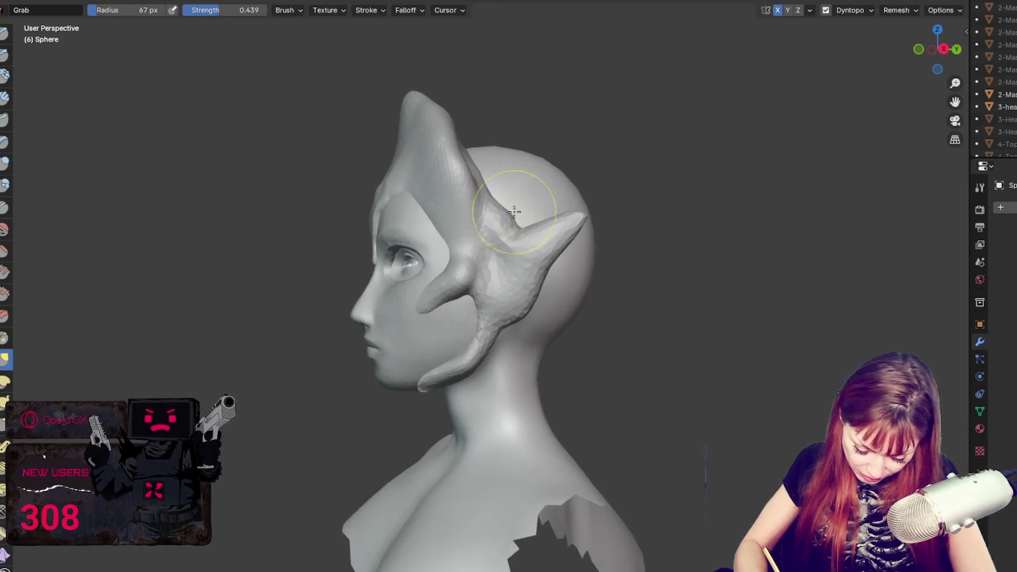
pyautogui.press('f')
pyautogui.moveTo(464, 145); pyautogui.dragTo(472, 205, button='middle')
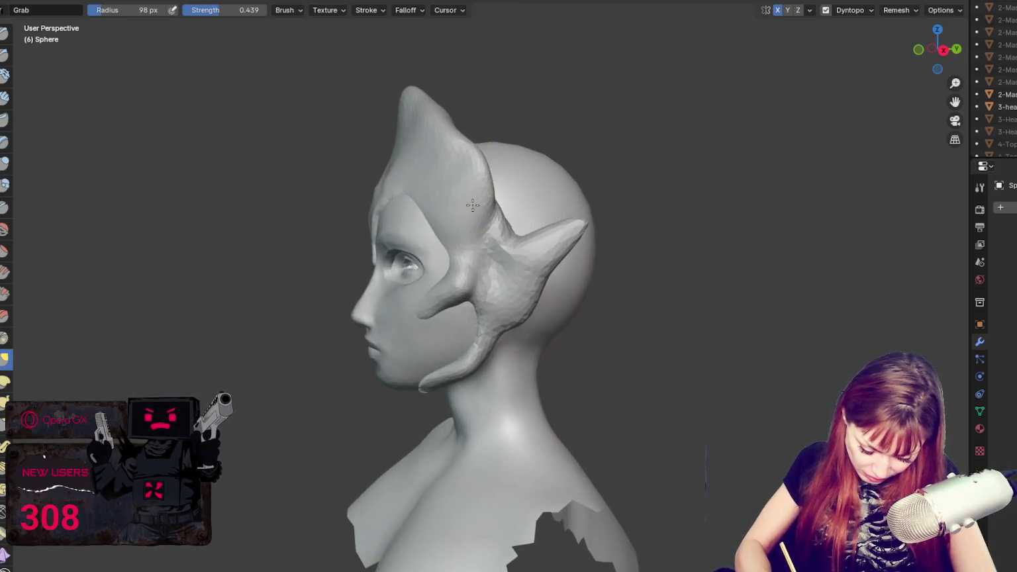
pyautogui.press('x')
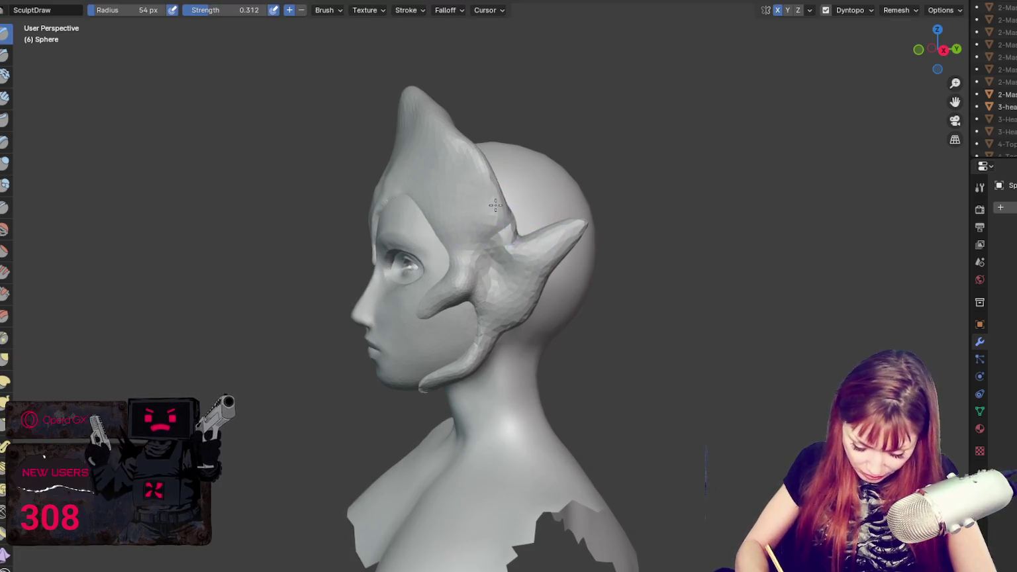
pyautogui.press('g')
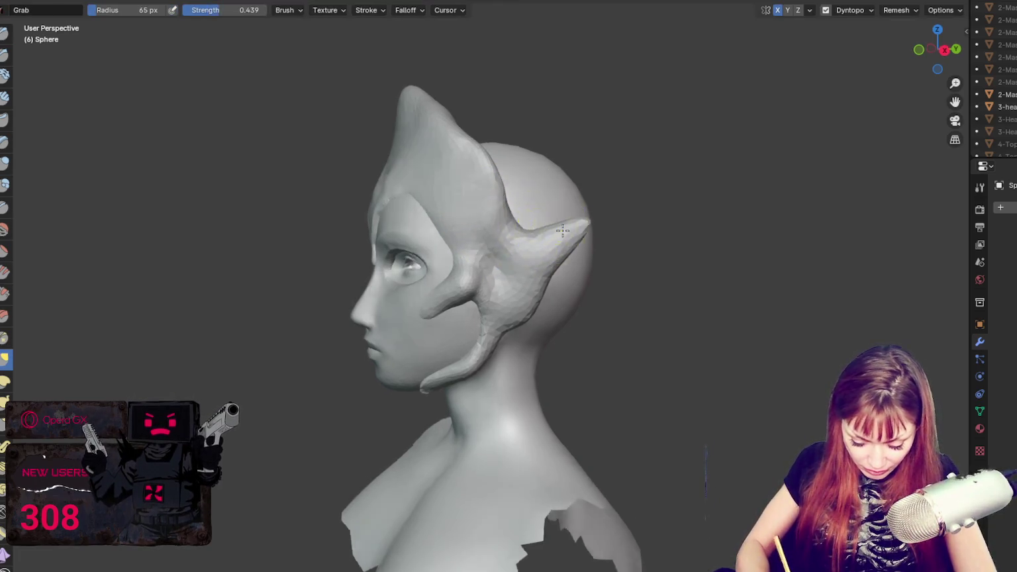
pyautogui.moveTo(502, 226); pyautogui.dragTo(656, 225, button='middle')
pyautogui.moveTo(592, 233)
pyautogui.mouseDown(button='middle')
pyautogui.moveTo(625, 227)
pyautogui.moveTo(584, 234)
pyautogui.moveTo(571, 204)
pyautogui.moveTo(568, 233)
pyautogui.mouseUp(button='middle')
pyautogui.moveTo(567, 234); pyautogui.dragTo(583, 245)
pyautogui.moveTo(583, 246); pyautogui.dragTo(522, 232, button='middle')
pyautogui.moveTo(522, 232); pyautogui.dragTo(492, 201)
# - Form a small teardrop drip at the forehead centre between the eyes
pyautogui.moveTo(446, 135)
pyautogui.mouseDown(button='middle')
pyautogui.moveTo(454, 141)
pyautogui.moveTo(432, 104)
pyautogui.moveTo(464, 172)
pyautogui.mouseUp(button='middle')
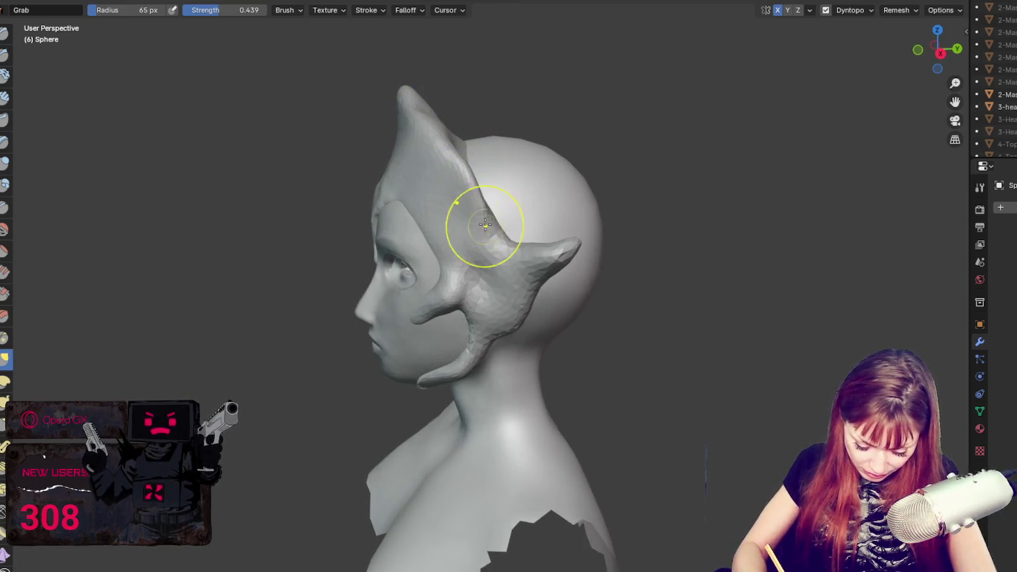
pyautogui.moveTo(498, 290)
pyautogui.mouseDown(button='middle')
pyautogui.moveTo(597, 245)
pyautogui.moveTo(534, 220)
pyautogui.mouseUp(button='middle')
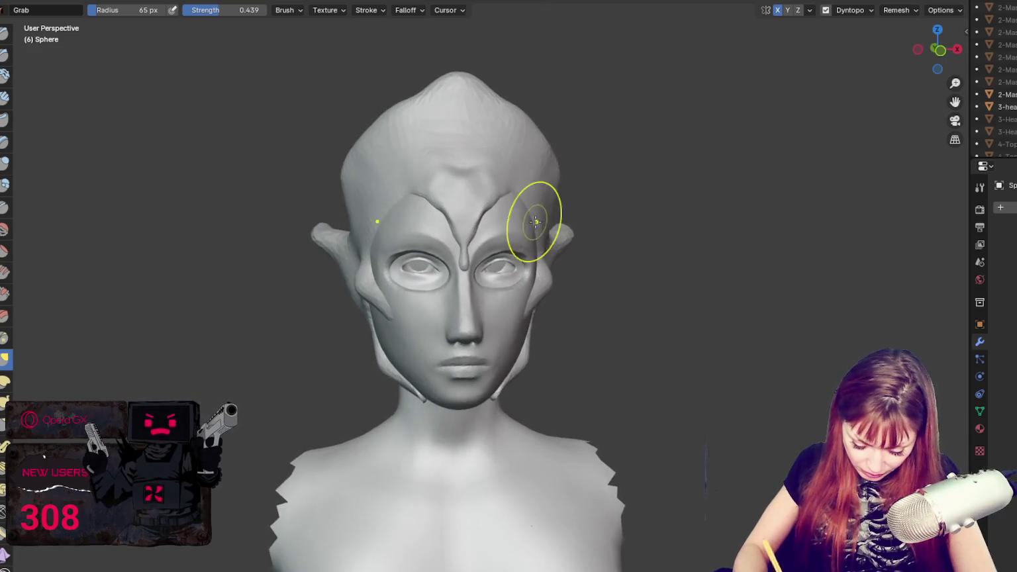
pyautogui.moveTo(462, 266); pyautogui.dragTo(464, 237)
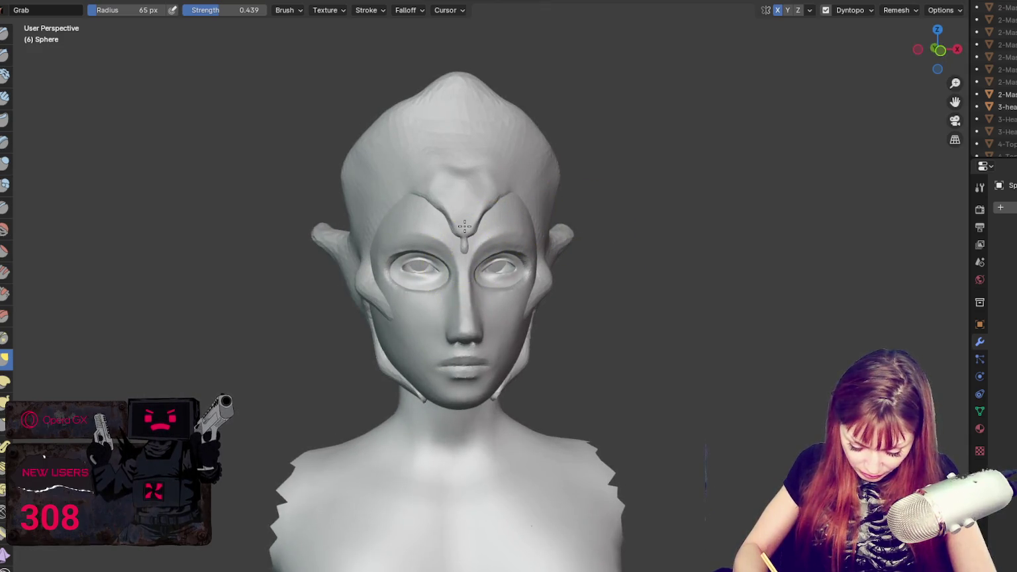
pyautogui.moveTo(527, 182)
pyautogui.mouseDown(button='middle')
pyautogui.moveTo(504, 186)
pyautogui.moveTo(573, 177)
pyautogui.moveTo(557, 189)
pyautogui.moveTo(364, 170)
pyautogui.mouseUp(button='middle')
pyautogui.moveTo(345, 257)
pyautogui.mouseDown(button='middle')
pyautogui.moveTo(492, 219)
pyautogui.moveTo(465, 236)
pyautogui.moveTo(595, 237)
pyautogui.moveTo(565, 245)
pyautogui.mouseUp(button='middle')
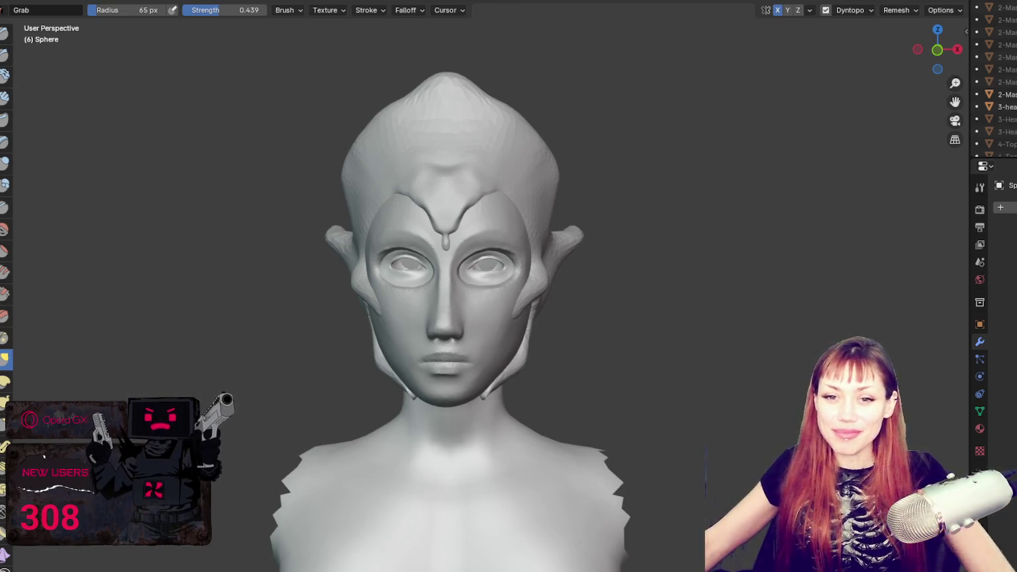
# - Lengthen the side strand down toward the jaw with the Draw brush
pyautogui.moveTo(607, 353)
pyautogui.mouseDown(button='middle')
pyautogui.moveTo(593, 228)
pyautogui.moveTo(597, 303)
pyautogui.moveTo(593, 277)
pyautogui.moveTo(544, 321)
pyautogui.moveTo(424, 306)
pyautogui.moveTo(473, 283)
pyautogui.moveTo(431, 284)
pyautogui.moveTo(546, 295)
pyautogui.mouseUp(button='middle')
pyautogui.moveTo(438, 370)
pyautogui.mouseDown(button='middle')
pyautogui.moveTo(559, 318)
pyautogui.moveTo(545, 227)
pyautogui.mouseUp(button='middle')
pyautogui.scroll(3, 558, 318)
pyautogui.press('x')
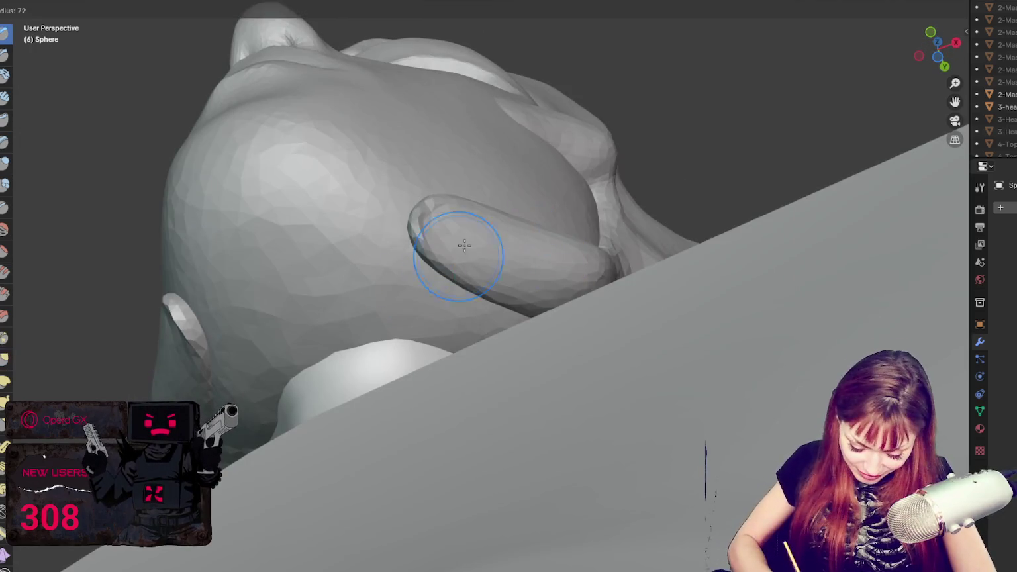
pyautogui.moveTo(494, 232)
pyautogui.mouseDown()
pyautogui.moveTo(439, 215)
pyautogui.moveTo(414, 225)
pyautogui.mouseUp()
# - Shape the side strand's tip with the Grab brush and check the bust from the side
pyautogui.moveTo(414, 225); pyautogui.dragTo(479, 276, button='middle')
pyautogui.press('g')
pyautogui.moveTo(334, 407)
pyautogui.mouseDown()
pyautogui.moveTo(345, 386)
pyautogui.moveTo(354, 398)
pyautogui.mouseUp()
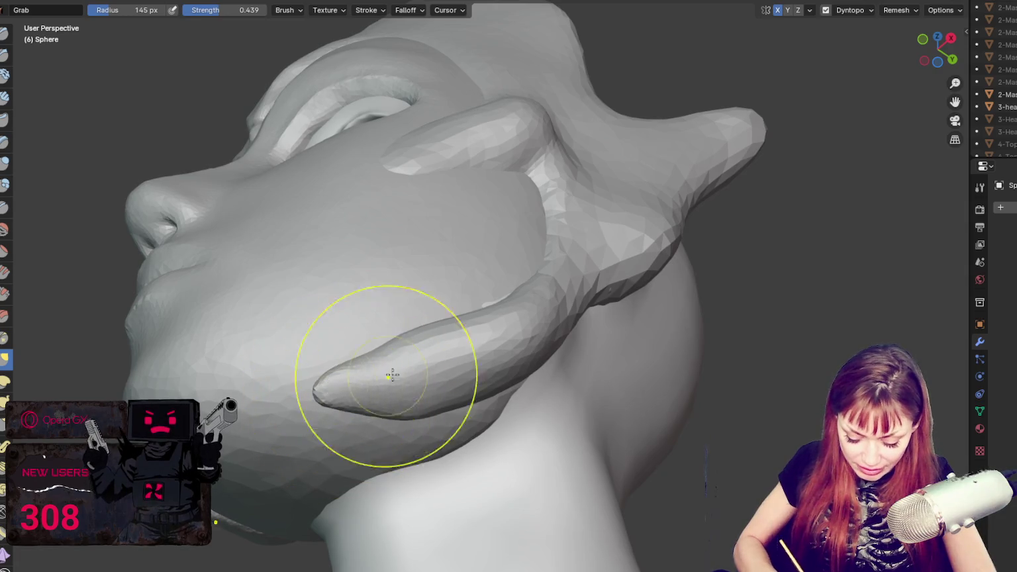
pyautogui.moveTo(355, 398); pyautogui.dragTo(596, 462, button='middle')
pyautogui.scroll(-6, 649, 384)
pyautogui.moveTo(572, 179)
pyautogui.mouseDown(button='middle')
pyautogui.moveTo(613, 198)
pyautogui.moveTo(493, 211)
pyautogui.moveTo(579, 209)
pyautogui.mouseUp(button='middle')
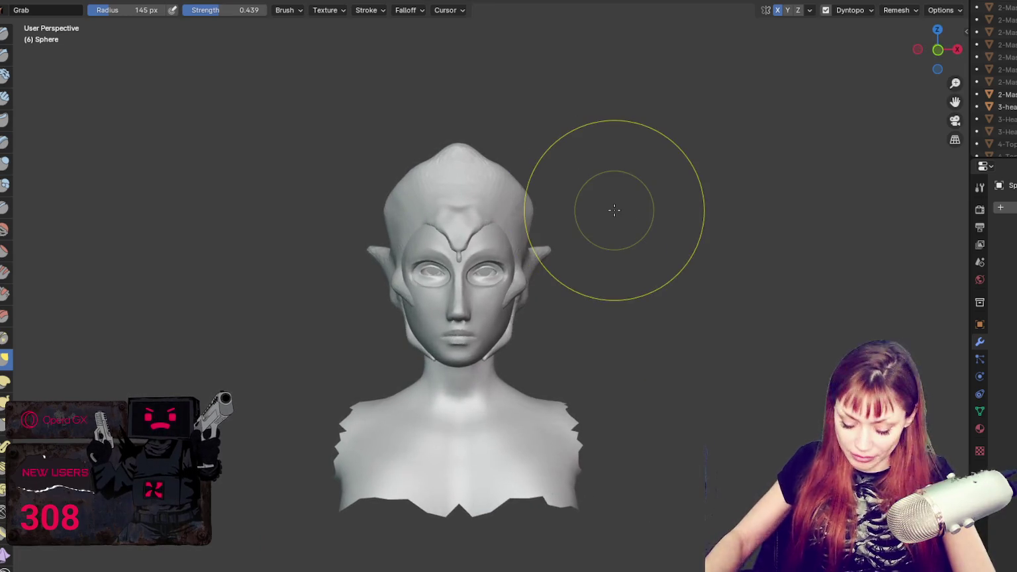
# - Pull both mirrored side spikes outward and downward with a 77 px Grab brush
pyautogui.press('f')
pyautogui.click(546, 258)
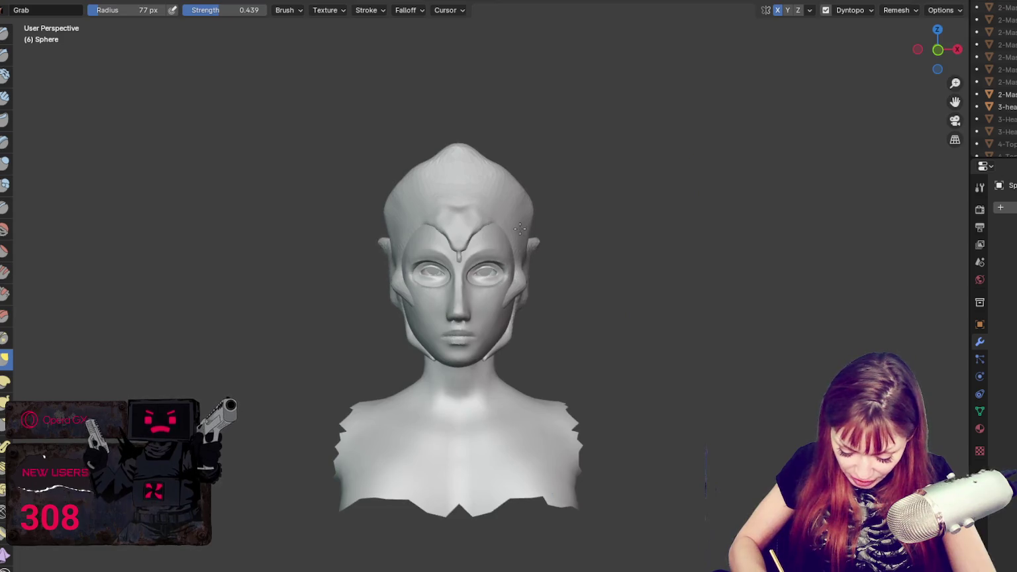
pyautogui.moveTo(555, 236)
pyautogui.mouseDown()
pyautogui.moveTo(596, 270)
pyautogui.moveTo(526, 244)
pyautogui.mouseUp()
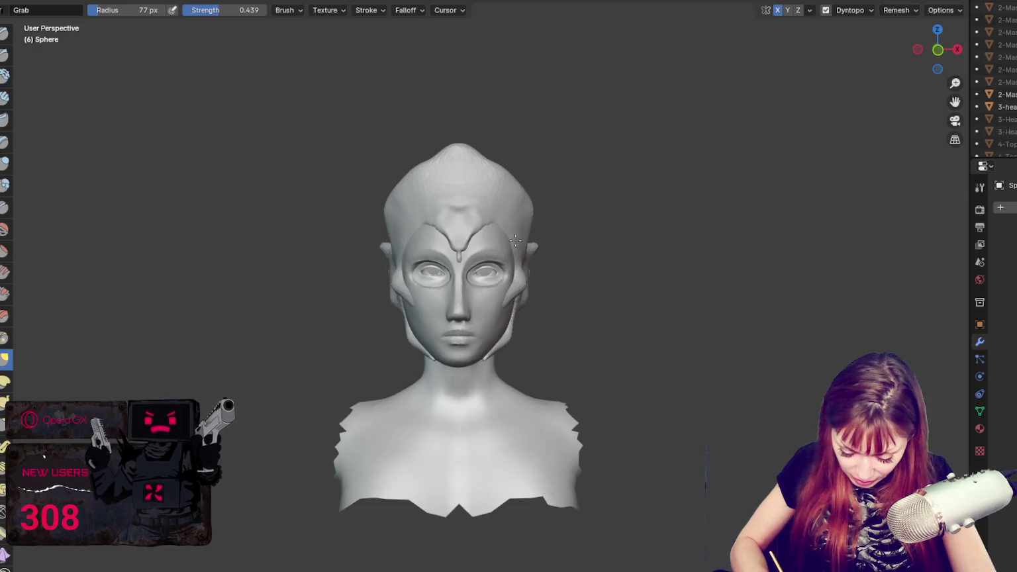
# - Shrink Grab to 49 px and pull the top of the hair cap into spikes
pyautogui.press('f')
pyautogui.click(521, 216)
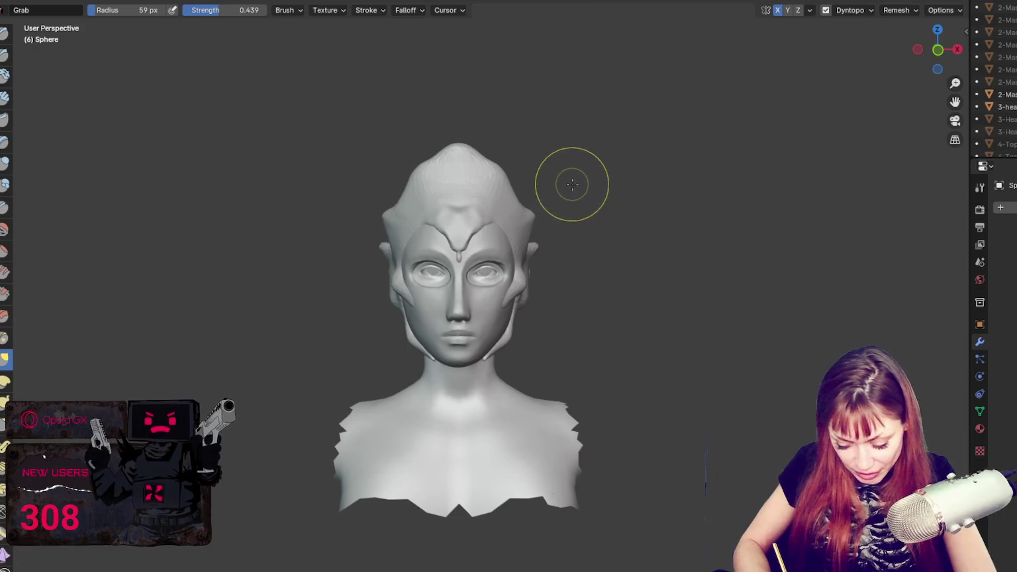
pyautogui.press('f')
pyautogui.click(531, 207)
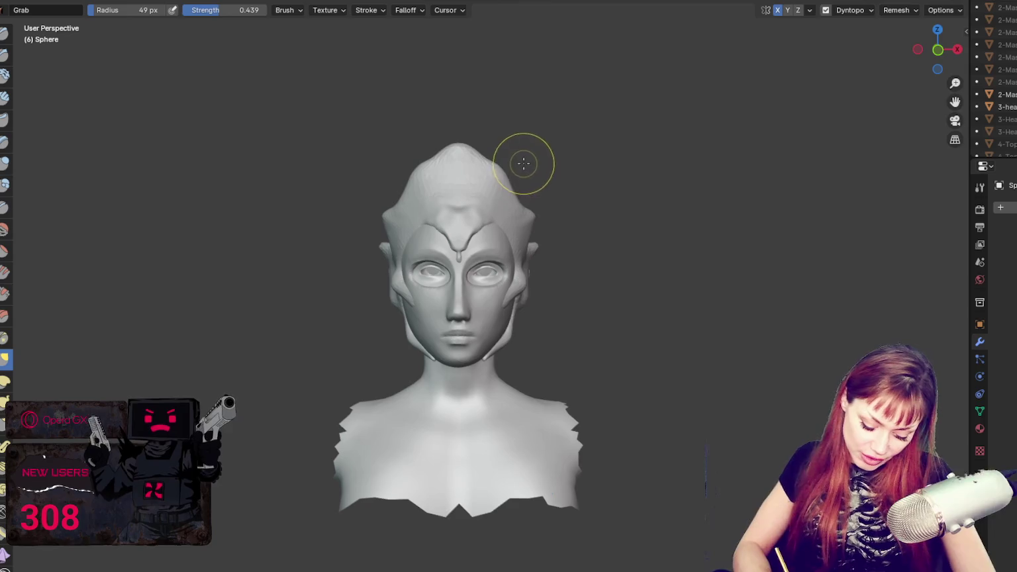
pyautogui.moveTo(524, 180); pyautogui.dragTo(522, 160)
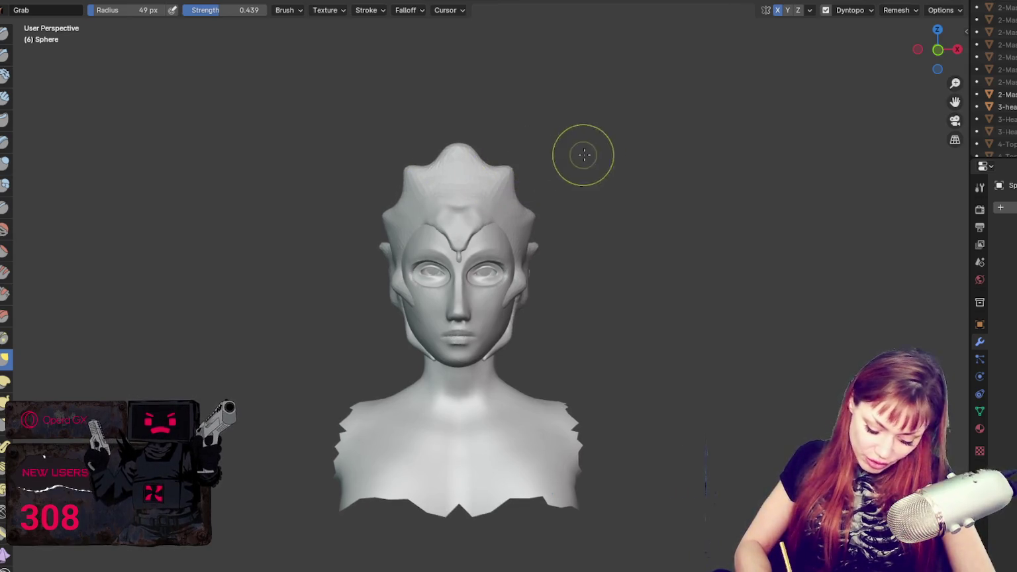
pyautogui.moveTo(617, 167)
pyautogui.mouseDown(button='middle')
pyautogui.moveTo(541, 178)
pyautogui.moveTo(610, 212)
pyautogui.moveTo(704, 204)
pyautogui.moveTo(720, 181)
pyautogui.mouseUp(button='middle')
pyautogui.moveTo(566, 261)
pyautogui.mouseDown(button='middle')
pyautogui.moveTo(440, 214)
pyautogui.moveTo(472, 258)
pyautogui.mouseUp(button='middle')
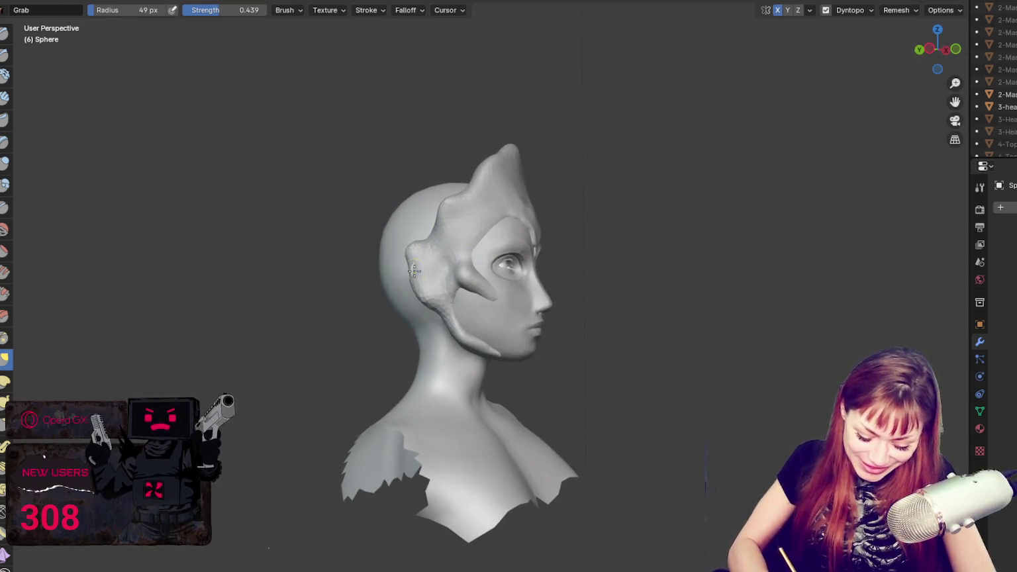
# - Switch to Grab, snap to front view, and round the lumpy hair top into a dome
pyautogui.scroll(2, 438, 273)
pyautogui.press('x')
pyautogui.moveTo(418, 261)
pyautogui.mouseDown(button='middle')
pyautogui.moveTo(465, 215)
pyautogui.moveTo(439, 204)
pyautogui.moveTo(557, 209)
pyautogui.moveTo(514, 221)
pyautogui.moveTo(457, 258)
pyautogui.mouseUp(button='middle')
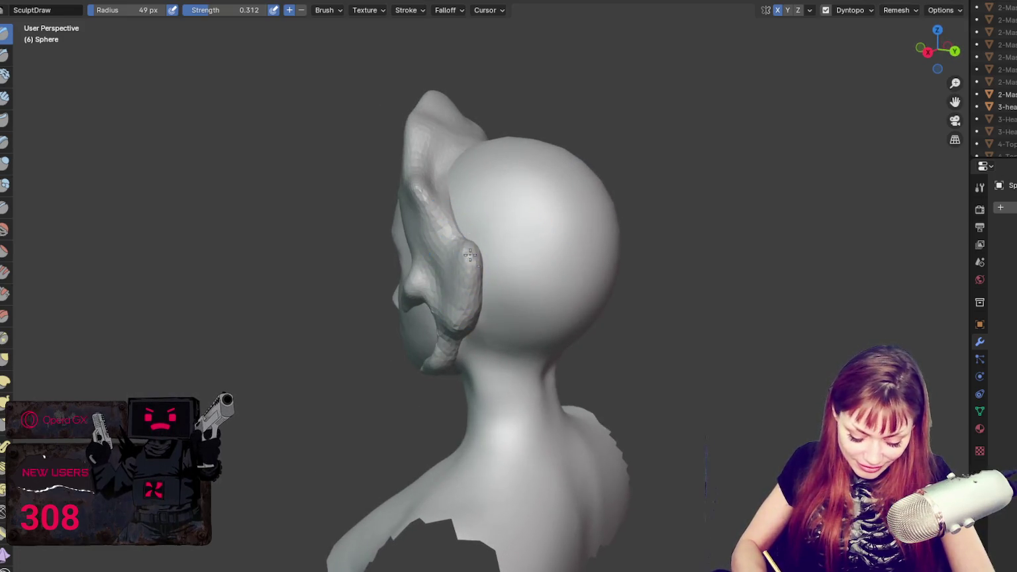
pyautogui.moveTo(457, 216); pyautogui.dragTo(407, 115, button='middle')
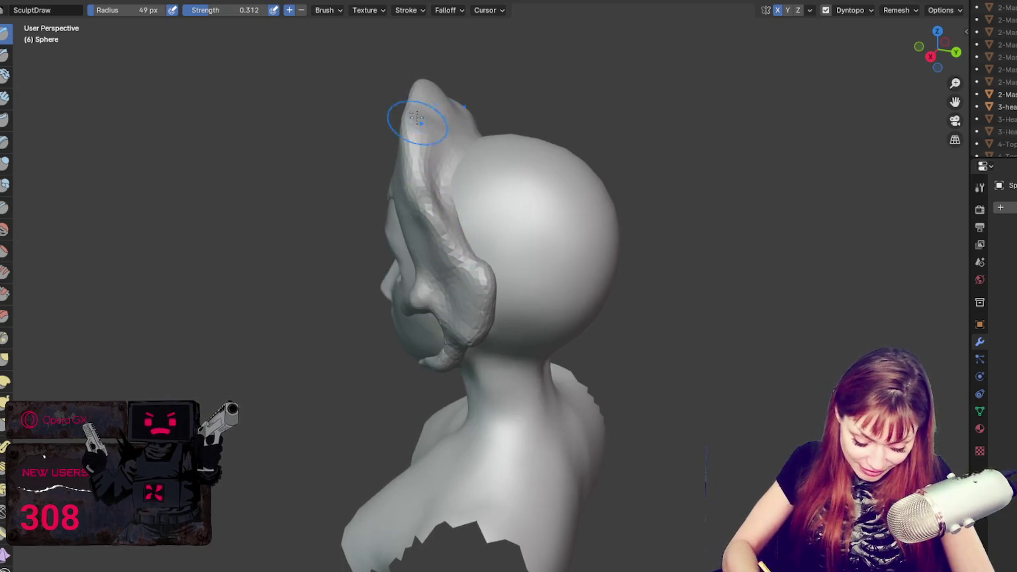
pyautogui.moveTo(505, 227); pyautogui.dragTo(578, 166, button='middle')
pyautogui.press('g')
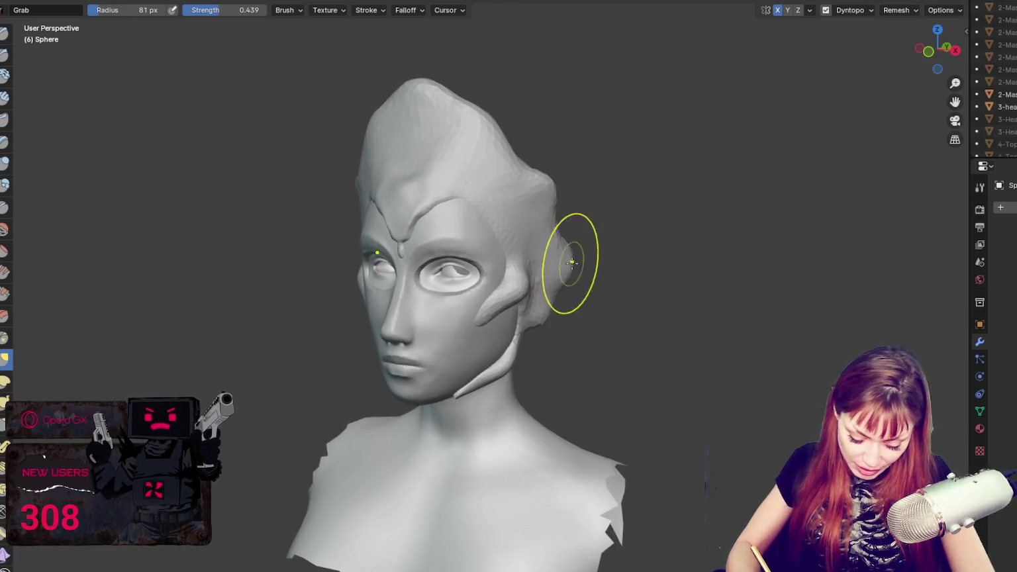
pyautogui.press('KP_1')
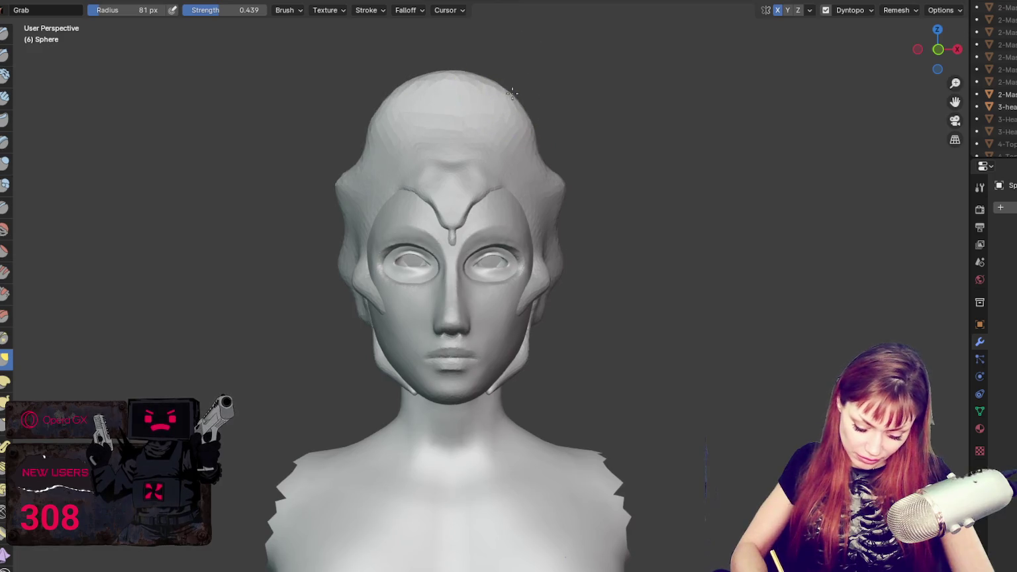
pyautogui.moveTo(499, 91); pyautogui.dragTo(457, 61)
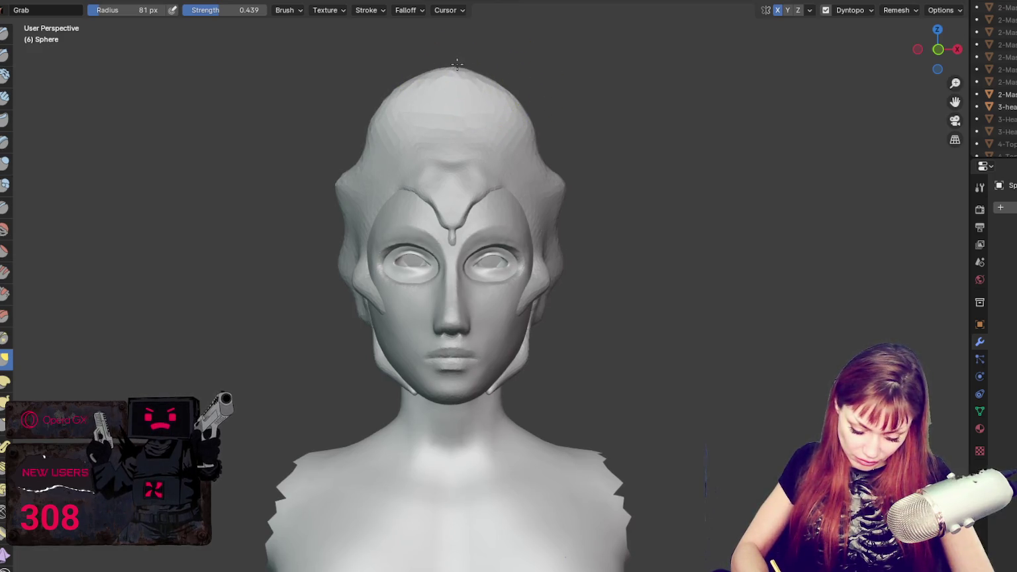
# - Flatten the top of the cap with a larger brush, then nudge its side with a smaller one
pyautogui.moveTo(560, 157)
pyautogui.mouseDown(button='middle')
pyautogui.moveTo(618, 158)
pyautogui.moveTo(522, 147)
pyautogui.mouseUp(button='middle')
pyautogui.moveTo(487, 324)
pyautogui.mouseDown(button='middle')
pyautogui.moveTo(529, 334)
pyautogui.moveTo(577, 301)
pyautogui.mouseUp(button='middle')
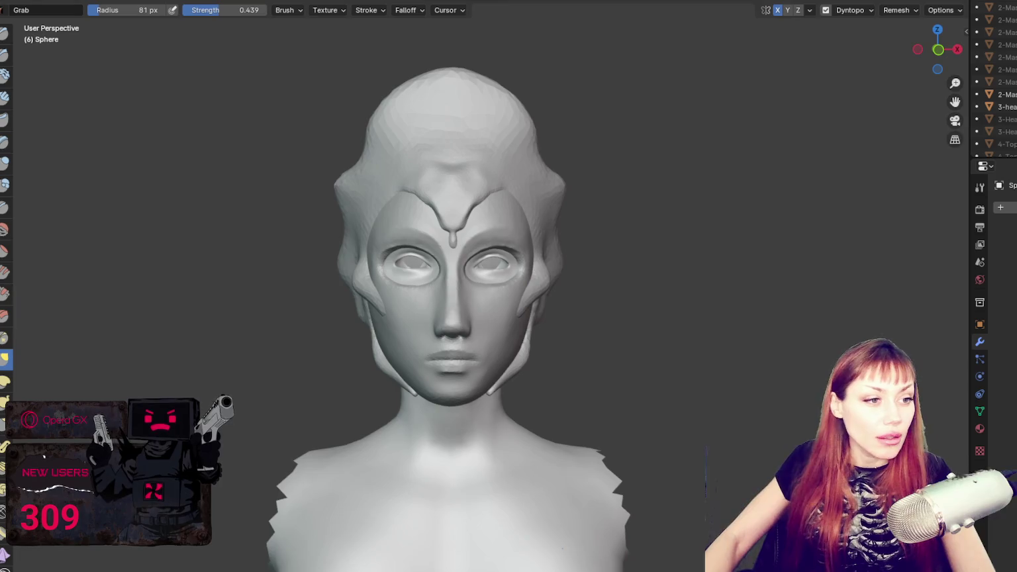
pyautogui.press('f')
pyautogui.click(590, 100)
pyautogui.moveTo(457, 74); pyautogui.dragTo(461, 102)
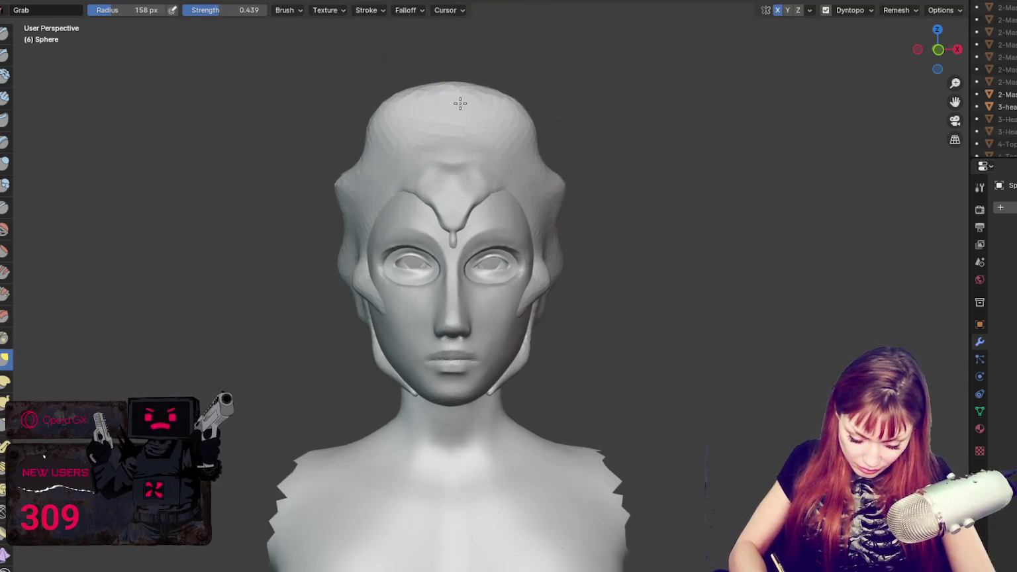
pyautogui.moveTo(522, 113)
pyautogui.mouseDown()
pyautogui.moveTo(494, 123)
pyautogui.moveTo(542, 156)
pyautogui.mouseUp()
pyautogui.press('f')
pyautogui.click(542, 166)
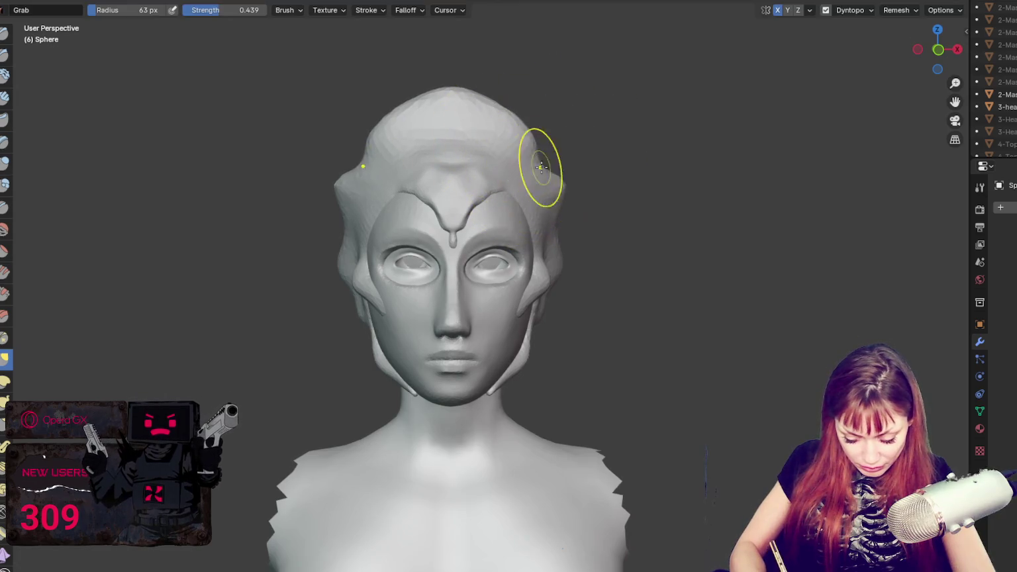
pyautogui.moveTo(502, 109); pyautogui.dragTo(503, 99)
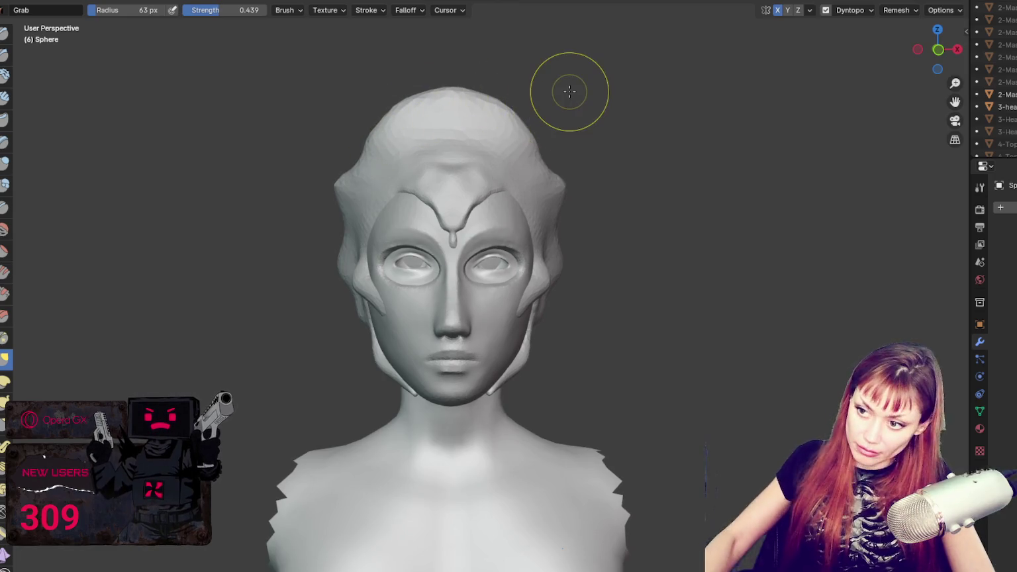
pyautogui.scroll(3, 570, 91)
pyautogui.keyDown('shift'); pyautogui.moveTo(570, 91); pyautogui.dragTo(612, 301, button='middle'); pyautogui.keyUp('shift')
pyautogui.press('x')
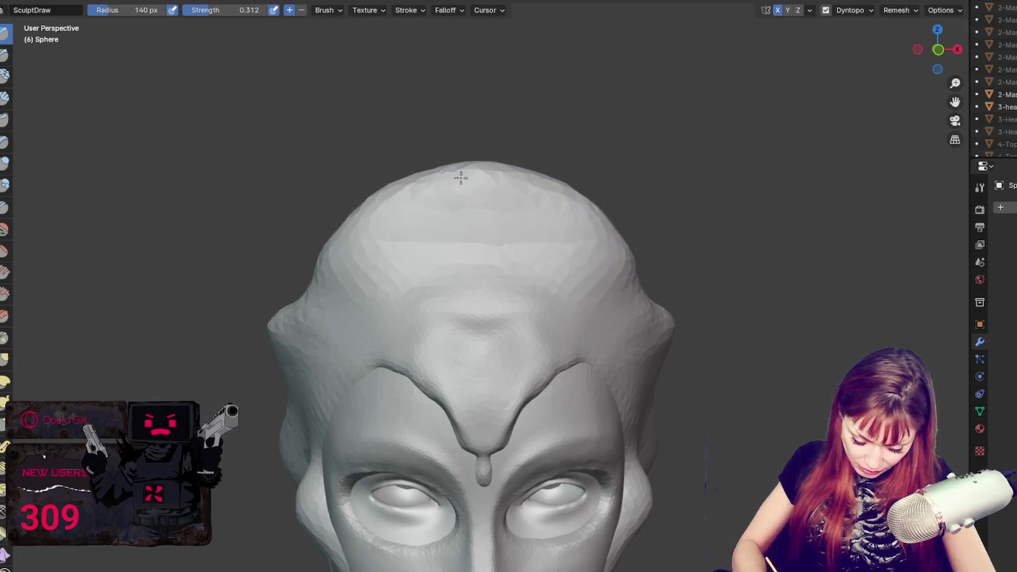
# - Pull the side strand's outer ridge outward with a resized Grab brush
pyautogui.moveTo(516, 240); pyautogui.dragTo(573, 311, button='middle')
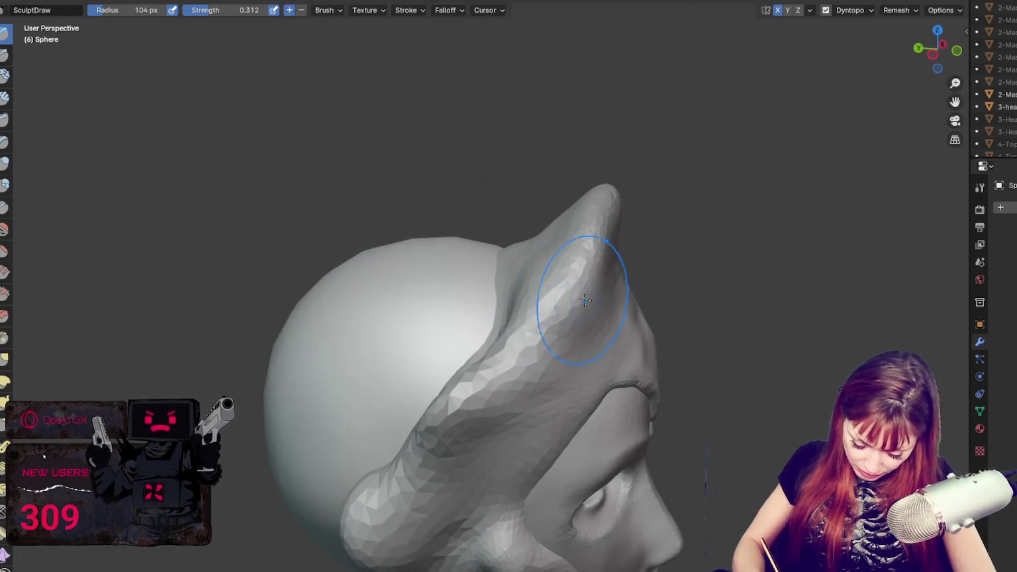
pyautogui.press('g')
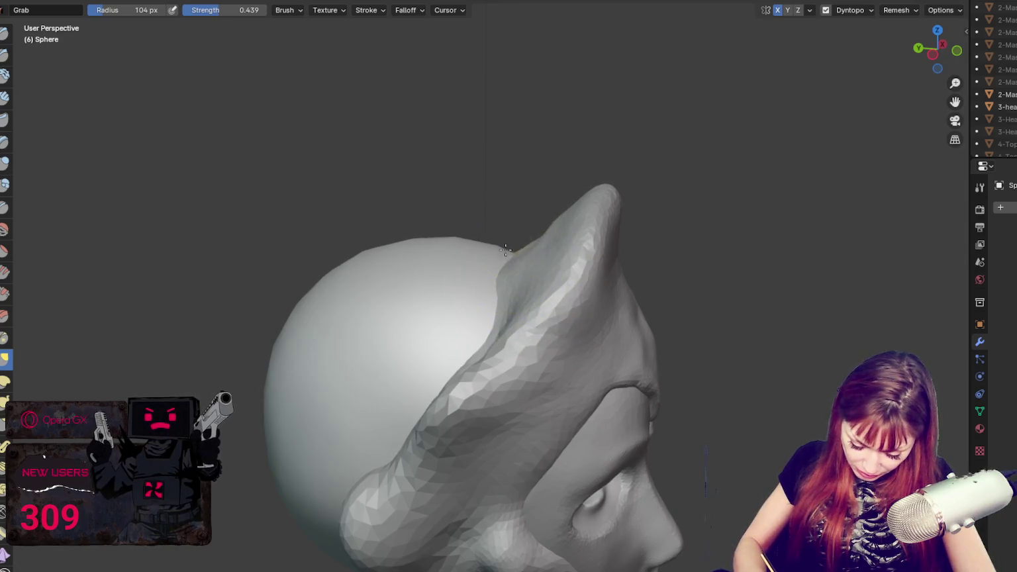
pyautogui.moveTo(541, 265); pyautogui.dragTo(550, 285, button='middle')
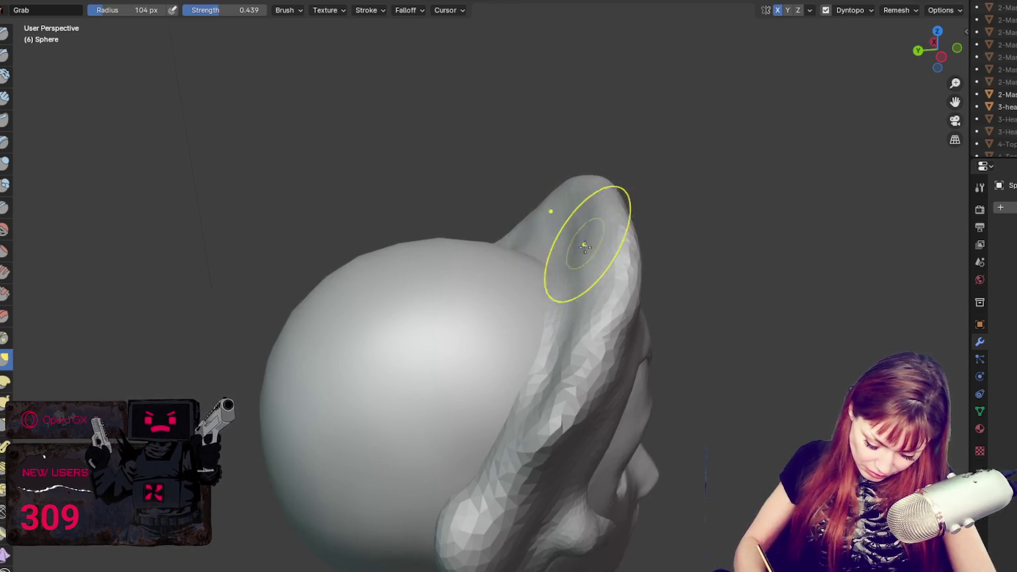
pyautogui.moveTo(586, 227); pyautogui.dragTo(596, 277, button='middle')
pyautogui.moveTo(536, 245)
pyautogui.mouseDown(button='middle')
pyautogui.moveTo(609, 272)
pyautogui.moveTo(686, 205)
pyautogui.moveTo(471, 268)
pyautogui.moveTo(390, 226)
pyautogui.mouseUp(button='middle')
pyautogui.press('f')
pyautogui.click(358, 220)
pyautogui.press('f')
pyautogui.click(382, 422)
pyautogui.moveTo(381, 423); pyautogui.dragTo(443, 398)
pyautogui.moveTo(375, 415)
pyautogui.mouseDown(button='middle')
pyautogui.moveTo(397, 420)
pyautogui.moveTo(386, 359)
pyautogui.mouseUp(button='middle')
pyautogui.moveTo(386, 359); pyautogui.dragTo(497, 364)
pyautogui.moveTo(497, 364)
pyautogui.mouseDown(button='middle')
pyautogui.moveTo(543, 401)
pyautogui.moveTo(561, 399)
pyautogui.moveTo(414, 376)
pyautogui.mouseUp(button='middle')
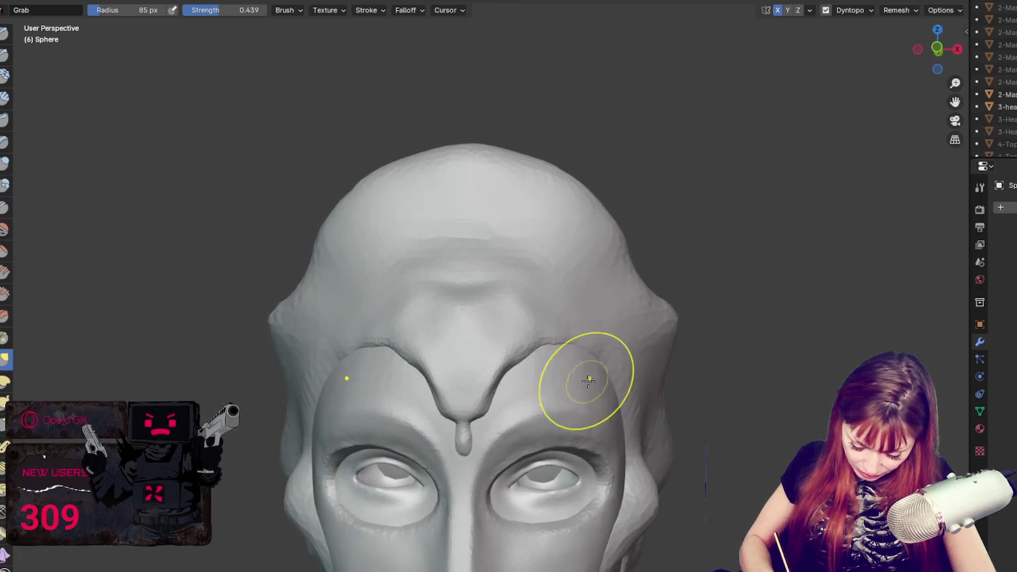
# - Pull the top of the hair cap up into a row of wavy crown points
pyautogui.press('f')
pyautogui.press('Escape')
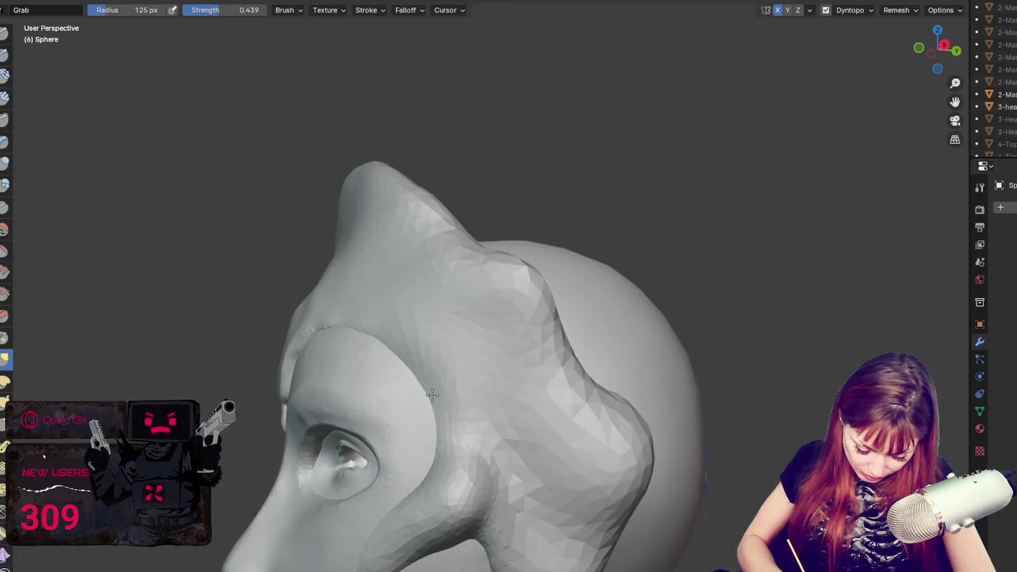
pyautogui.moveTo(398, 511)
pyautogui.mouseDown(button='middle')
pyautogui.moveTo(562, 500)
pyautogui.moveTo(578, 489)
pyautogui.moveTo(533, 425)
pyautogui.mouseUp(button='middle')
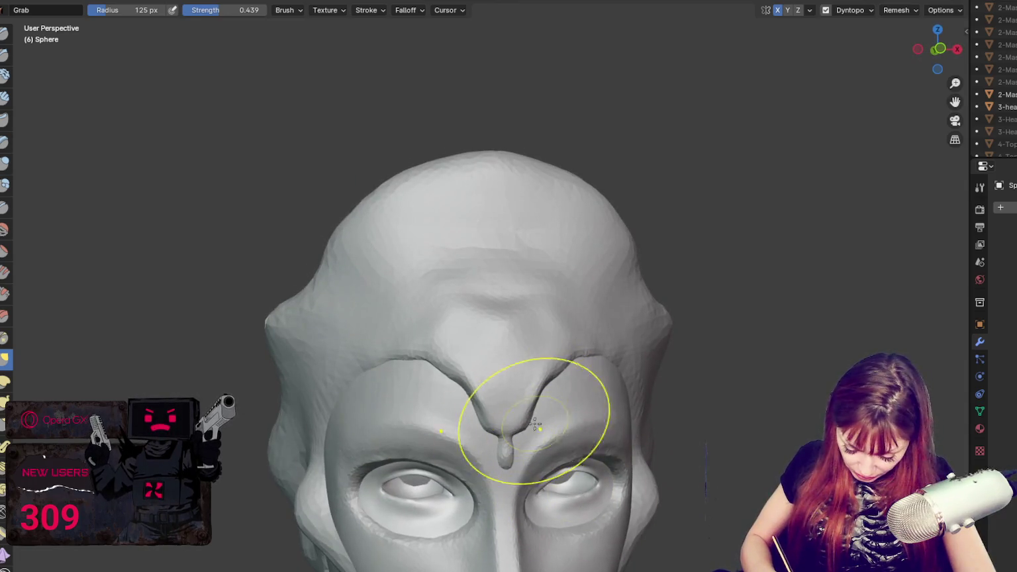
pyautogui.click(483, 419)
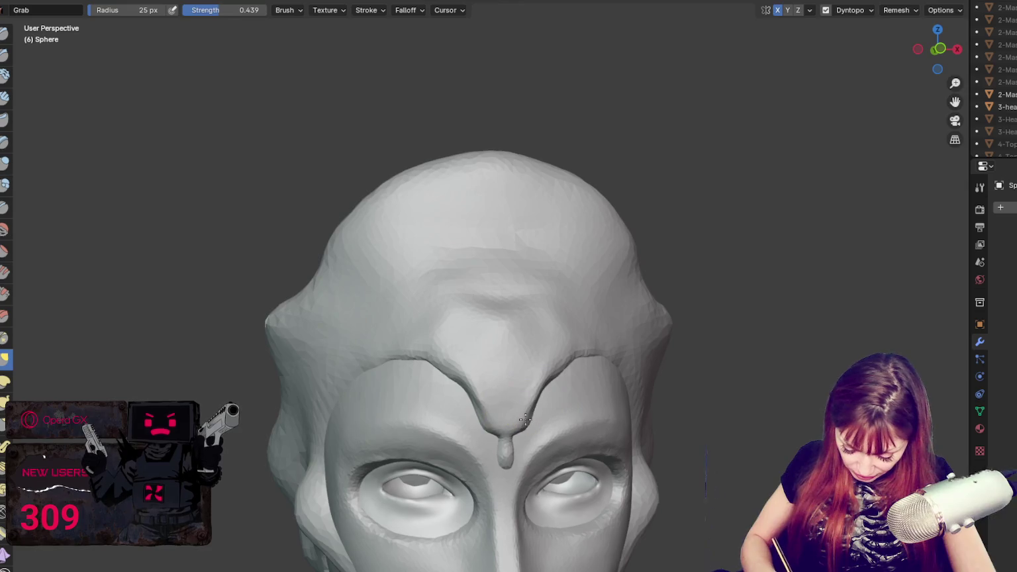
pyautogui.moveTo(549, 411)
pyautogui.mouseDown(button='middle')
pyautogui.moveTo(774, 390)
pyautogui.moveTo(557, 391)
pyautogui.moveTo(595, 398)
pyautogui.mouseUp(button='middle')
pyautogui.press('f')
pyautogui.click(557, 395)
pyautogui.press('f')
pyautogui.click(549, 357)
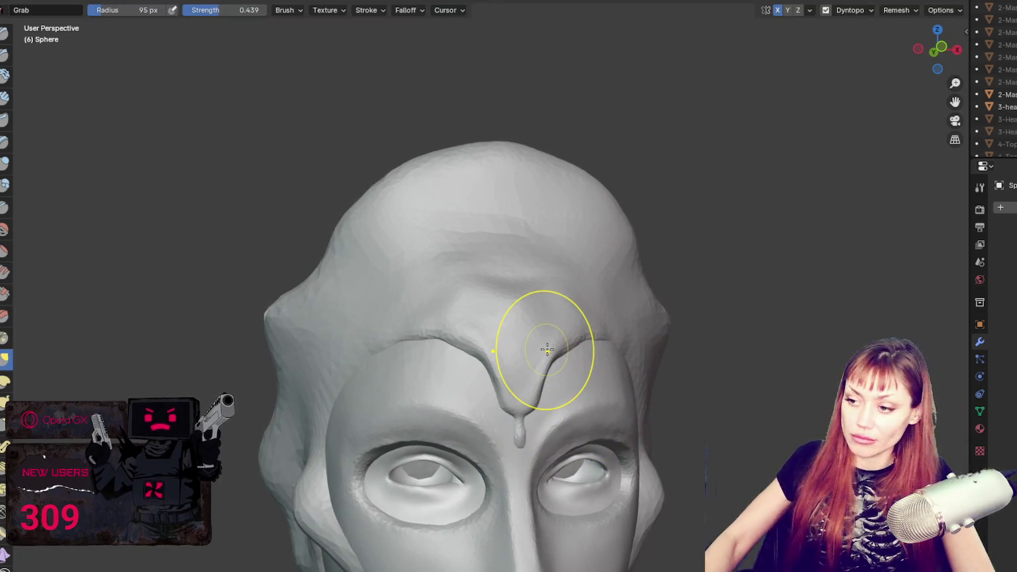
pyautogui.scroll(-4, 570, 318)
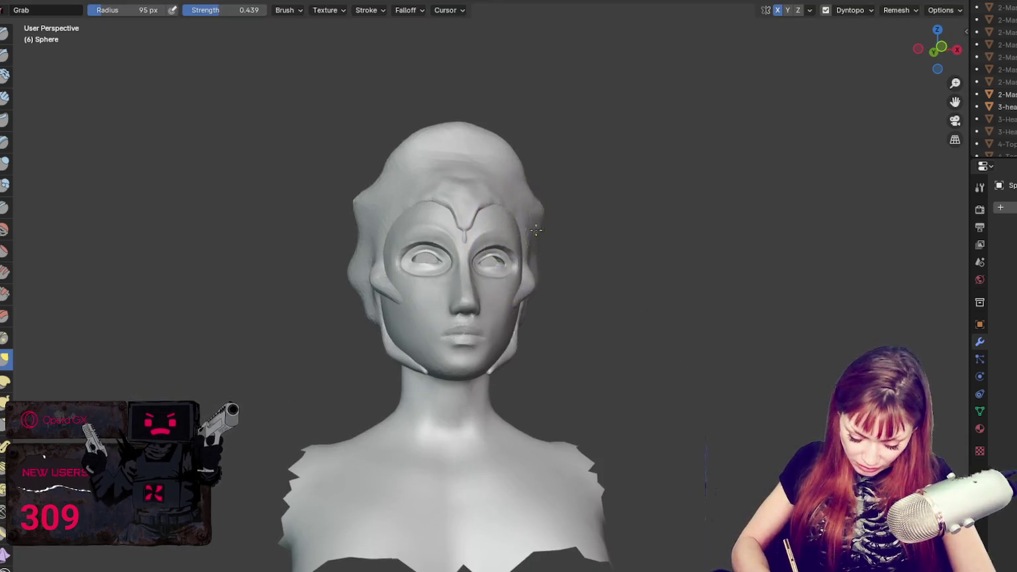
pyautogui.moveTo(537, 238); pyautogui.dragTo(503, 198, button='middle')
pyautogui.moveTo(470, 136)
pyautogui.mouseDown()
pyautogui.moveTo(472, 75)
pyautogui.moveTo(462, 164)
pyautogui.mouseUp()
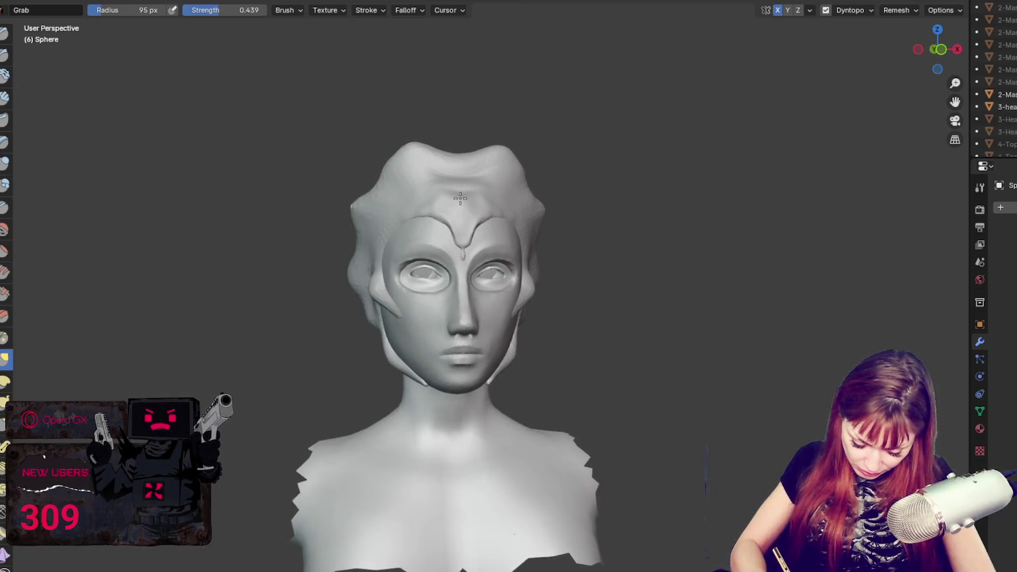
pyautogui.moveTo(460, 221)
pyautogui.mouseDown()
pyautogui.moveTo(477, 175)
pyautogui.moveTo(499, 175)
pyautogui.moveTo(493, 186)
pyautogui.mouseUp()
# - Inspect the crown from several angles and set the Grab brush to 100 px
pyautogui.press('f')
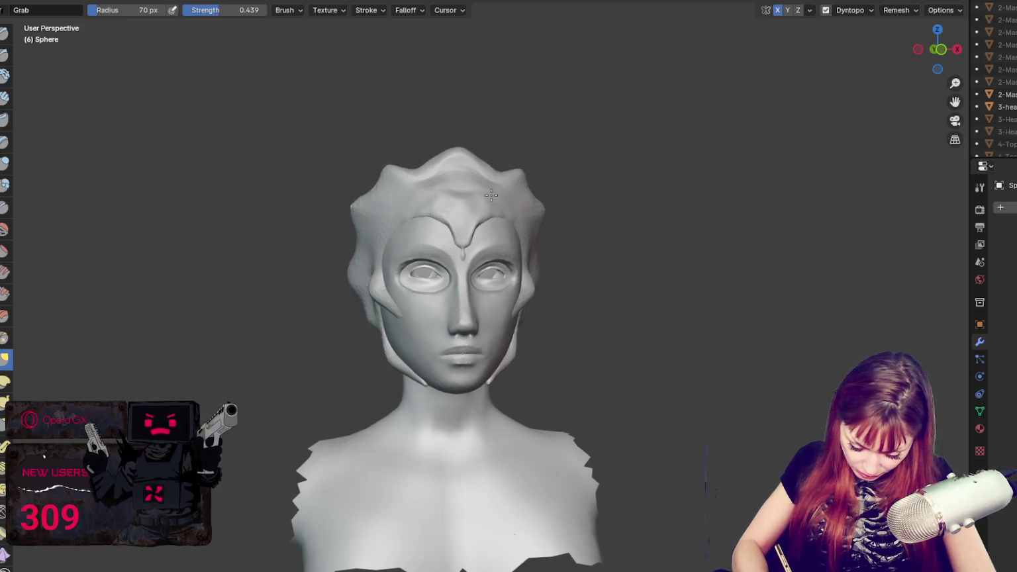
pyautogui.moveTo(491, 194); pyautogui.dragTo(515, 207, button='middle')
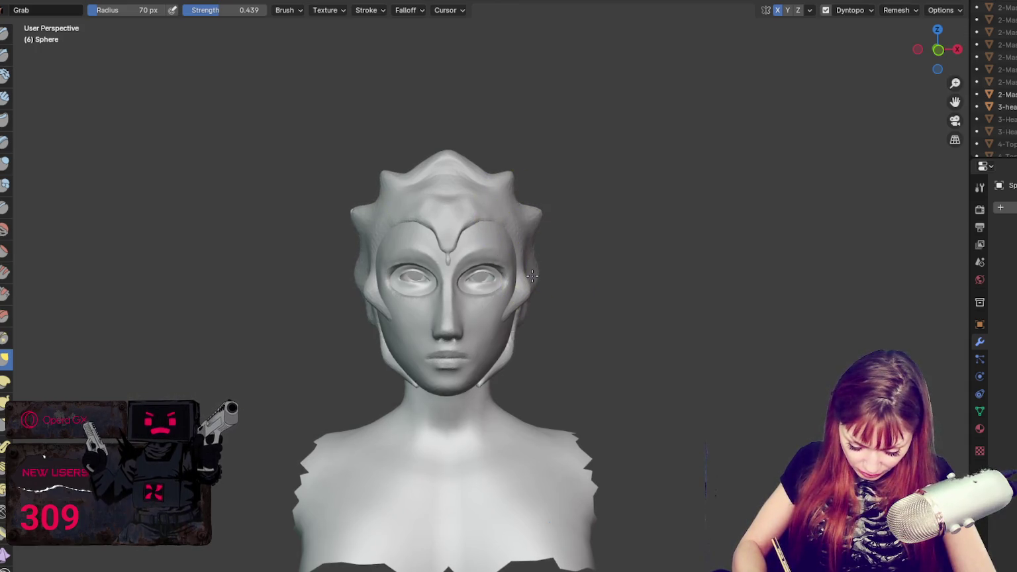
pyautogui.moveTo(532, 274)
pyautogui.mouseDown(button='middle')
pyautogui.moveTo(505, 258)
pyautogui.moveTo(593, 250)
pyautogui.mouseUp(button='middle')
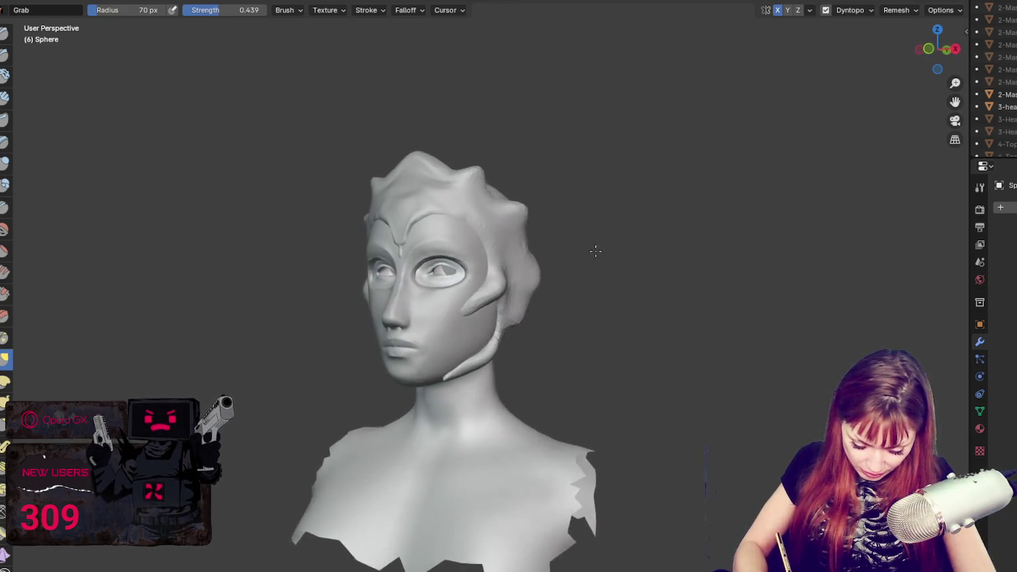
pyautogui.moveTo(531, 210); pyautogui.dragTo(583, 205, button='middle')
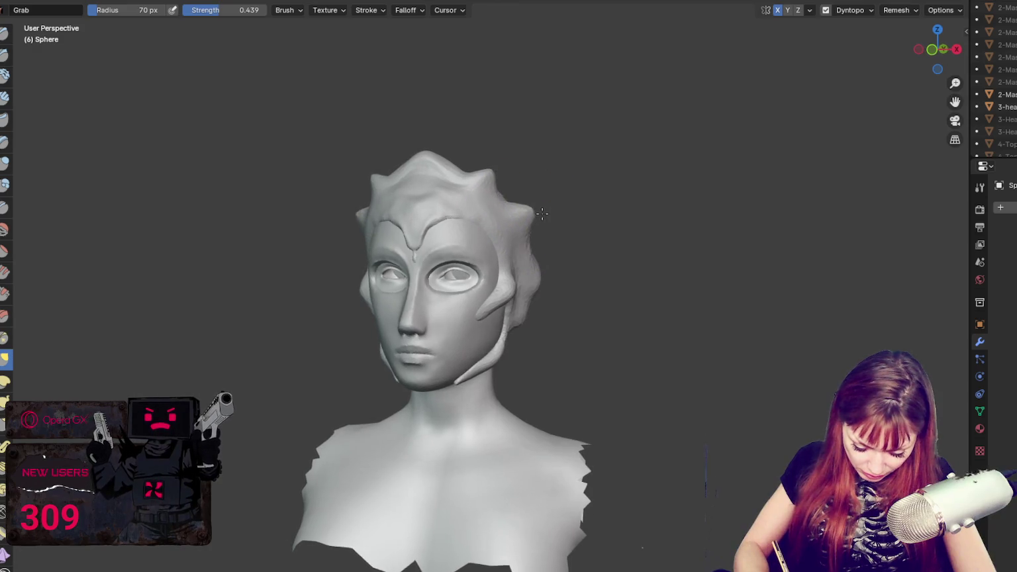
pyautogui.press('f')
pyautogui.click(391, 226)
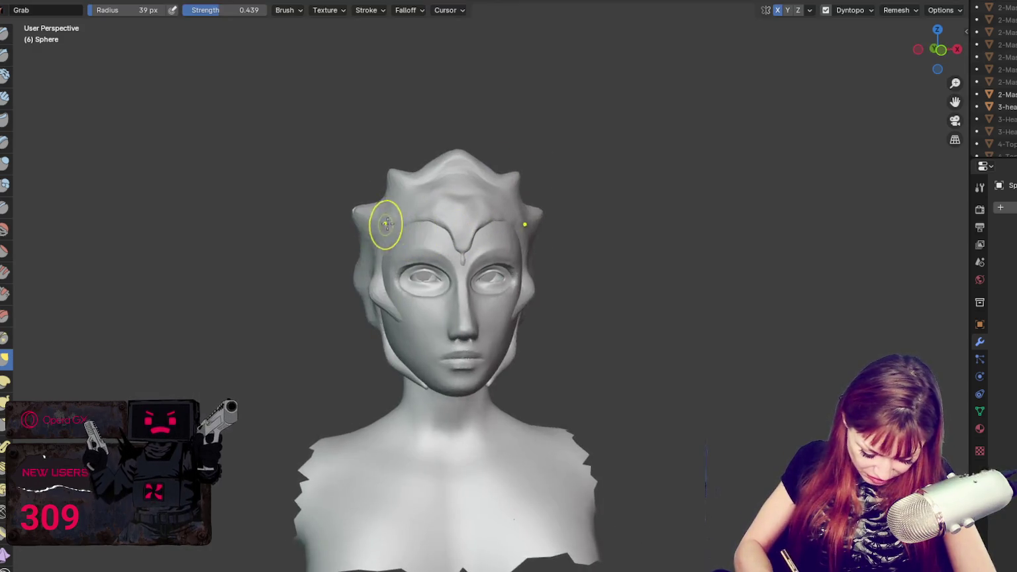
pyautogui.moveTo(382, 223); pyautogui.dragTo(510, 233, button='middle')
pyautogui.press('f')
pyautogui.click(514, 249)
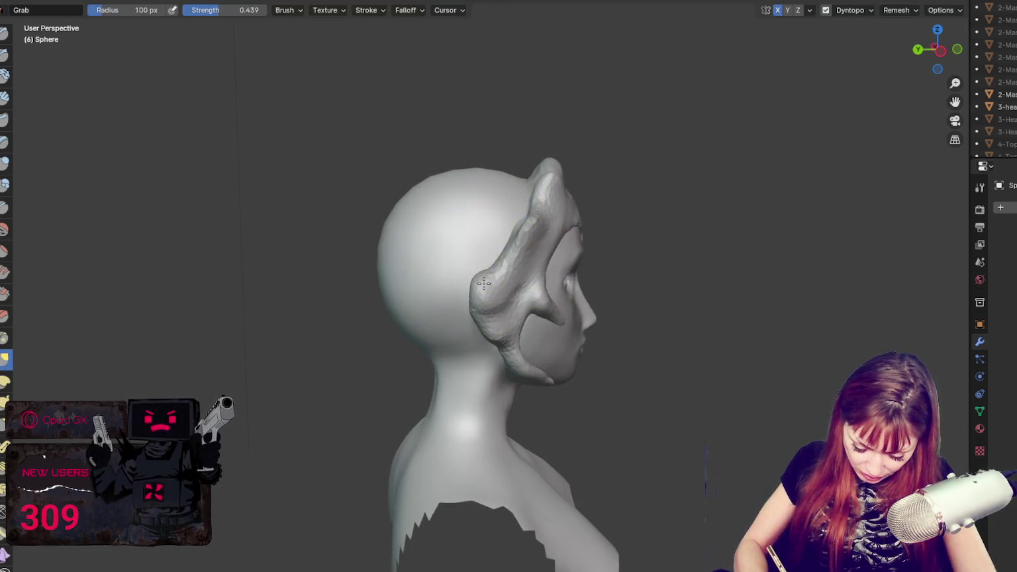
# - Set the brush radius to 64 px and pull the side hair strand into shape
pyautogui.moveTo(484, 284); pyautogui.dragTo(545, 230, button='middle')
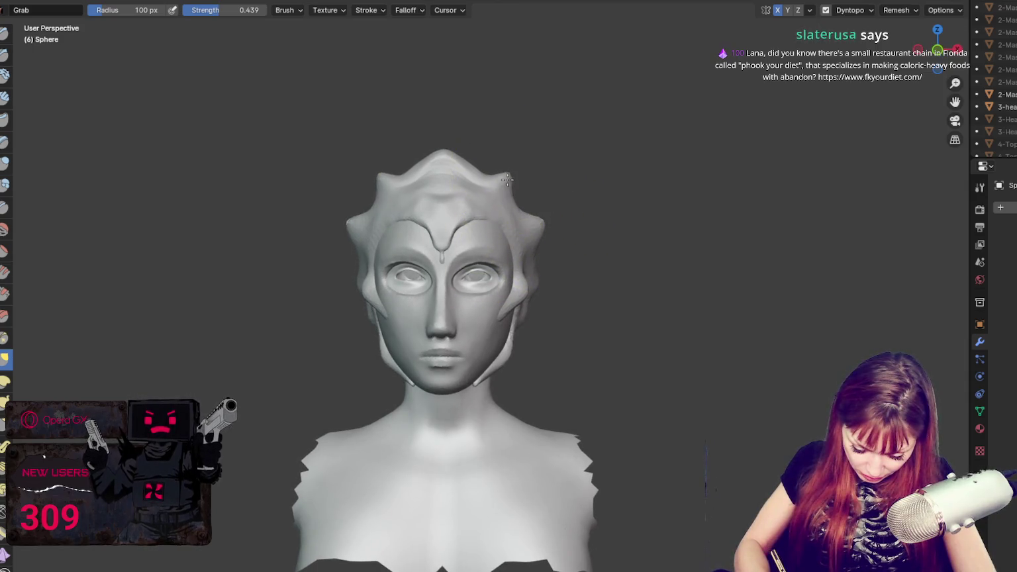
pyautogui.moveTo(526, 184); pyautogui.dragTo(624, 189, button='middle')
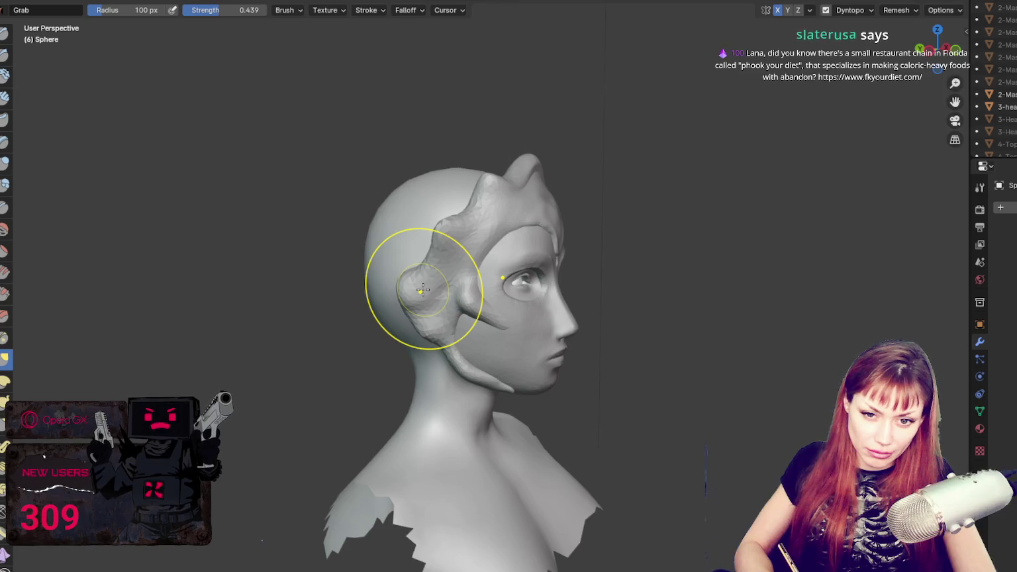
pyautogui.press('f')
pyautogui.click(400, 295)
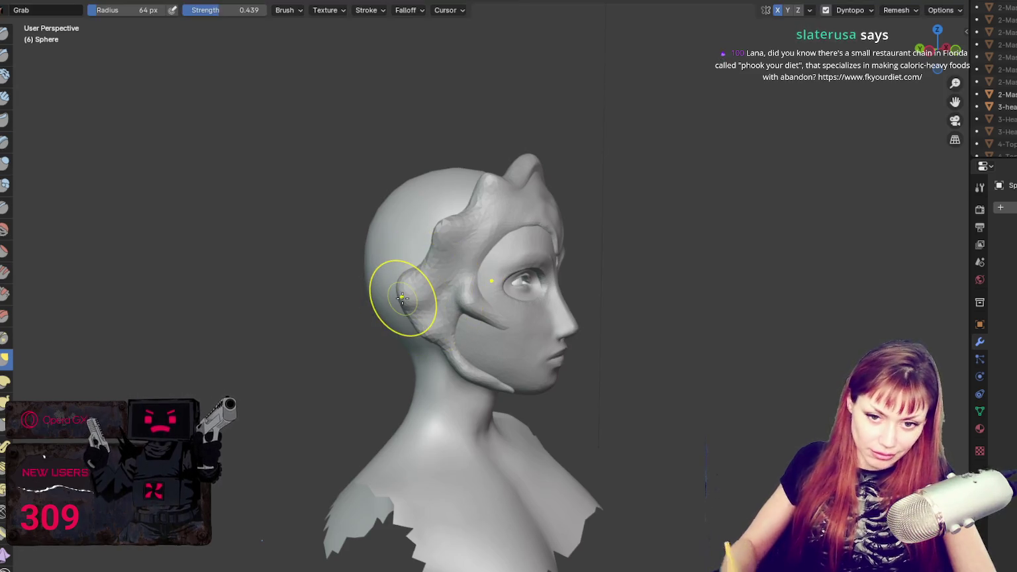
pyautogui.scroll(1, 402, 296)
pyautogui.scroll(3, 403, 299)
pyautogui.moveTo(403, 299); pyautogui.dragTo(437, 301)
pyautogui.moveTo(437, 302); pyautogui.dragTo(511, 318, button='middle')
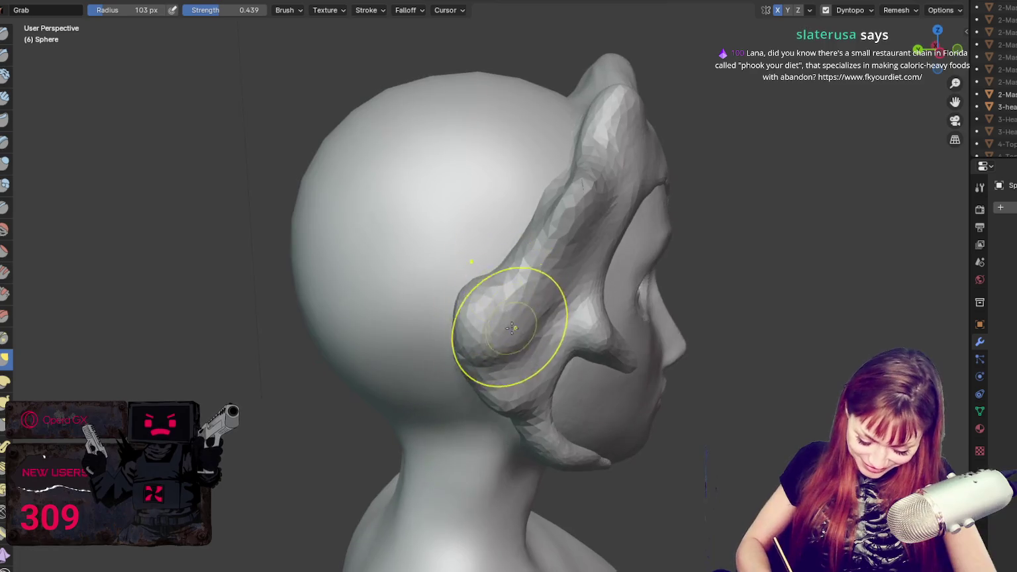
# - With the Draw brush, reshape the crest of the side hair piece
pyautogui.press('x')
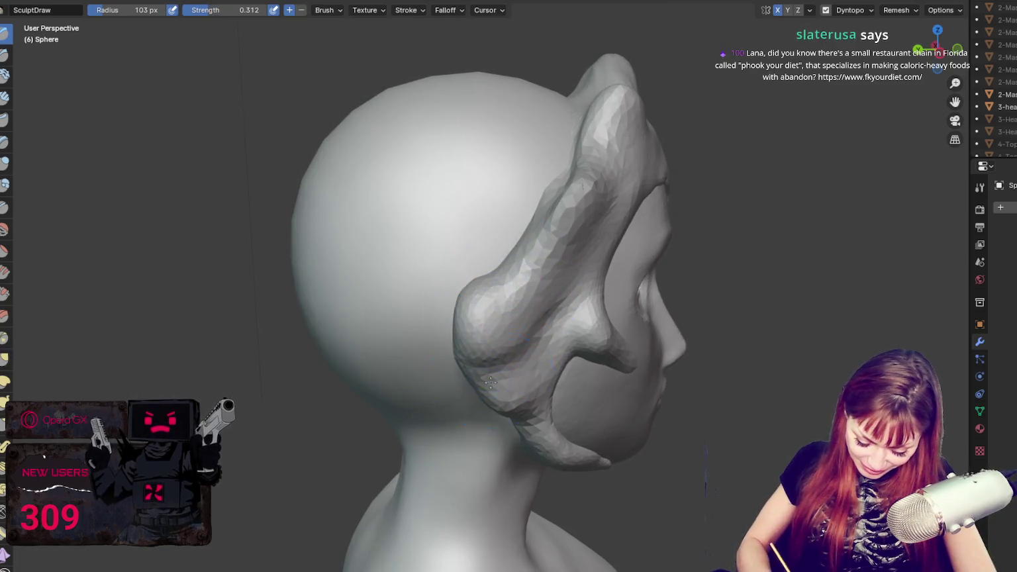
pyautogui.moveTo(614, 111)
pyautogui.mouseDown(button='middle')
pyautogui.moveTo(389, 175)
pyautogui.moveTo(638, 230)
pyautogui.mouseUp(button='middle')
pyautogui.moveTo(640, 134); pyautogui.dragTo(499, 252, button='middle')
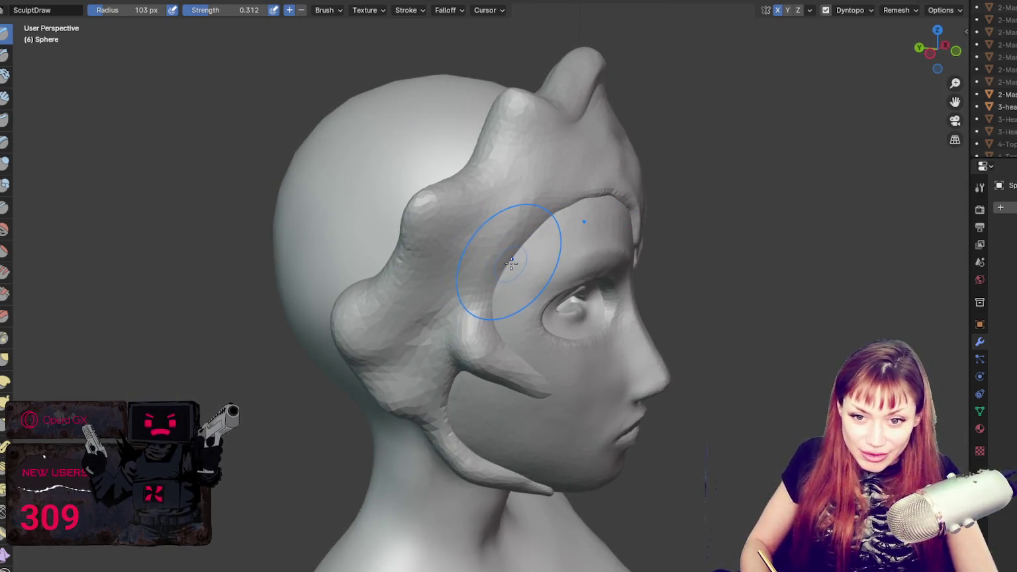
pyautogui.moveTo(495, 313); pyautogui.dragTo(421, 242, button='middle')
pyautogui.moveTo(402, 327)
pyautogui.mouseDown(button='middle')
pyautogui.moveTo(608, 250)
pyautogui.moveTo(445, 200)
pyautogui.moveTo(648, 215)
pyautogui.mouseUp(button='middle')
pyautogui.moveTo(616, 277); pyautogui.dragTo(587, 262)
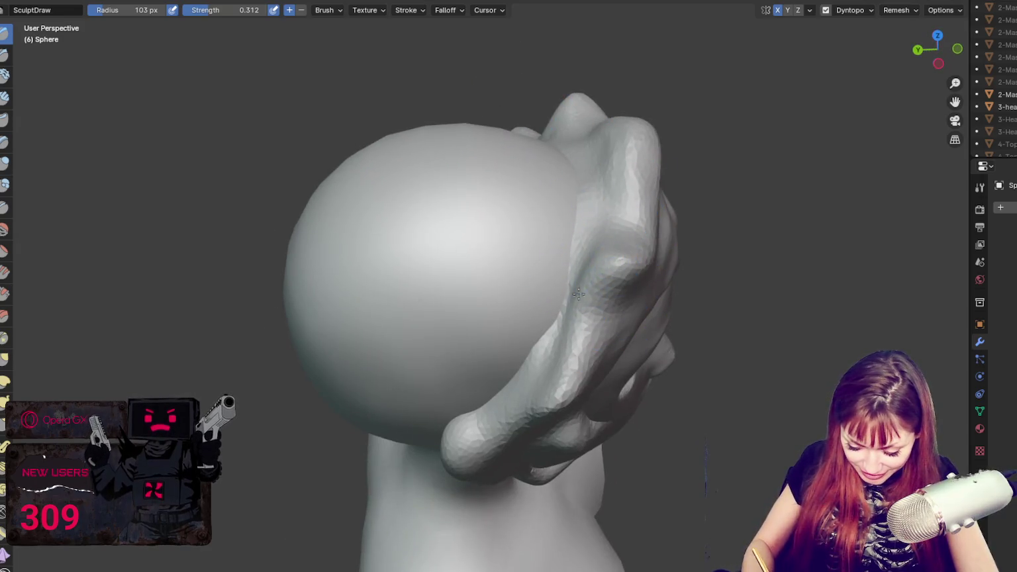
# - With the Grab brush, pull the ear-side hair region upward, then shrink the brush to 47 px
pyautogui.press('g')
pyautogui.moveTo(612, 204); pyautogui.dragTo(545, 245, button='middle')
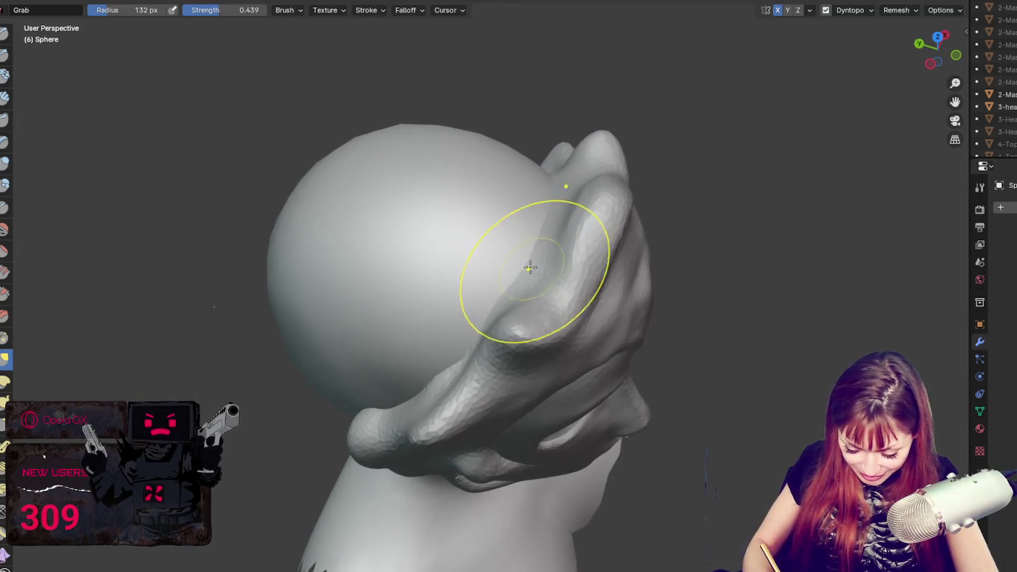
pyautogui.moveTo(518, 303); pyautogui.dragTo(541, 220)
pyautogui.moveTo(540, 220)
pyautogui.mouseDown(button='middle')
pyautogui.moveTo(647, 296)
pyautogui.moveTo(817, 212)
pyautogui.moveTo(461, 130)
pyautogui.mouseUp(button='middle')
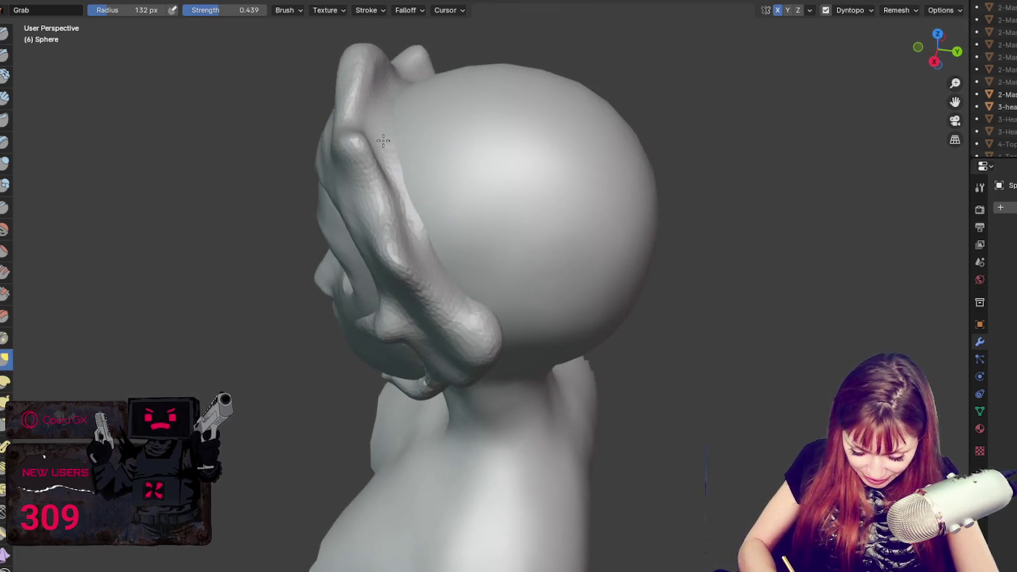
pyautogui.moveTo(391, 113); pyautogui.dragTo(437, 108, button='middle')
pyautogui.press('f')
pyautogui.moveTo(290, 154); pyautogui.dragTo(316, 143, button='middle')
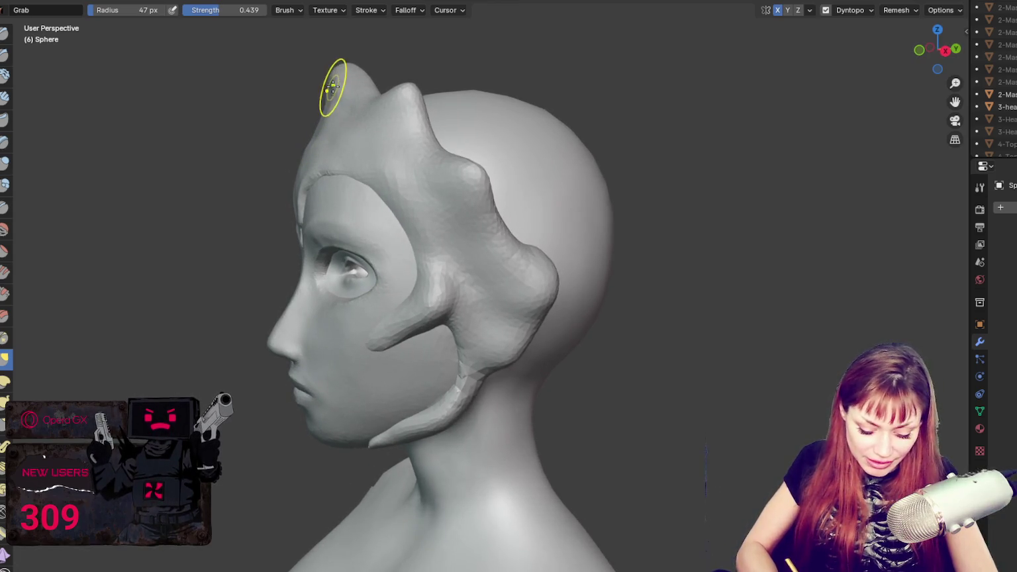
pyautogui.moveTo(399, 109)
pyautogui.mouseDown(button='middle')
pyautogui.moveTo(400, 145)
pyautogui.moveTo(461, 200)
pyautogui.moveTo(536, 234)
pyautogui.mouseUp(button='middle')
# - Switch to the Crease brush and carve a sharp groove along the hair cap's crown
pyautogui.hotkey('shift', 'c')
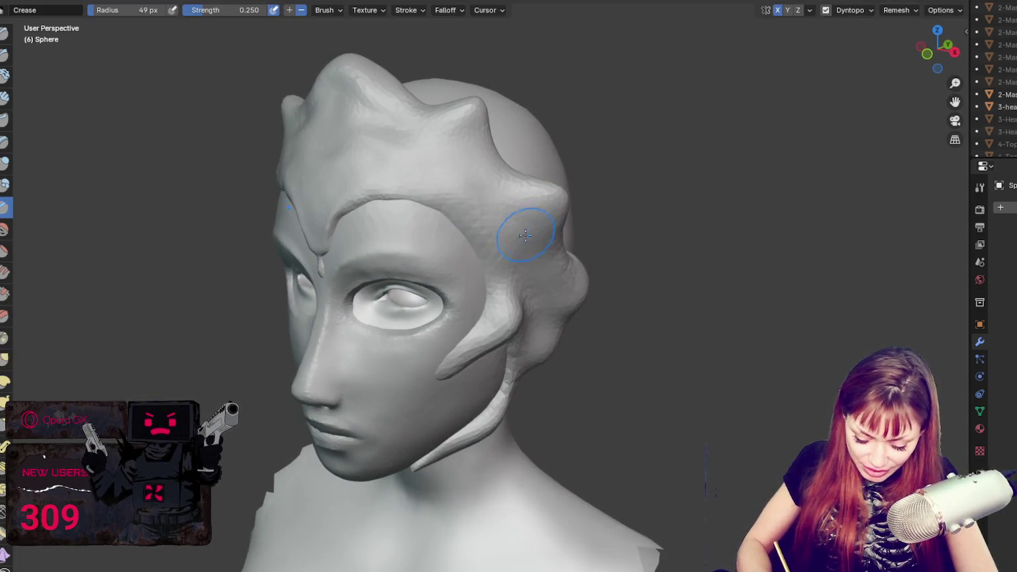
pyautogui.press('x')
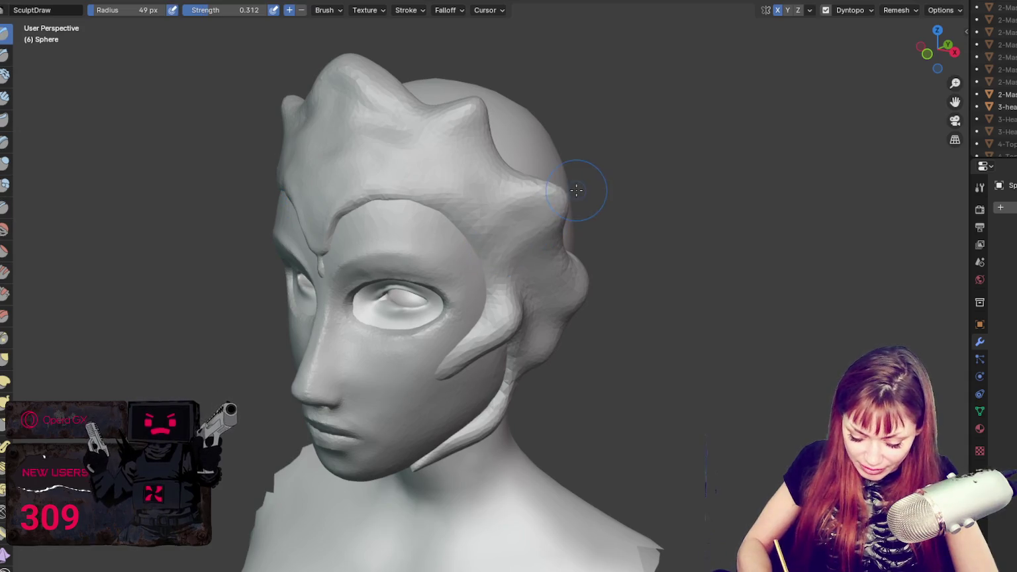
pyautogui.hotkey('shift', 'c')
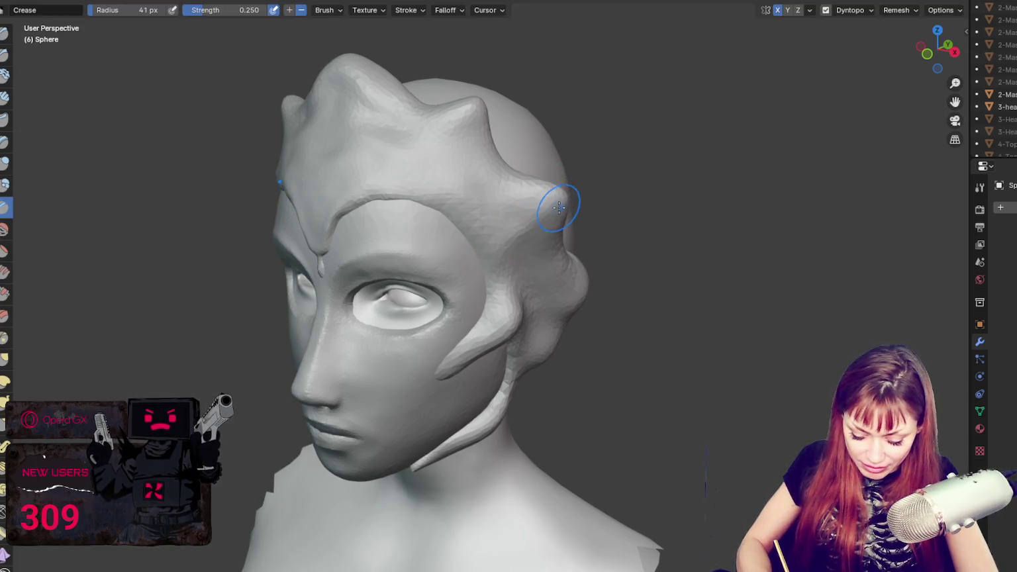
pyautogui.moveTo(560, 208)
pyautogui.mouseDown(button='middle')
pyautogui.moveTo(527, 175)
pyautogui.moveTo(628, 127)
pyautogui.mouseUp(button='middle')
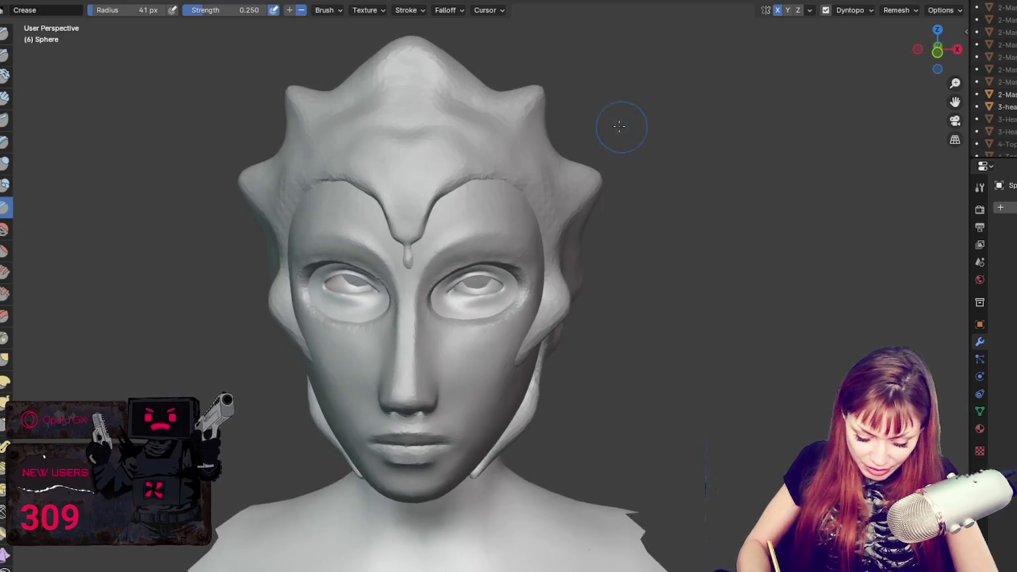
pyautogui.moveTo(404, 61)
pyautogui.mouseDown(button='middle')
pyautogui.moveTo(431, 186)
pyautogui.moveTo(396, 126)
pyautogui.mouseUp(button='middle')
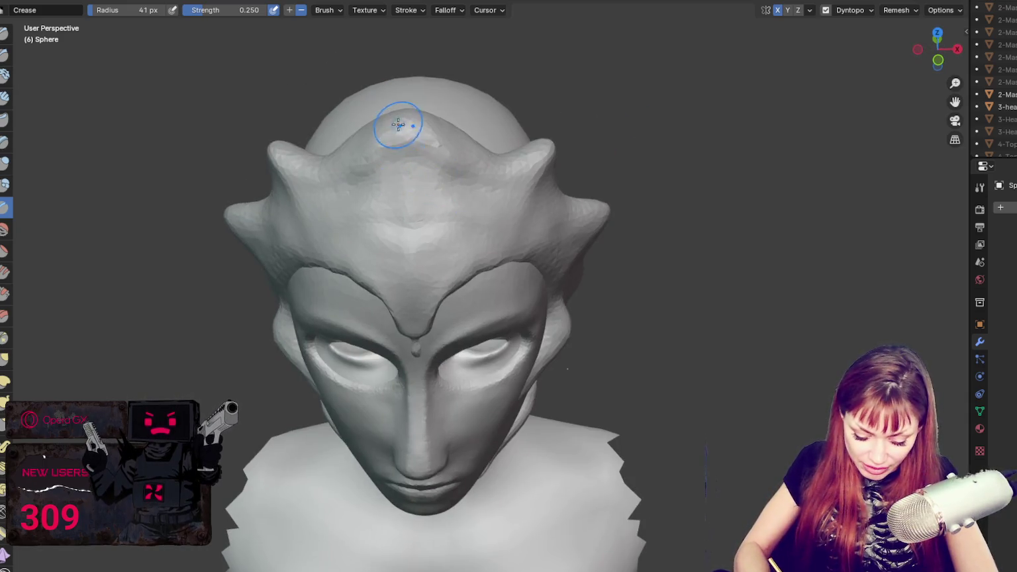
# - Switch to Grab, undo the last brow-line stroke, and reduce the brush to 53 px
pyautogui.press('g')
pyautogui.moveTo(516, 248)
pyautogui.mouseDown(button='middle')
pyautogui.moveTo(515, 208)
pyautogui.moveTo(515, 295)
pyautogui.mouseUp(button='middle')
pyautogui.hotkey('ctrl', 'z')
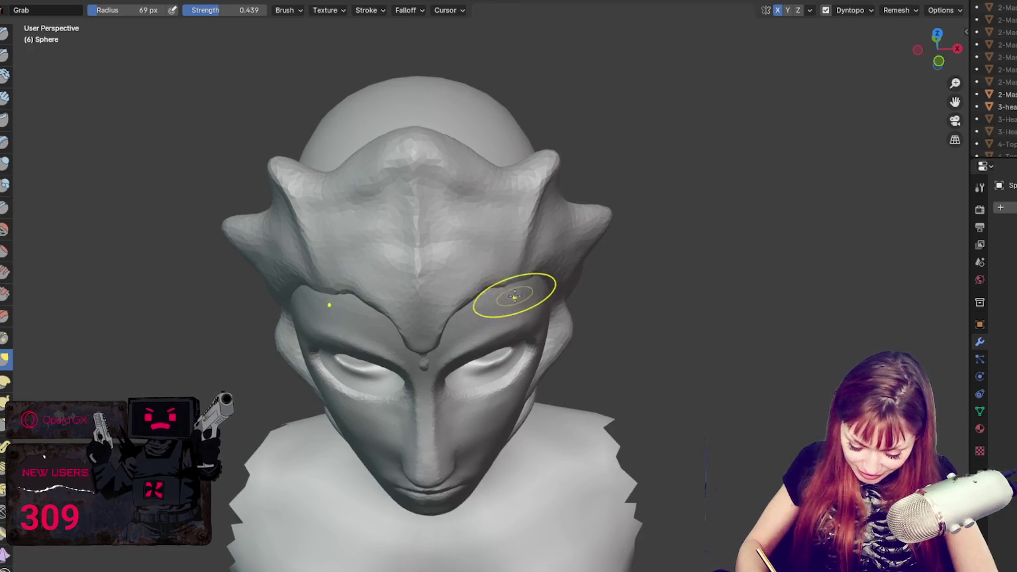
pyautogui.press('f')
pyautogui.click(510, 292)
# - Grab the hair edge over the brow into a cleaner line, then resize the brush to 88 px, then 64 px
pyautogui.moveTo(510, 292)
pyautogui.mouseDown(button='middle')
pyautogui.moveTo(513, 192)
pyautogui.moveTo(455, 234)
pyautogui.moveTo(503, 166)
pyautogui.moveTo(506, 199)
pyautogui.mouseUp(button='middle')
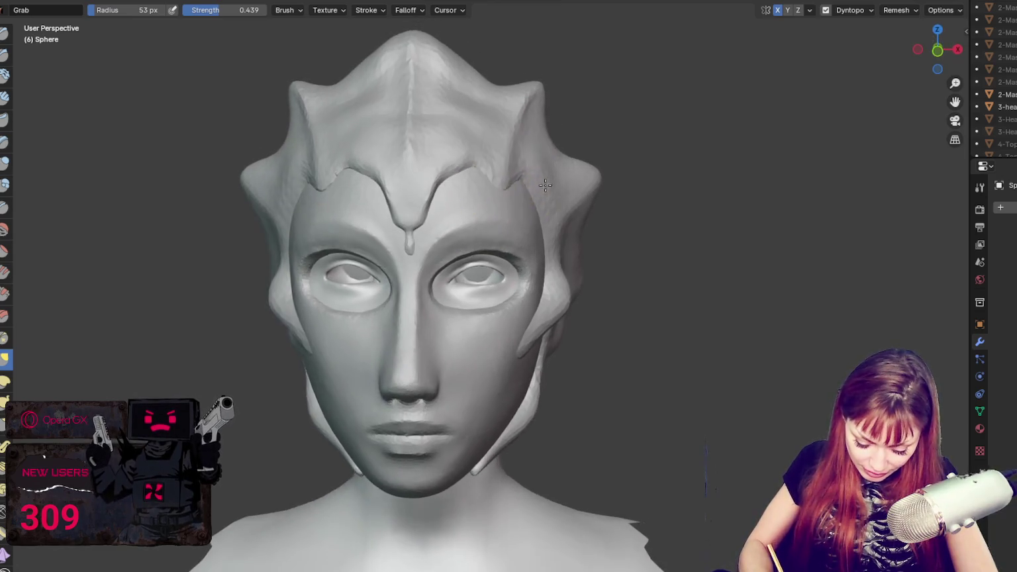
pyautogui.moveTo(504, 239); pyautogui.dragTo(523, 218)
pyautogui.moveTo(523, 219); pyautogui.dragTo(560, 186, button='middle')
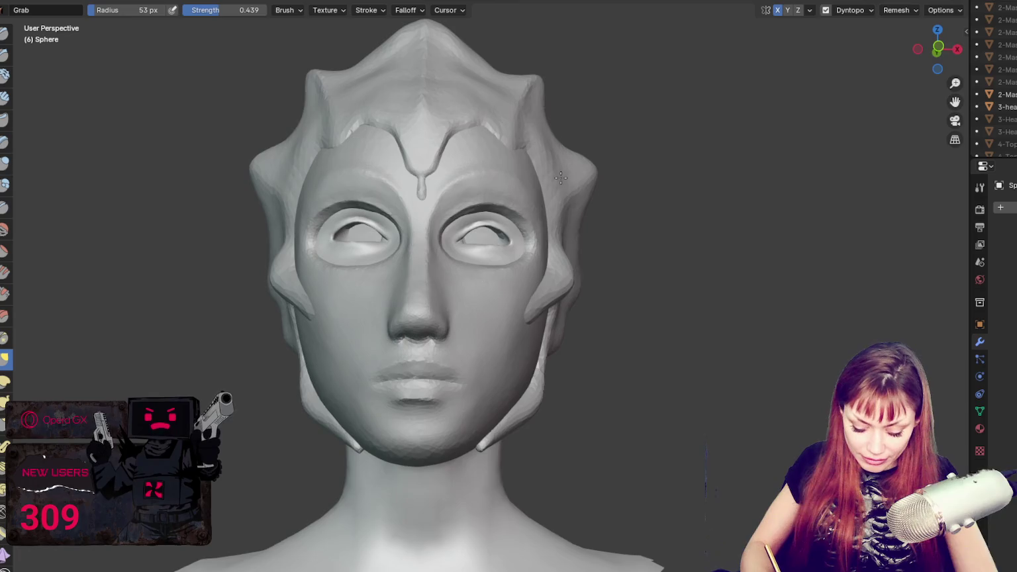
pyautogui.press('f')
pyautogui.click(508, 412)
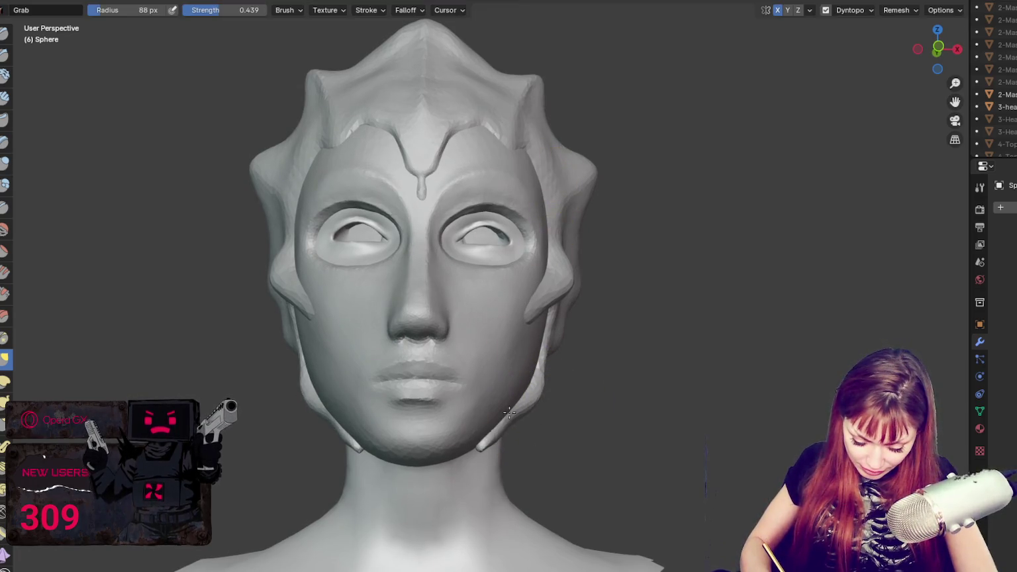
pyautogui.moveTo(534, 399)
pyautogui.mouseDown(button='middle')
pyautogui.moveTo(561, 424)
pyautogui.moveTo(609, 409)
pyautogui.moveTo(490, 442)
pyautogui.moveTo(425, 397)
pyautogui.moveTo(420, 375)
pyautogui.mouseUp(button='middle')
pyautogui.press('f')
pyautogui.click(427, 368)
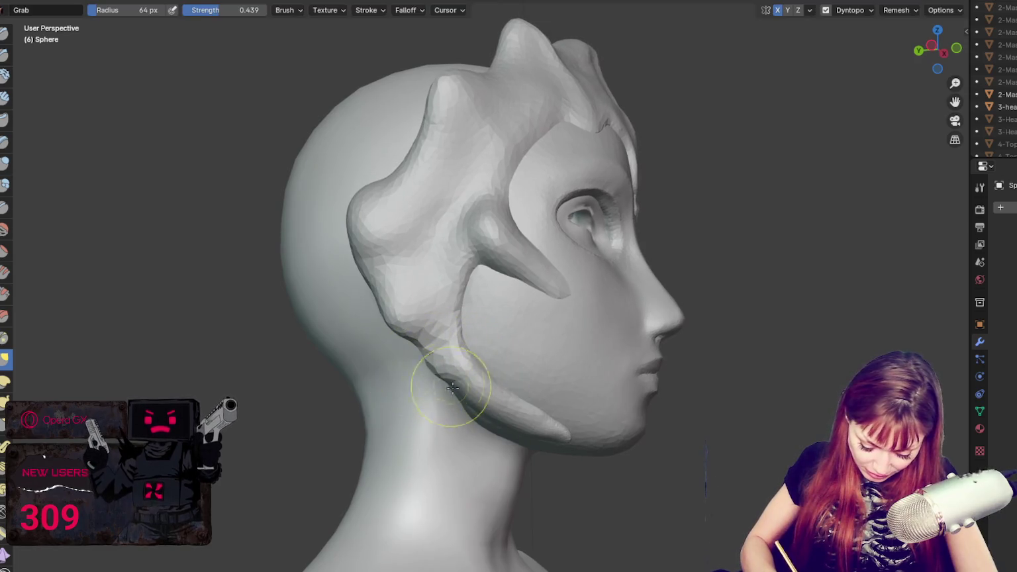
# - Alternate Draw and Grab to taper the side lock along the jaw, ending with Grab at 74 px
pyautogui.press('x')
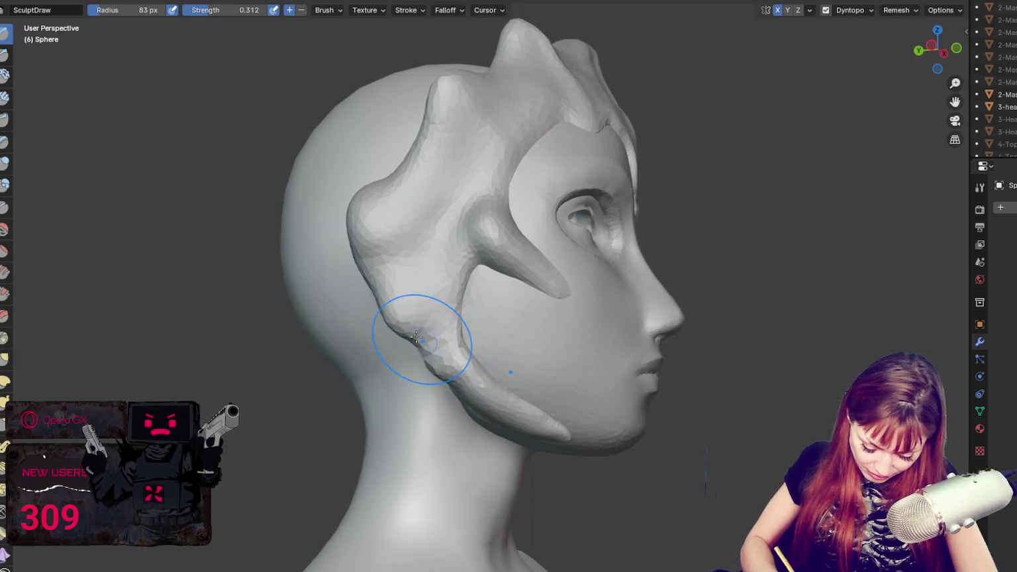
pyautogui.press('g')
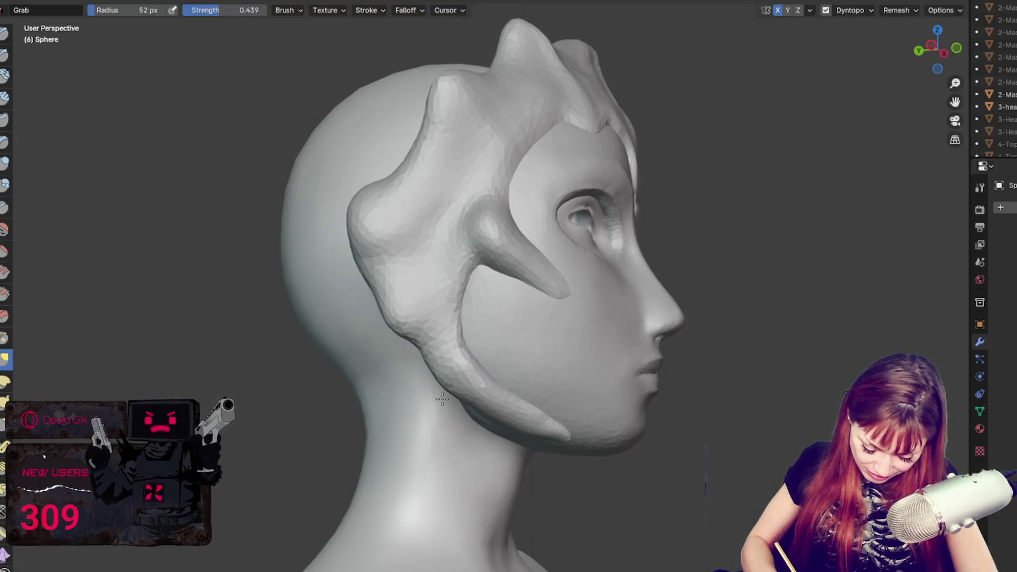
pyautogui.moveTo(523, 371); pyautogui.dragTo(546, 357, button='middle')
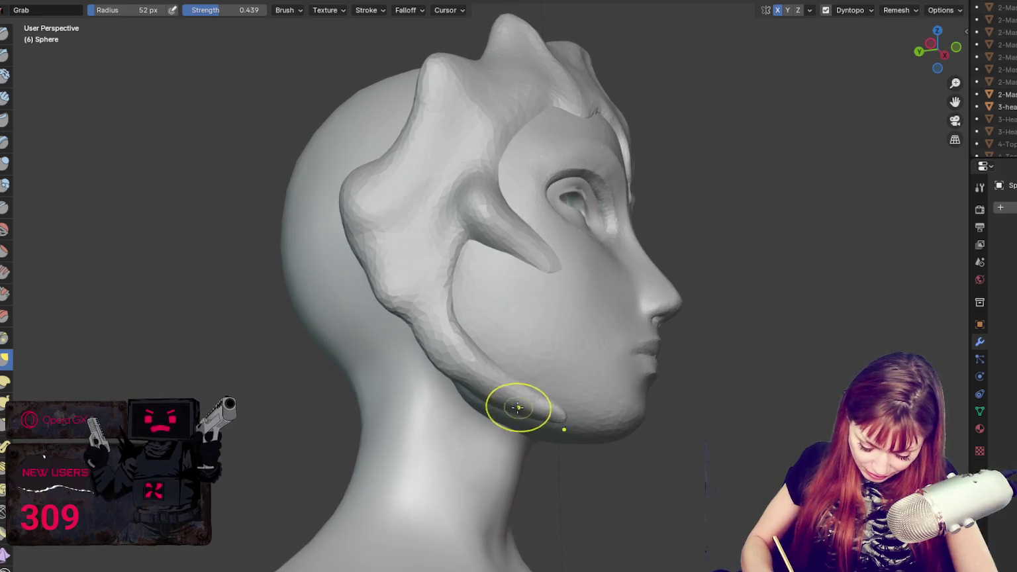
pyautogui.moveTo(557, 368); pyautogui.dragTo(515, 402, button='middle')
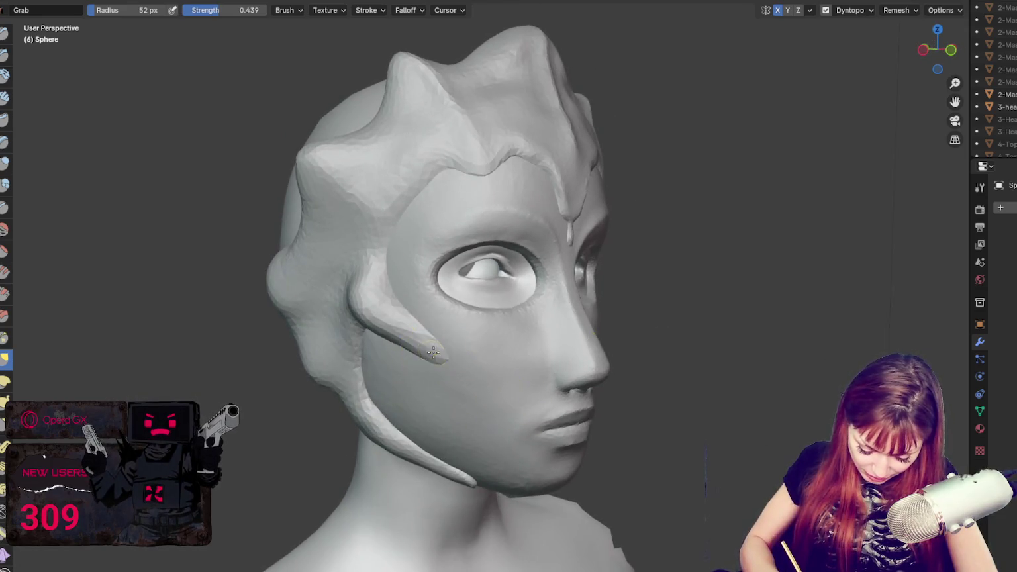
pyautogui.press('x')
pyautogui.moveTo(404, 325)
pyautogui.mouseDown(button='middle')
pyautogui.moveTo(489, 366)
pyautogui.moveTo(513, 195)
pyautogui.mouseUp(button='middle')
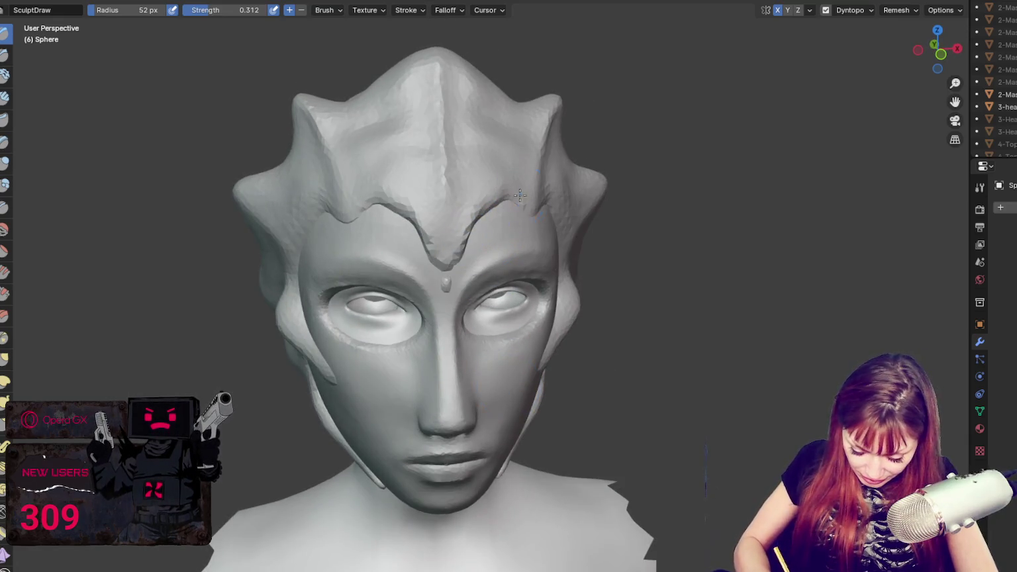
pyautogui.press('g')
pyautogui.moveTo(461, 252); pyautogui.dragTo(677, 211, button='middle')
pyautogui.press('f')
pyautogui.click(633, 226)
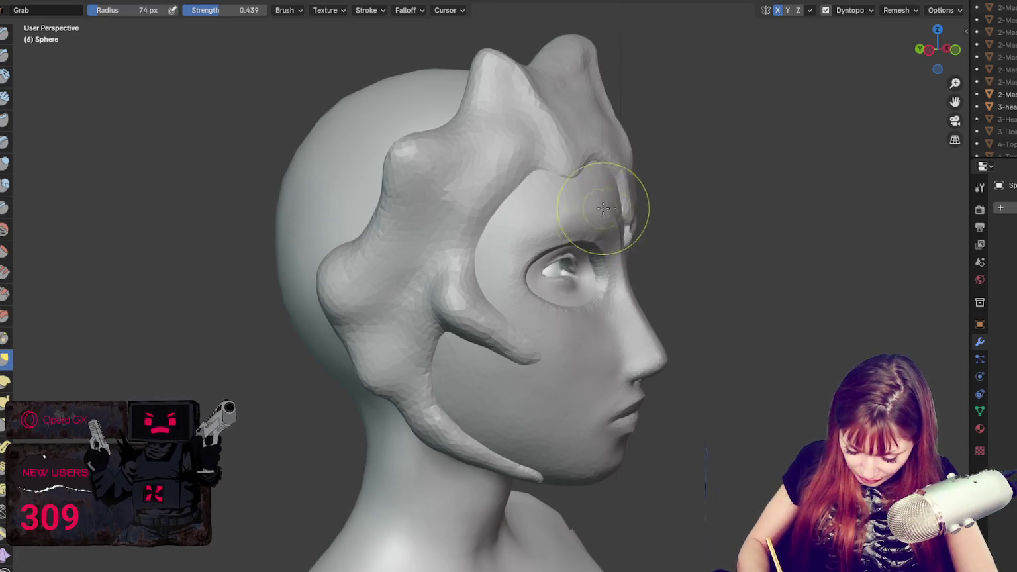
# - Set the Grab brush to 69 px and pull the tip of the side hair spike
pyautogui.moveTo(477, 206); pyautogui.dragTo(500, 191, button='middle')
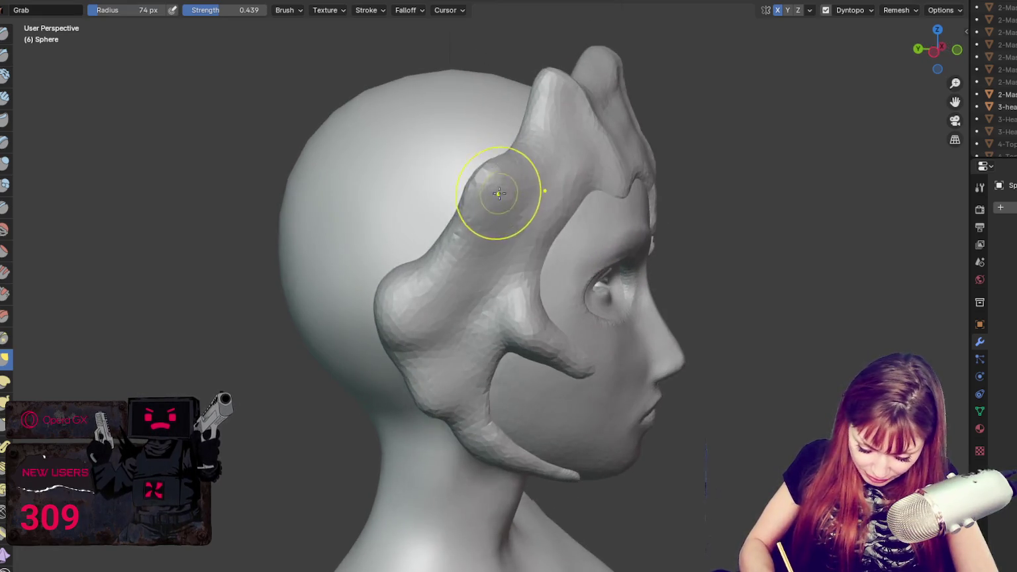
pyautogui.press('f')
pyautogui.click(563, 93)
pyautogui.moveTo(577, 113); pyautogui.dragTo(576, 88, button='middle')
pyautogui.moveTo(576, 88)
pyautogui.mouseDown()
pyautogui.moveTo(613, 88)
pyautogui.moveTo(614, 71)
pyautogui.mouseUp()
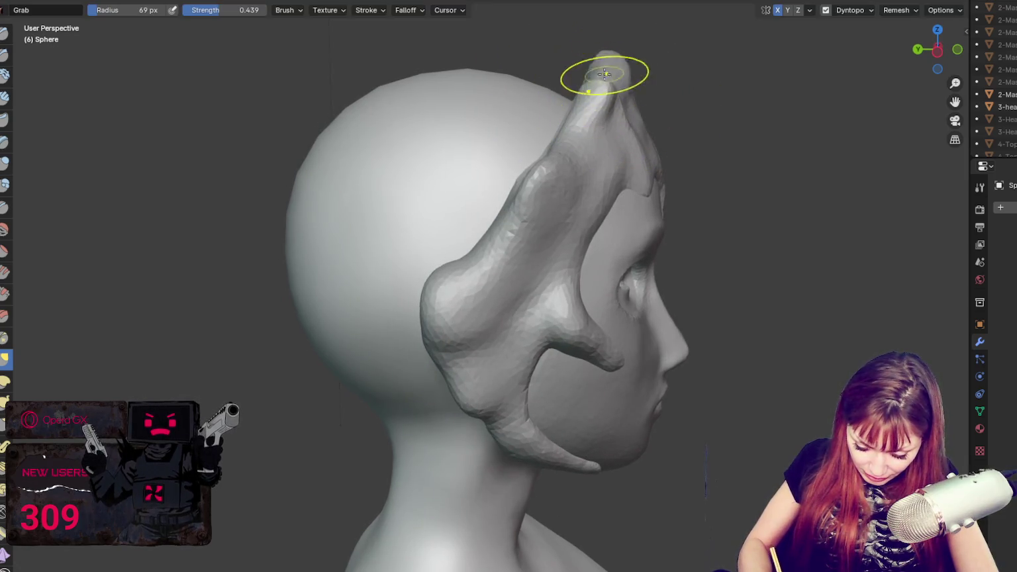
pyautogui.moveTo(610, 51); pyautogui.dragTo(674, 113, button='middle')
# - Resize the brush to 95 px, then 126 px, and reshape the hair strand over the ear
pyautogui.press('f')
pyautogui.click(695, 106)
pyautogui.press('f')
pyautogui.click(604, 138)
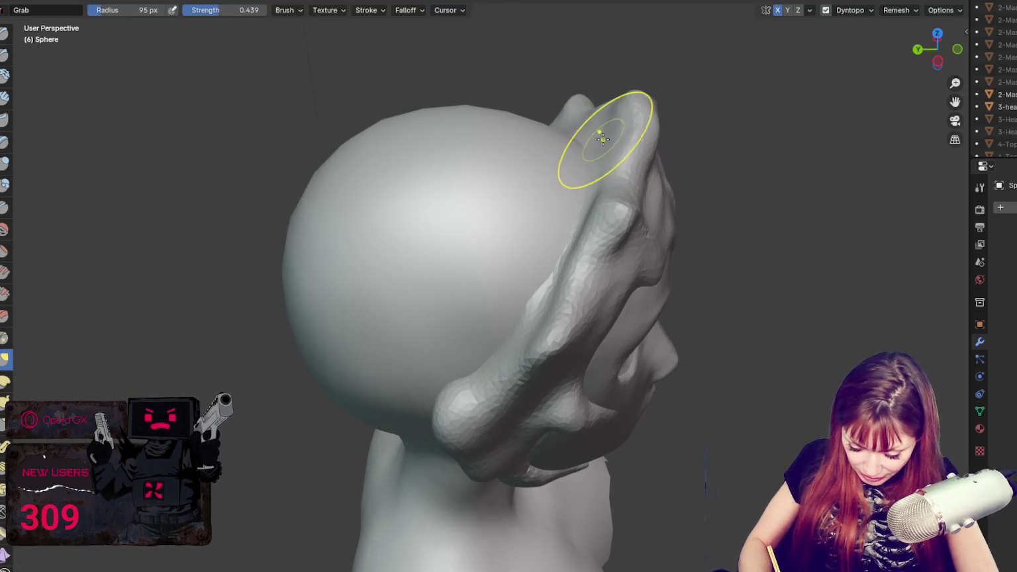
pyautogui.moveTo(589, 145); pyautogui.dragTo(573, 199, button='middle')
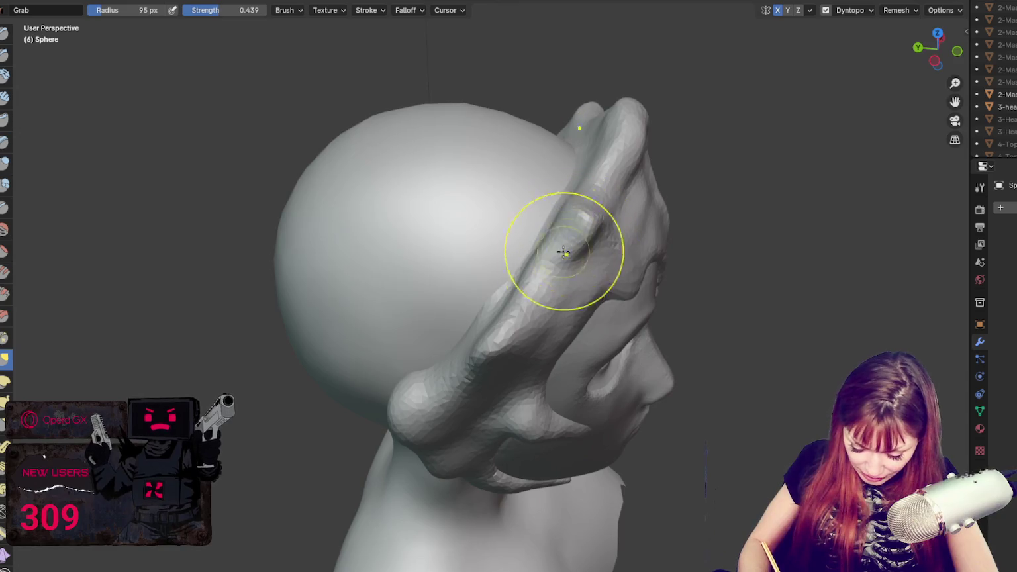
pyautogui.moveTo(504, 307); pyautogui.dragTo(522, 295, button='middle')
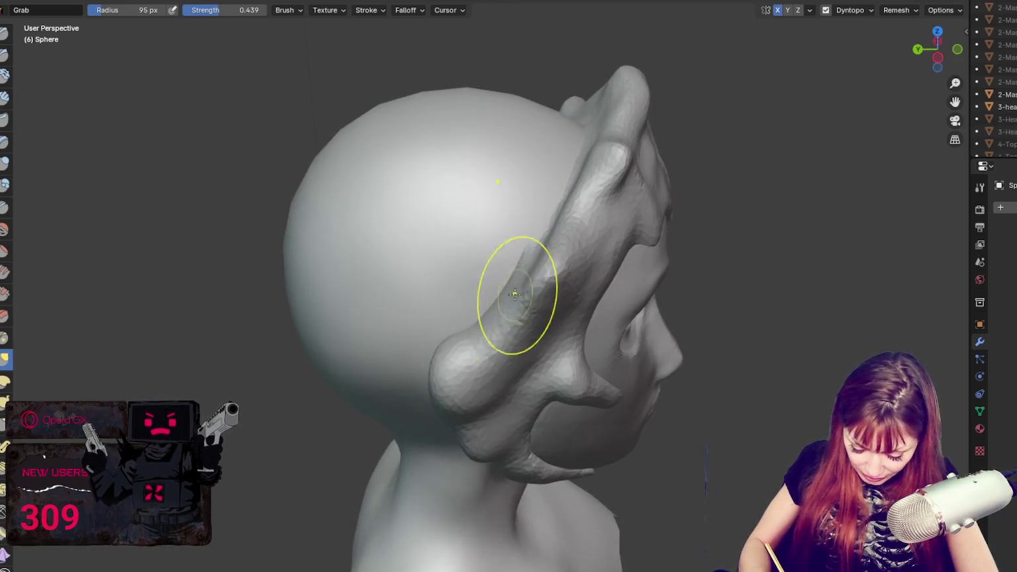
pyautogui.press('f')
pyautogui.click(443, 354)
pyautogui.moveTo(466, 375); pyautogui.dragTo(519, 265)
# - Shrink the brush to 72 px and pull the forehead crest ridge into shape
pyautogui.moveTo(519, 265)
pyautogui.mouseDown(button='middle')
pyautogui.moveTo(427, 261)
pyautogui.moveTo(402, 288)
pyautogui.moveTo(408, 268)
pyautogui.mouseUp(button='middle')
pyautogui.press('f')
pyautogui.click(427, 261)
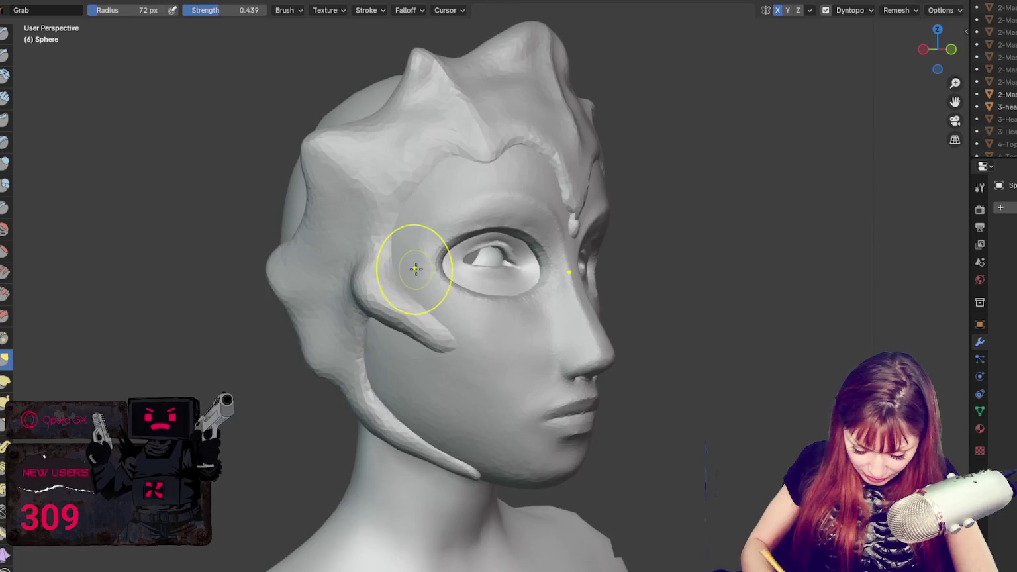
pyautogui.moveTo(522, 324); pyautogui.dragTo(461, 340, button='middle')
pyautogui.moveTo(511, 192); pyautogui.dragTo(436, 198)
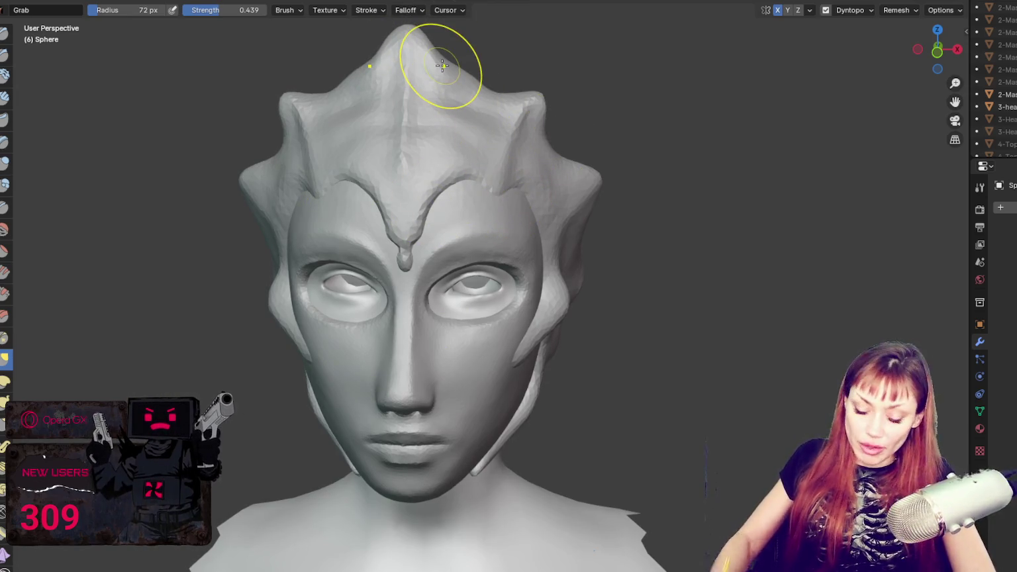
# - Zoom out, pull the pointed crown down with a 100 px Grab brush, then shrink it to 32 px
pyautogui.scroll(-2, 464, 40)
pyautogui.press('f')
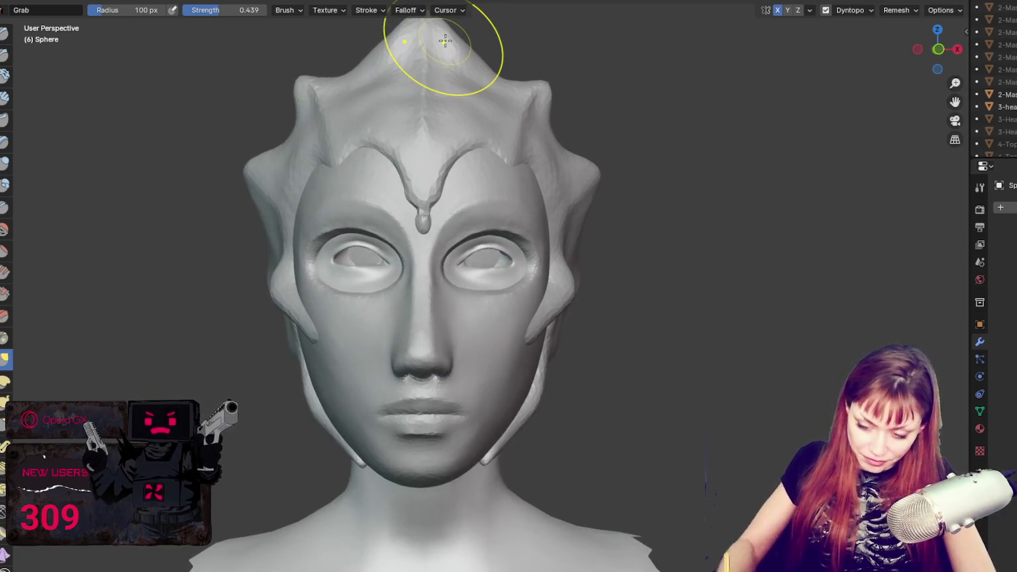
pyautogui.scroll(-3, 443, 55)
pyautogui.moveTo(455, 141); pyautogui.dragTo(451, 169)
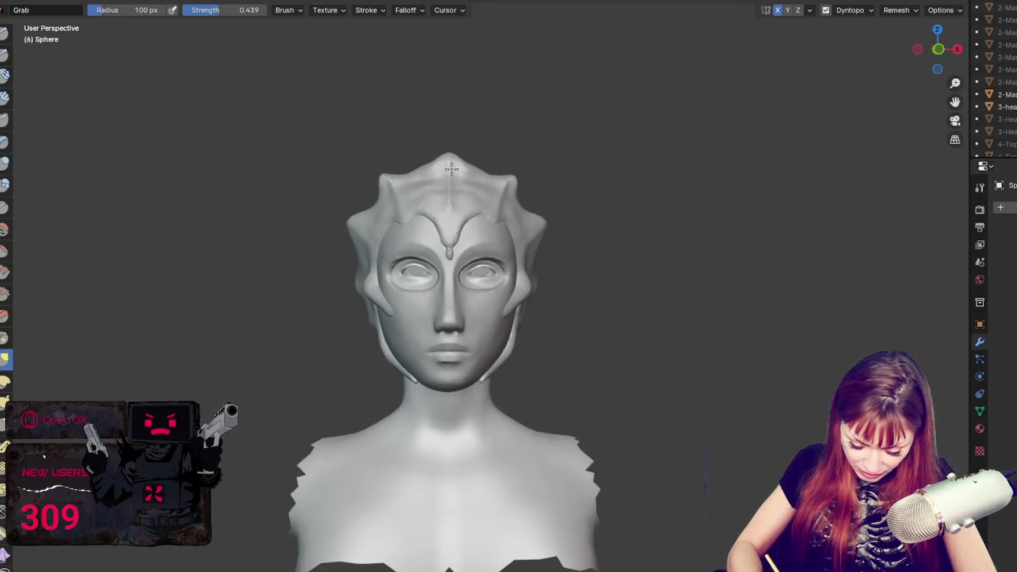
pyautogui.press('f')
pyautogui.click(472, 163)
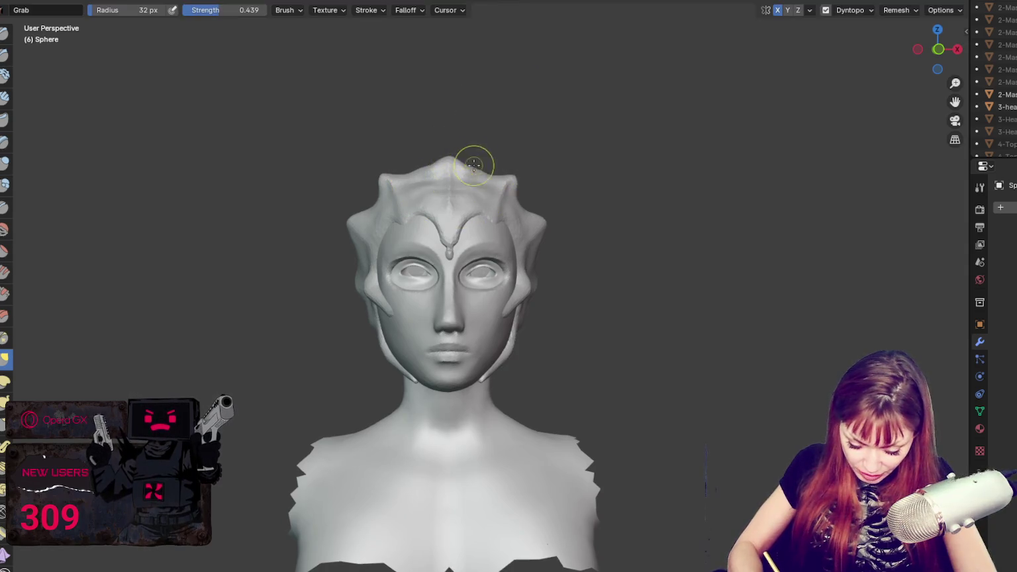
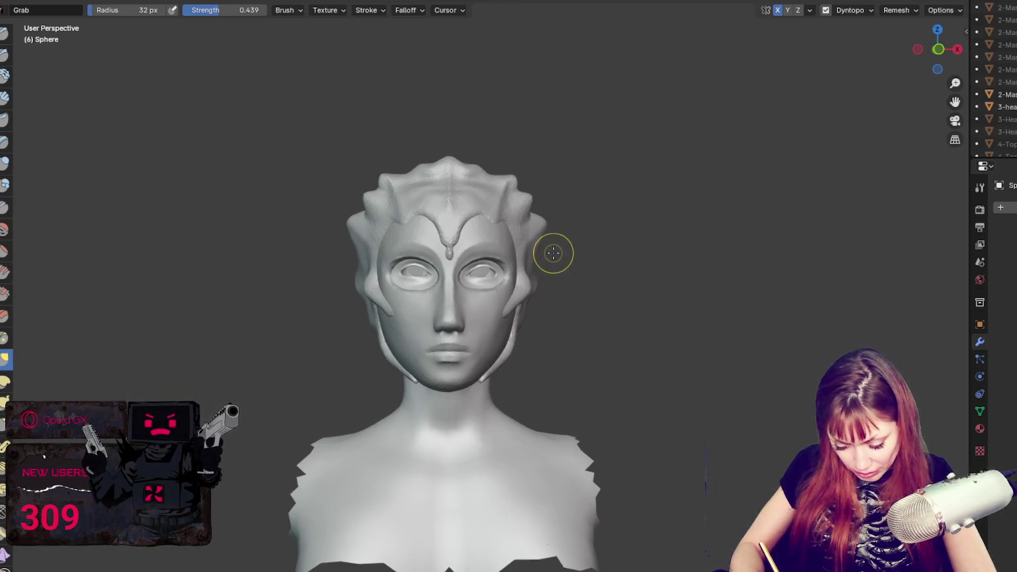
# - Pull the upper headpiece fins slightly inward with the Grab brush
pyautogui.moveTo(524, 205); pyautogui.dragTo(516, 200)
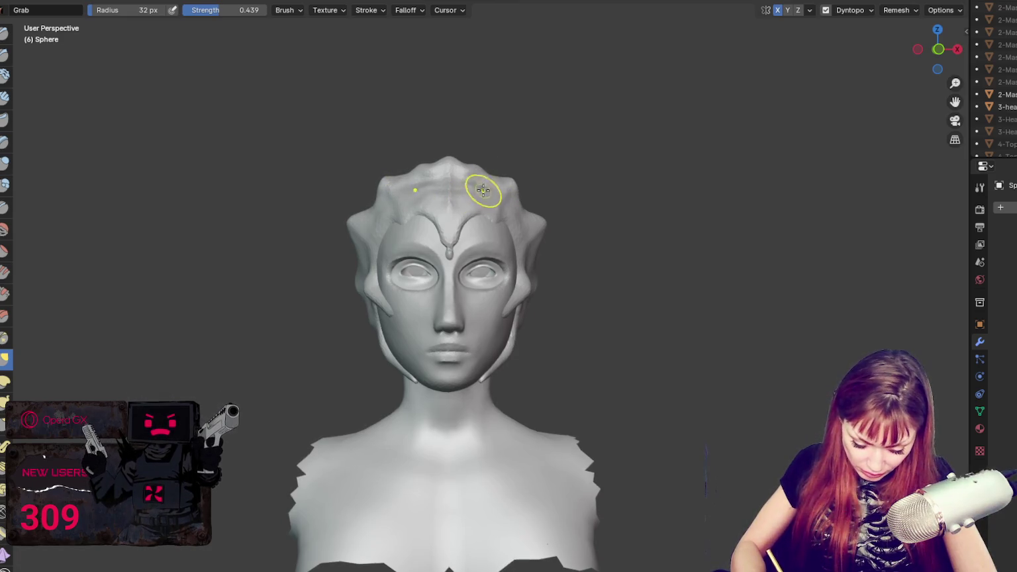
pyautogui.moveTo(476, 179)
pyautogui.mouseDown(button='middle')
pyautogui.moveTo(525, 221)
pyautogui.moveTo(539, 212)
pyautogui.mouseUp(button='middle')
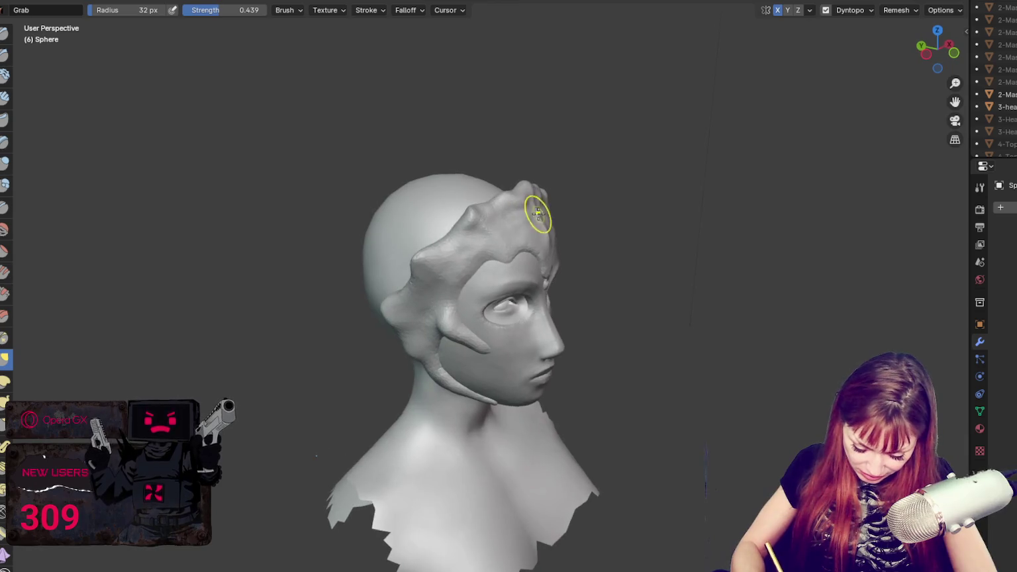
pyautogui.scroll(3, 522, 206)
# - Switch to the Draw brush and raise the ridge across the forehead
pyautogui.press('x')
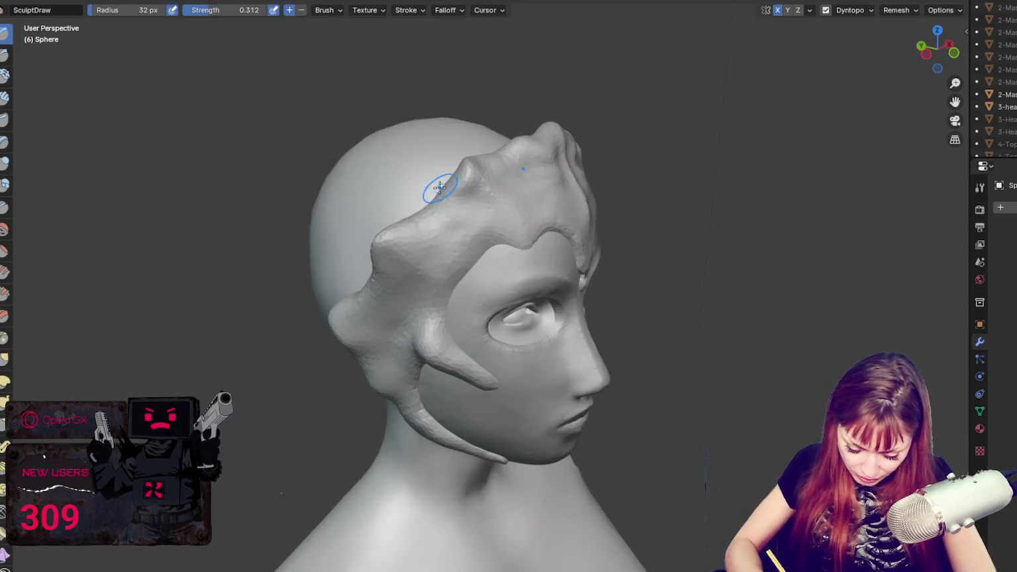
pyautogui.moveTo(467, 183); pyautogui.dragTo(492, 201, button='middle')
pyautogui.moveTo(495, 184); pyautogui.dragTo(530, 219)
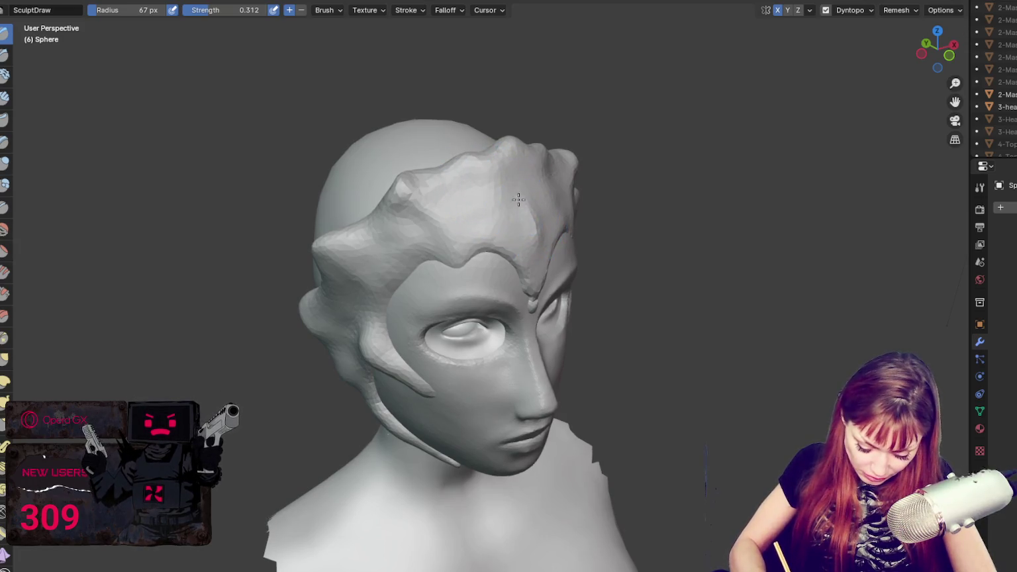
# - Return to the Grab brush at 53 px radius and review the head from the front
pyautogui.press('g')
pyautogui.press('f')
pyautogui.click(382, 189)
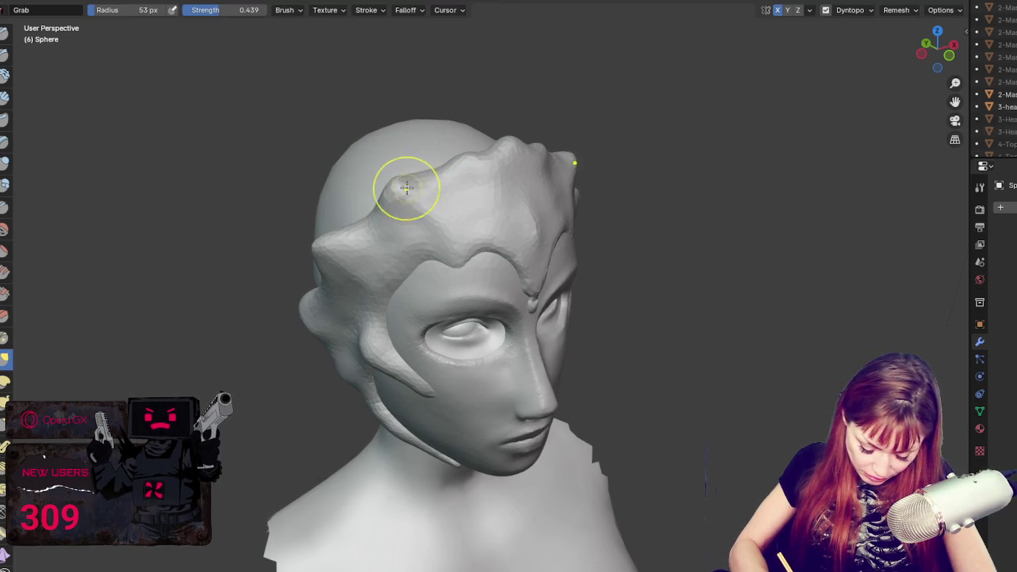
pyautogui.moveTo(487, 170); pyautogui.dragTo(483, 144, button='middle')
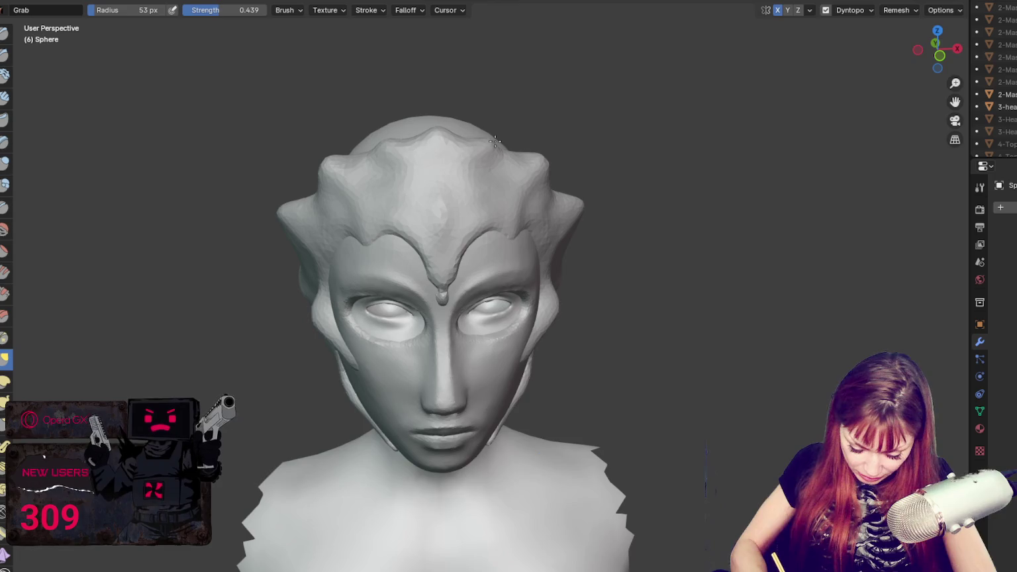
pyautogui.moveTo(478, 172)
pyautogui.mouseDown(button='middle')
pyautogui.moveTo(516, 171)
pyautogui.moveTo(554, 217)
pyautogui.mouseUp(button='middle')
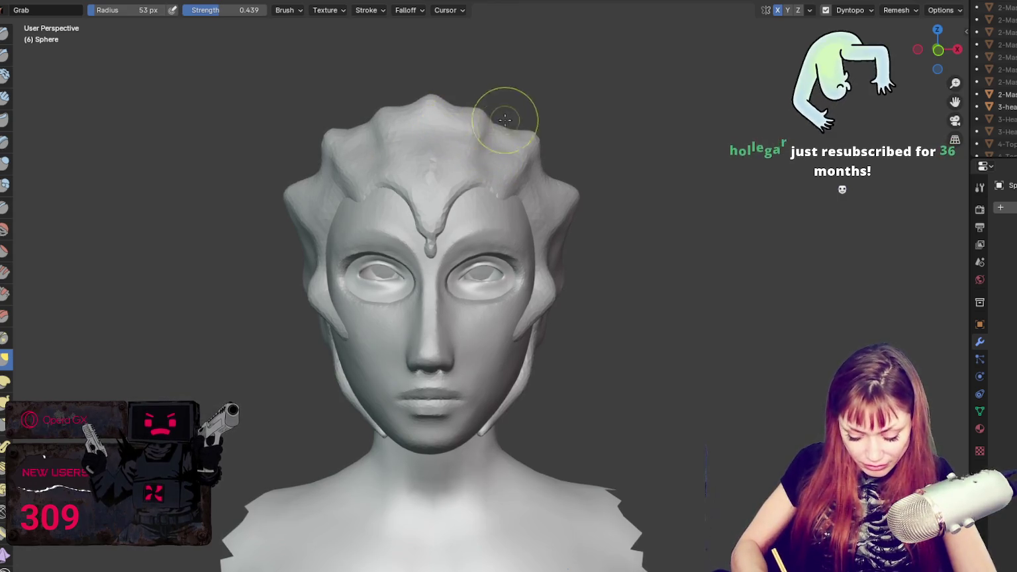
pyautogui.moveTo(500, 113); pyautogui.dragTo(513, 154, button='middle')
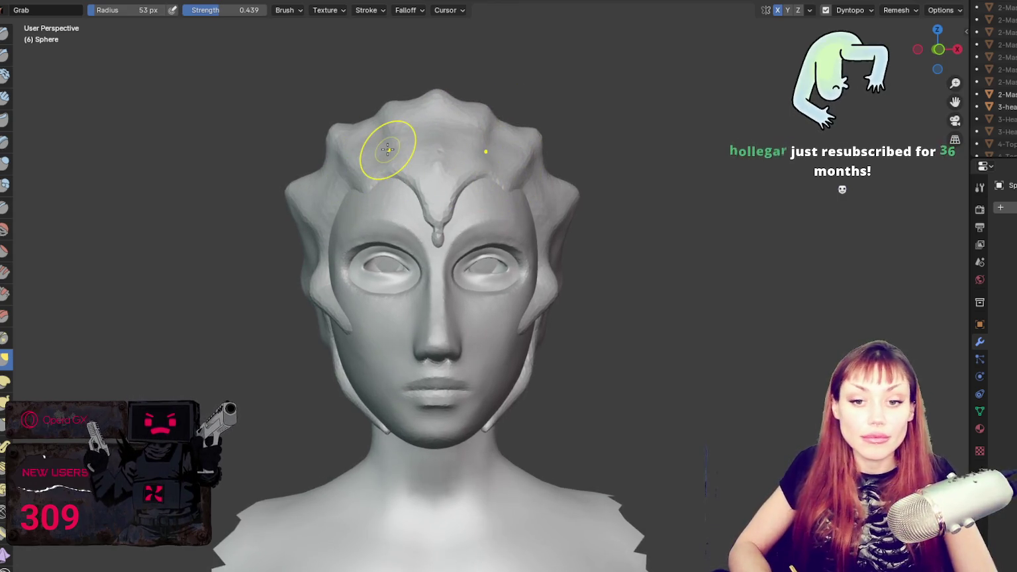
pyautogui.moveTo(387, 150)
pyautogui.mouseDown(button='middle')
pyautogui.moveTo(494, 302)
pyautogui.moveTo(514, 275)
pyautogui.moveTo(518, 239)
pyautogui.mouseUp(button='middle')
pyautogui.scroll(3, 515, 246)
# - With the Crease brush, carve a sharp groove along the headpiece edge over the brow
pyautogui.scroll(-4, 515, 246)
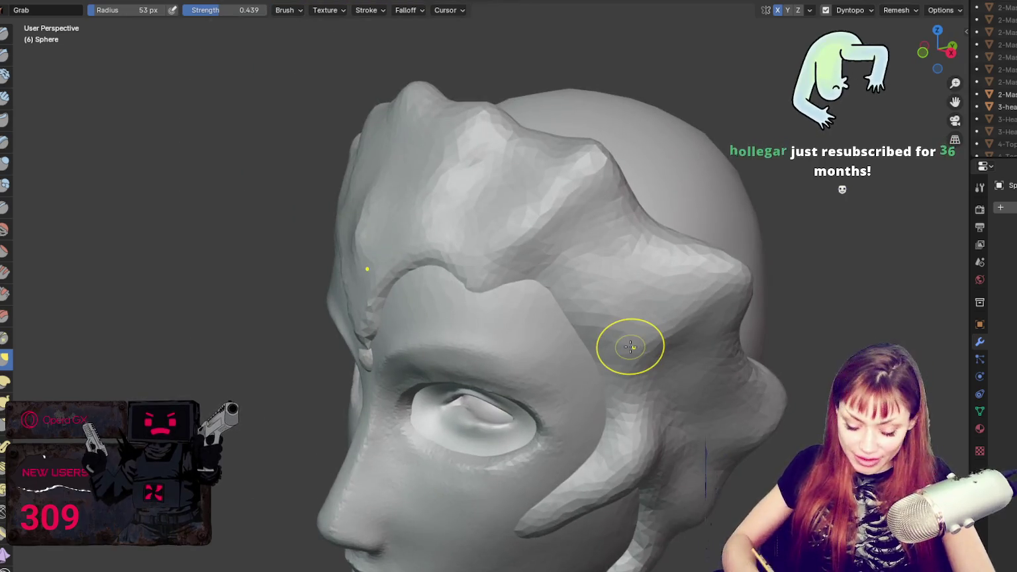
pyautogui.moveTo(632, 345); pyautogui.dragTo(518, 211, button='middle')
pyautogui.hotkey('shift', 'c')
pyautogui.scroll(1, 471, 239)
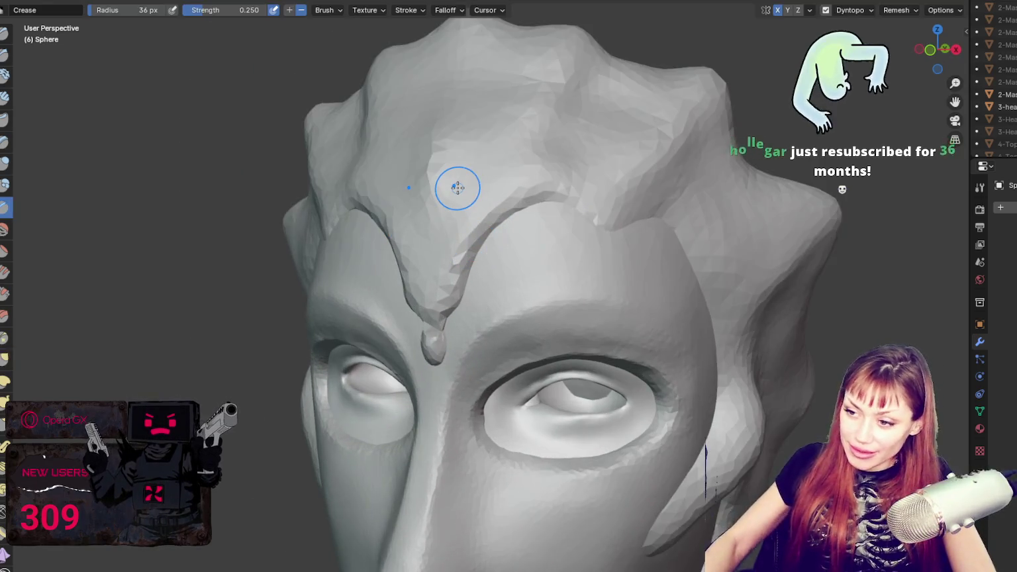
pyautogui.moveTo(442, 297)
pyautogui.mouseDown()
pyautogui.moveTo(475, 236)
pyautogui.moveTo(543, 195)
pyautogui.moveTo(588, 195)
pyautogui.moveTo(613, 216)
pyautogui.moveTo(674, 200)
pyautogui.mouseUp()
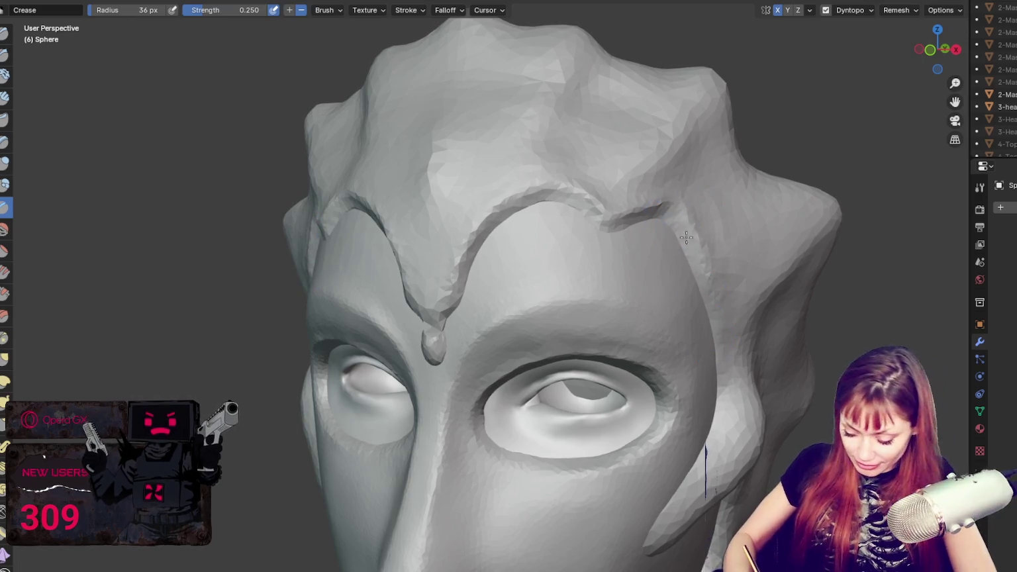
# - Crease the headpiece band down beside the cheek, checking it from the side and below
pyautogui.moveTo(707, 444); pyautogui.dragTo(645, 544)
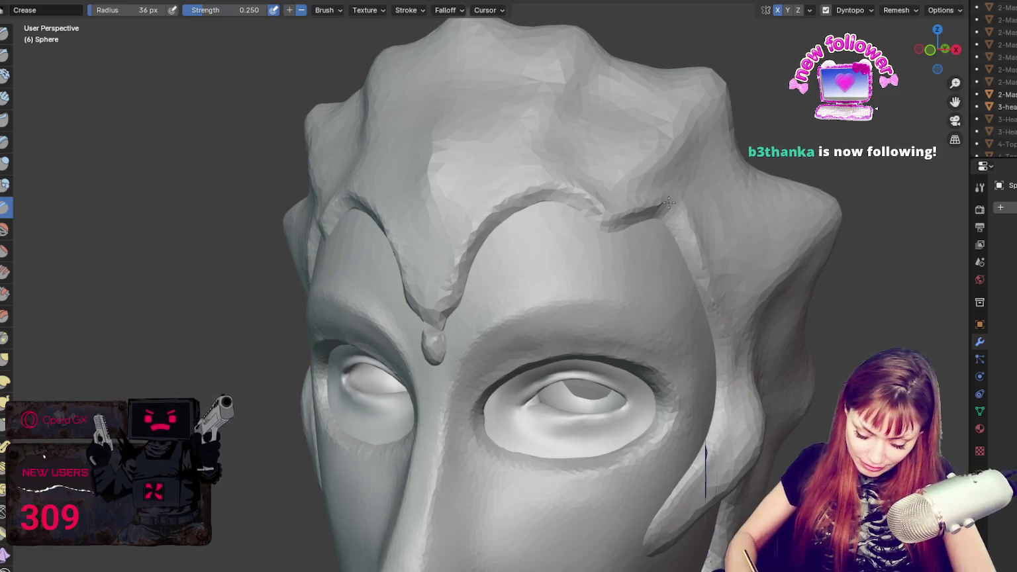
pyautogui.moveTo(647, 220)
pyautogui.mouseDown(button='middle')
pyautogui.moveTo(596, 238)
pyautogui.moveTo(636, 257)
pyautogui.mouseUp(button='middle')
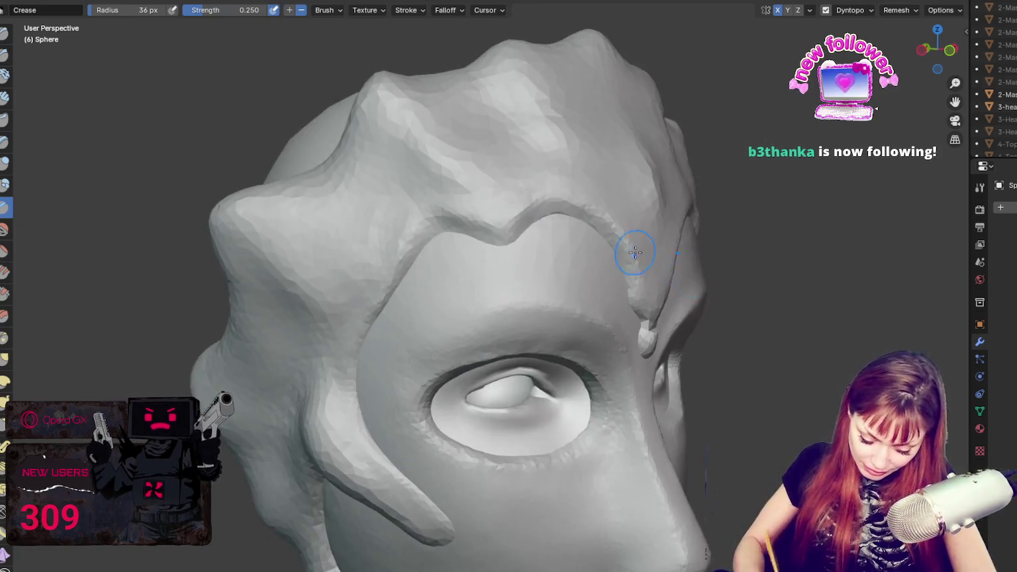
pyautogui.moveTo(338, 408); pyautogui.dragTo(418, 517)
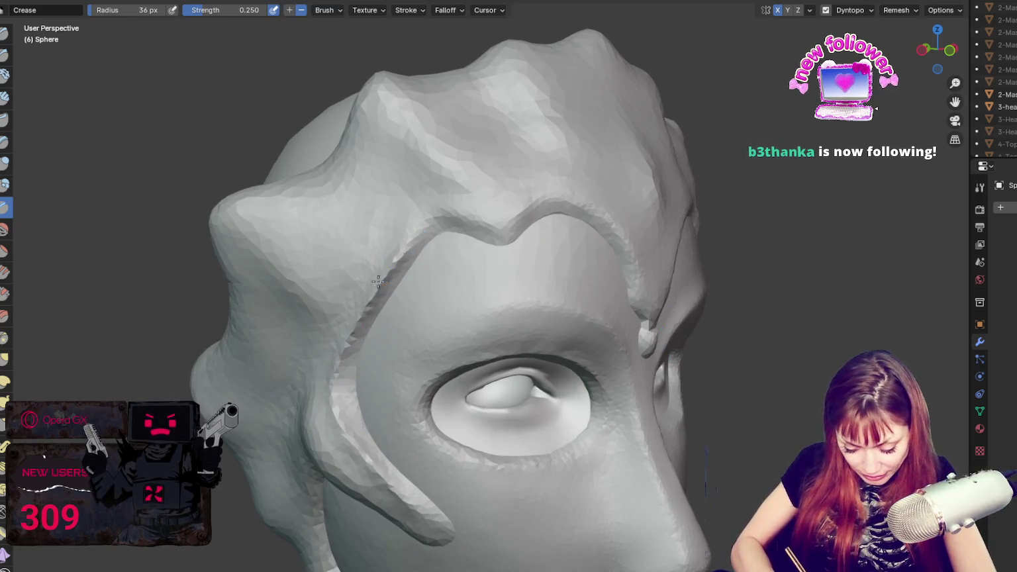
pyautogui.moveTo(413, 504); pyautogui.dragTo(440, 354, button='middle')
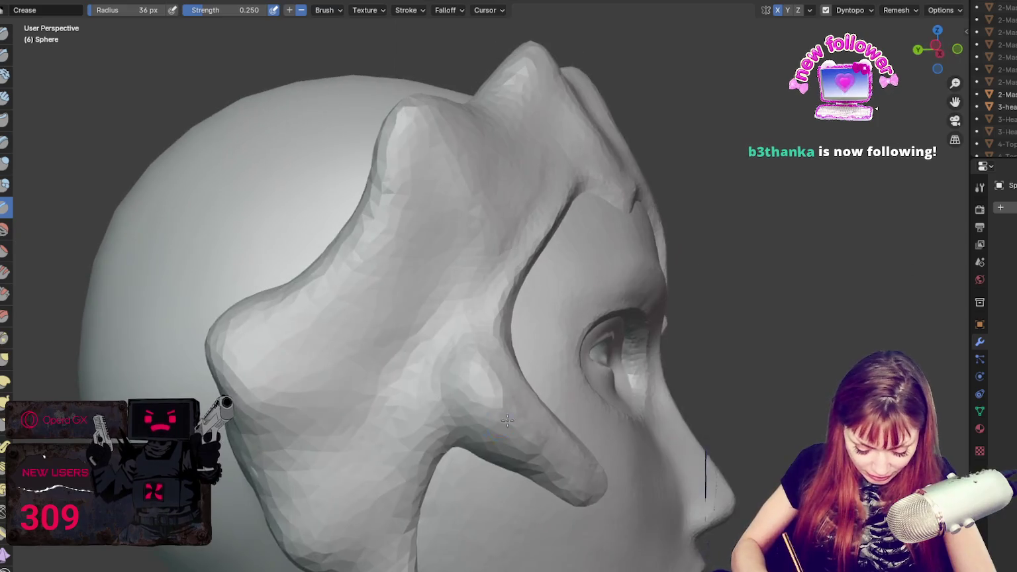
pyautogui.moveTo(508, 420); pyautogui.dragTo(538, 415, button='middle')
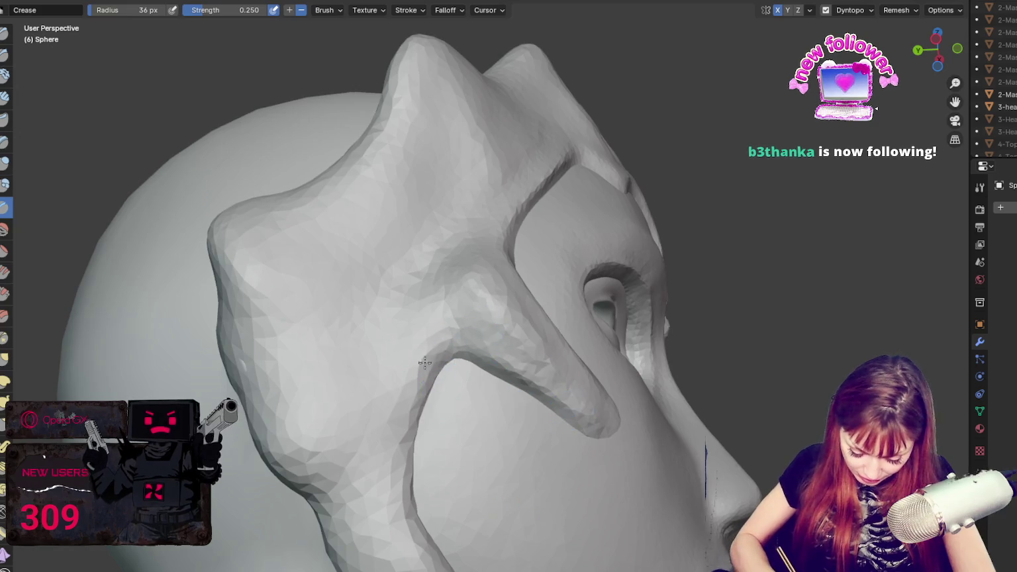
pyautogui.moveTo(404, 509)
pyautogui.mouseDown(button='middle')
pyautogui.moveTo(301, 368)
pyautogui.moveTo(255, 345)
pyautogui.moveTo(342, 330)
pyautogui.moveTo(311, 424)
pyautogui.mouseUp(button='middle')
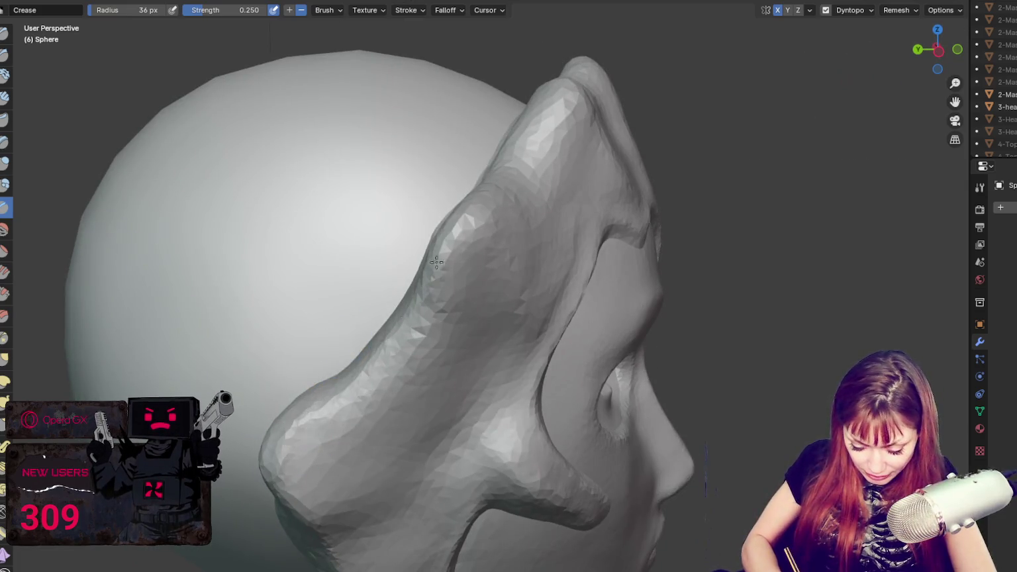
pyautogui.moveTo(551, 116); pyautogui.dragTo(474, 273, button='middle')
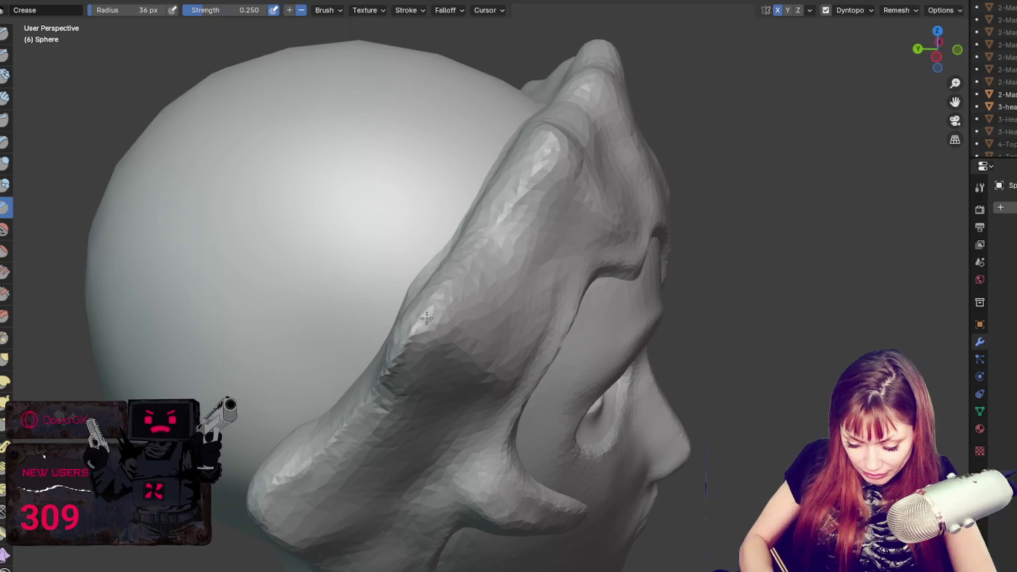
pyautogui.moveTo(510, 240)
pyautogui.mouseDown(button='middle')
pyautogui.moveTo(493, 270)
pyautogui.moveTo(513, 249)
pyautogui.mouseUp(button='middle')
pyautogui.press('g')
pyautogui.moveTo(524, 314); pyautogui.dragTo(559, 309, button='middle')
# - Set the Grab brush radius to 116 px, then reduce it to 70 px
pyautogui.press('f')
pyautogui.click(599, 310)
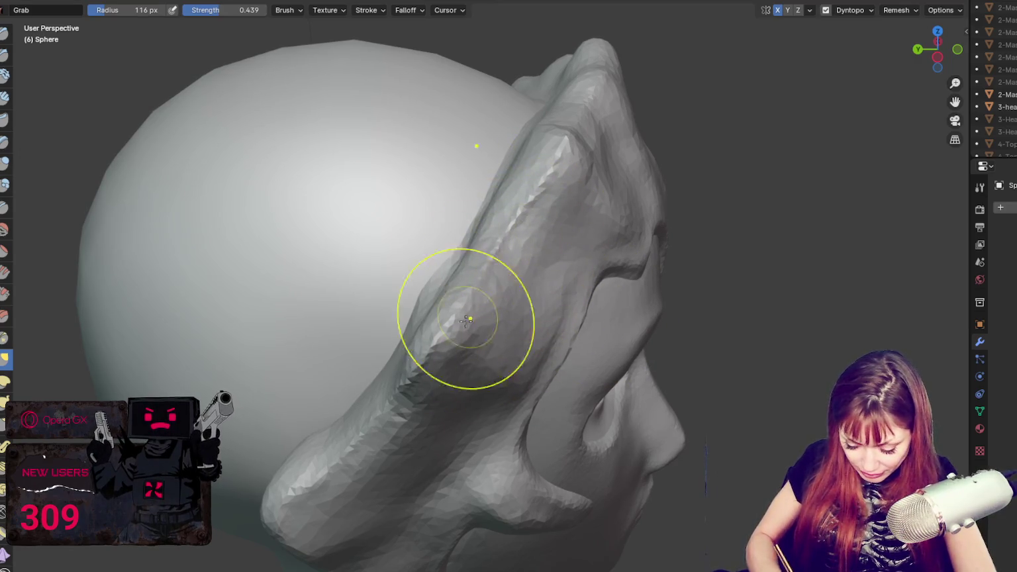
pyautogui.moveTo(359, 484)
pyautogui.mouseDown(button='middle')
pyautogui.moveTo(648, 147)
pyautogui.moveTo(603, 252)
pyautogui.moveTo(536, 159)
pyautogui.moveTo(711, 109)
pyautogui.mouseUp(button='middle')
pyautogui.press('f')
pyautogui.click(554, 257)
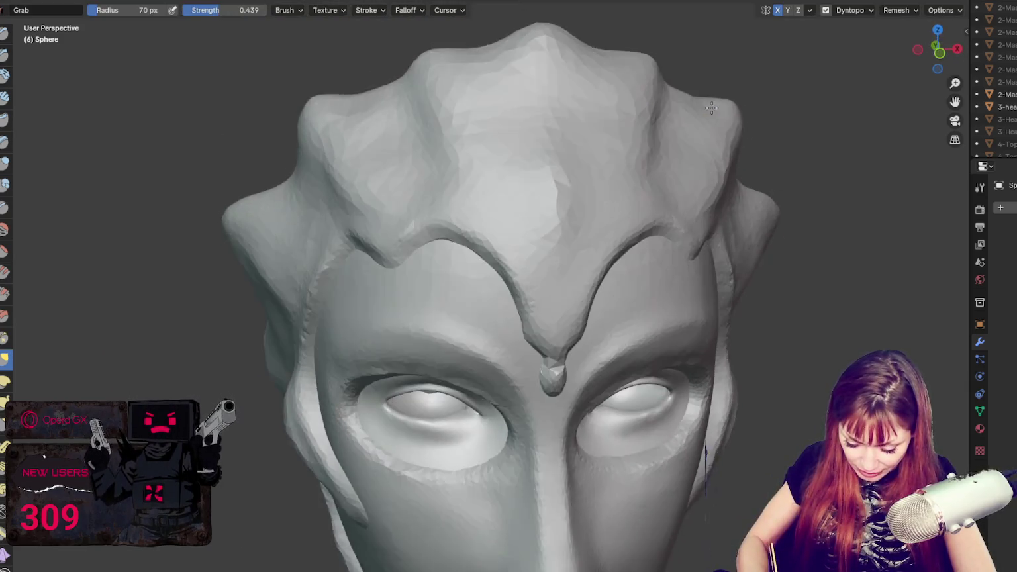
pyautogui.scroll(-4, 632, 177)
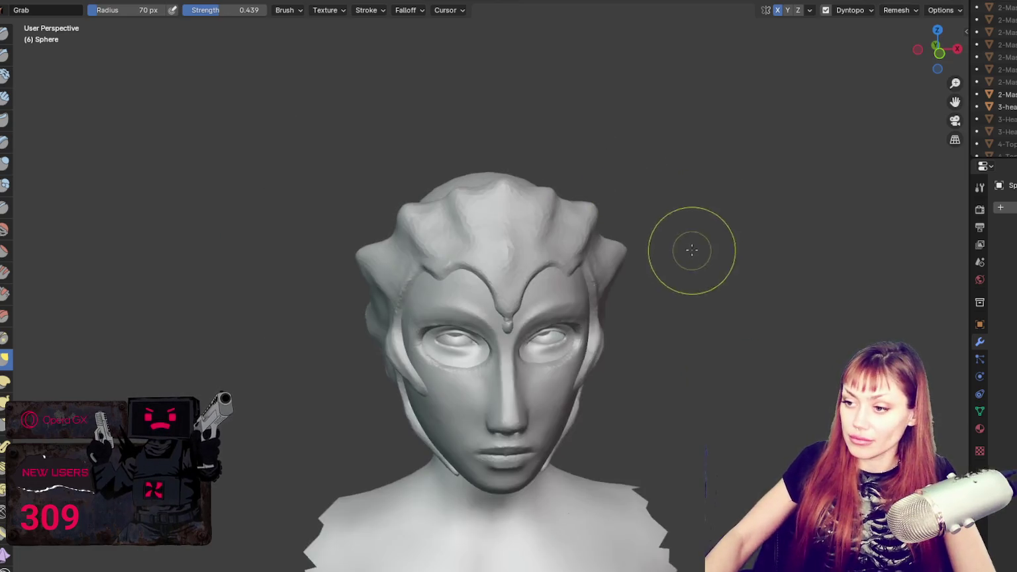
pyautogui.scroll(-1, 670, 220)
pyautogui.scroll(-2, 659, 221)
# - Reshape the headpiece band near the temple and ear, checking from profile and front
pyautogui.moveTo(674, 236)
pyautogui.mouseDown(button='middle')
pyautogui.moveTo(727, 237)
pyautogui.moveTo(547, 236)
pyautogui.moveTo(545, 225)
pyautogui.mouseUp(button='middle')
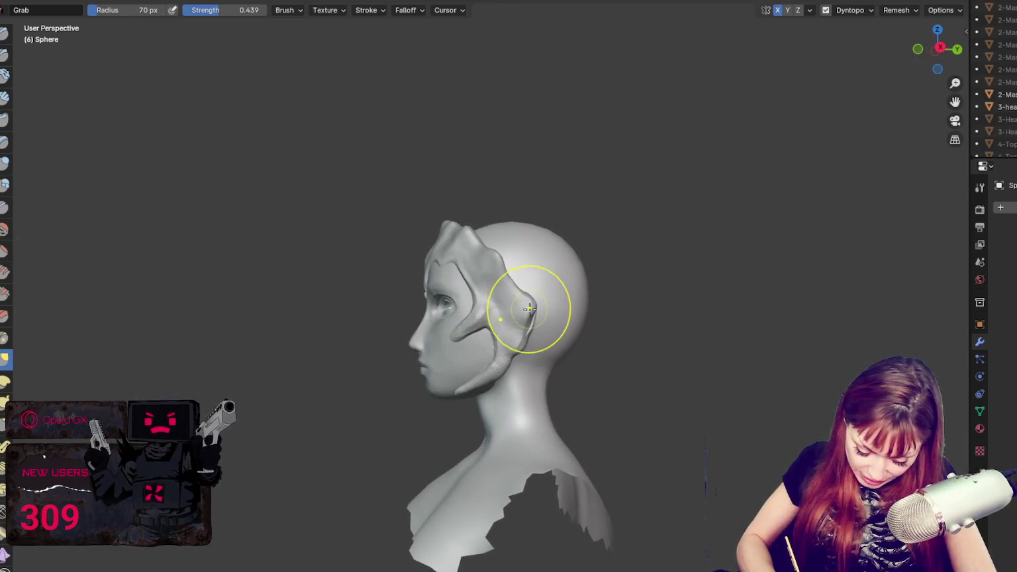
pyautogui.moveTo(524, 252); pyautogui.dragTo(556, 251, button='middle')
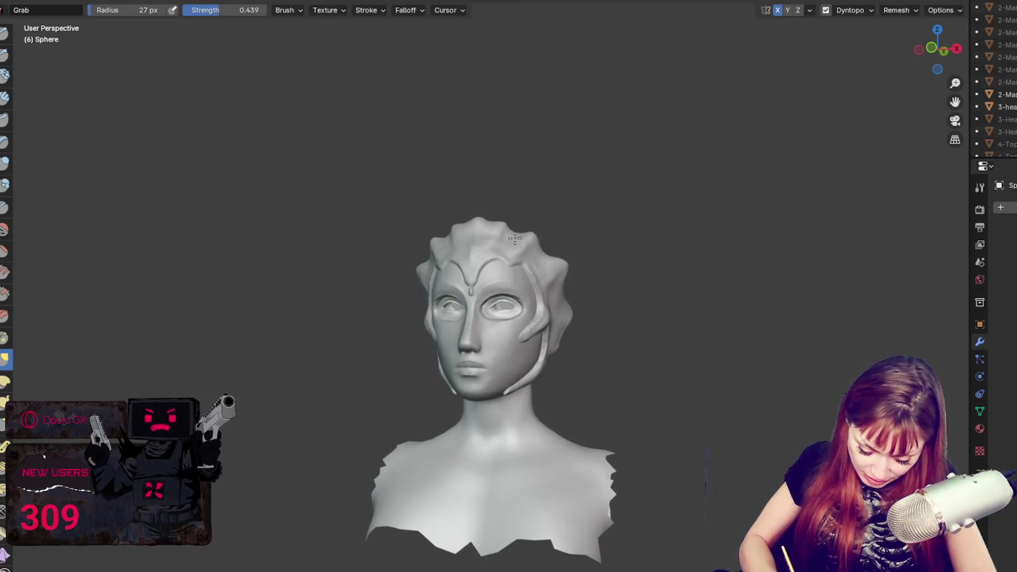
pyautogui.moveTo(516, 236); pyautogui.dragTo(543, 234, button='middle')
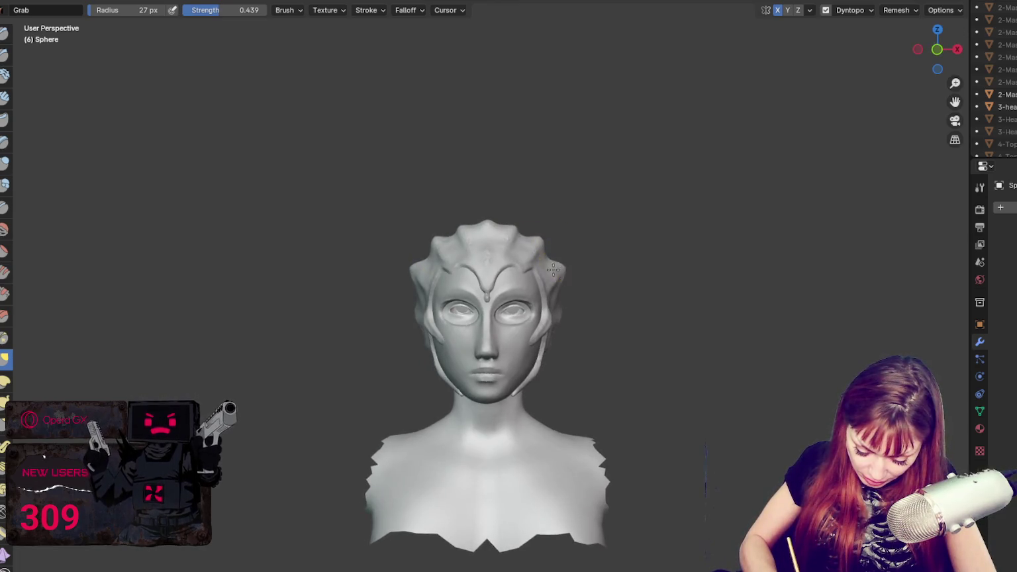
pyautogui.moveTo(551, 285); pyautogui.dragTo(481, 294, button='middle')
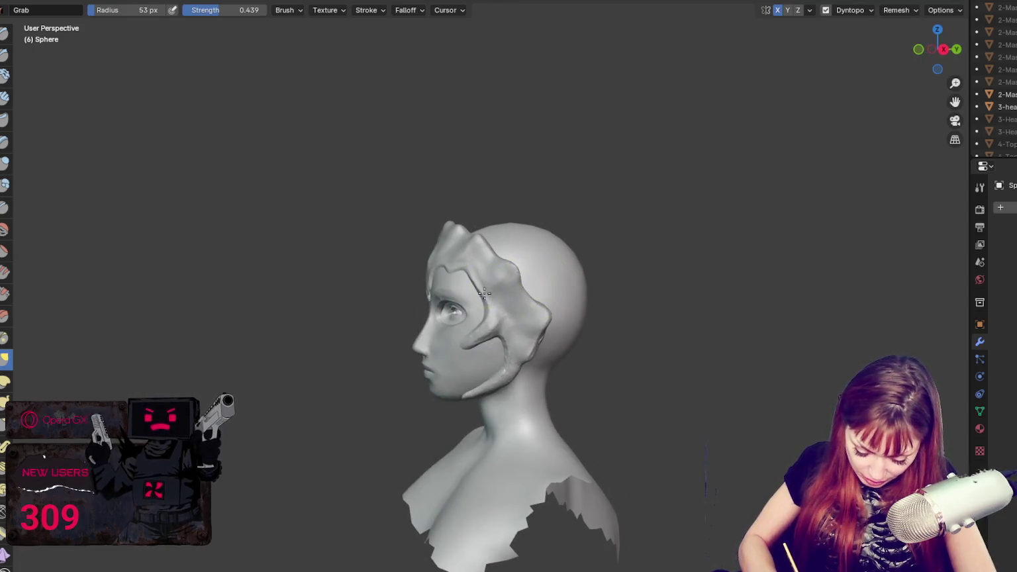
pyautogui.moveTo(493, 292); pyautogui.dragTo(494, 313)
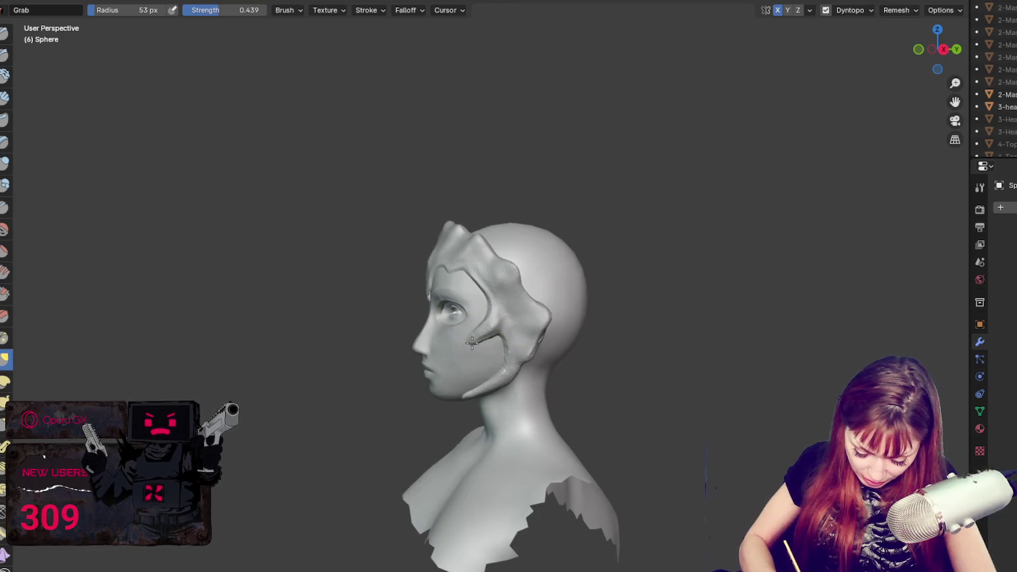
pyautogui.moveTo(528, 340); pyautogui.dragTo(647, 336, button='middle')
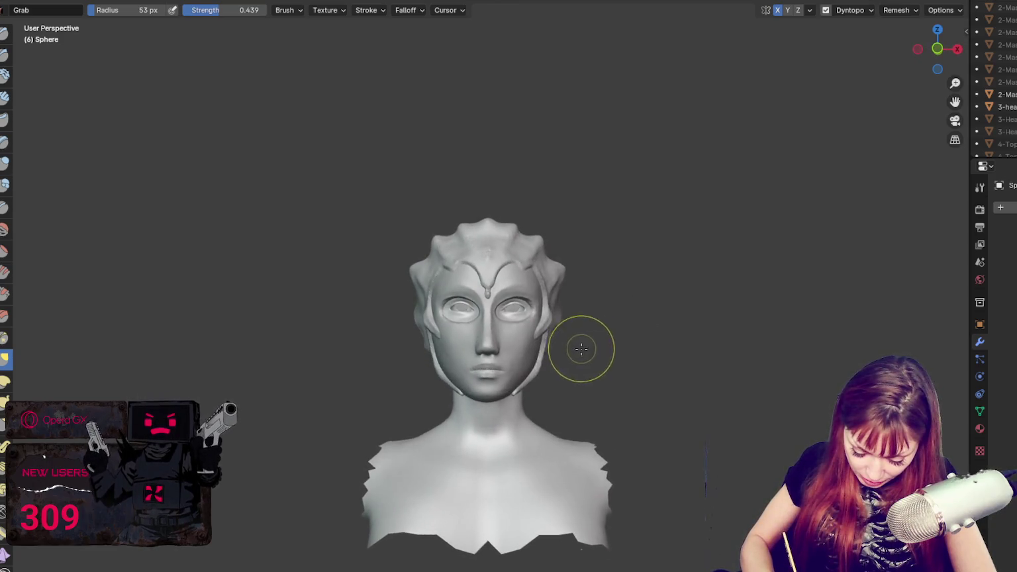
pyautogui.moveTo(590, 351)
pyautogui.mouseDown(button='middle')
pyautogui.moveTo(620, 352)
pyautogui.moveTo(581, 353)
pyautogui.moveTo(599, 352)
pyautogui.mouseUp(button='middle')
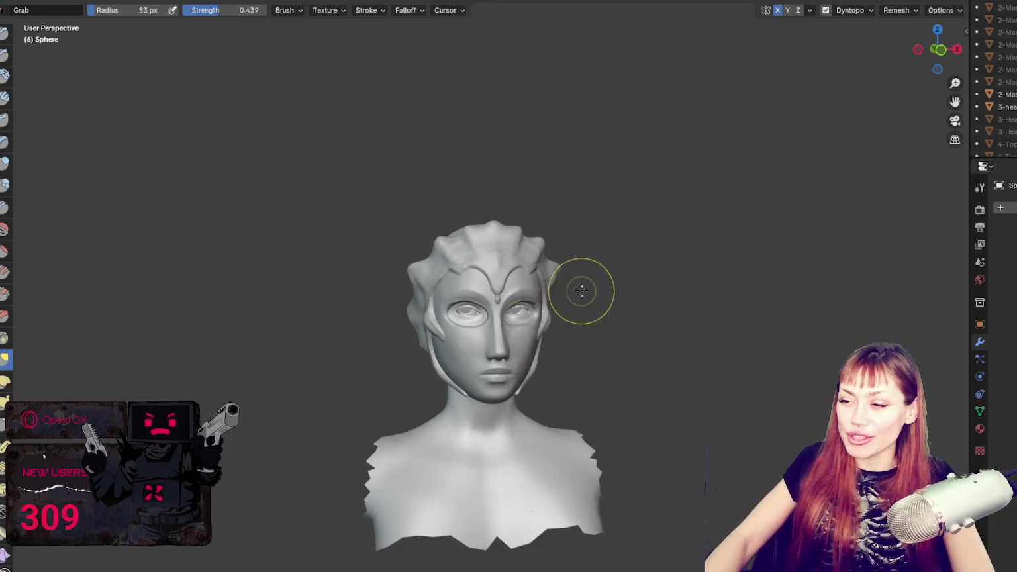
# - Set the Grab brush radius to 62 px, then 43 px, and inspect the head from several angles
pyautogui.scroll(2, 579, 290)
pyautogui.scroll(1, 609, 239)
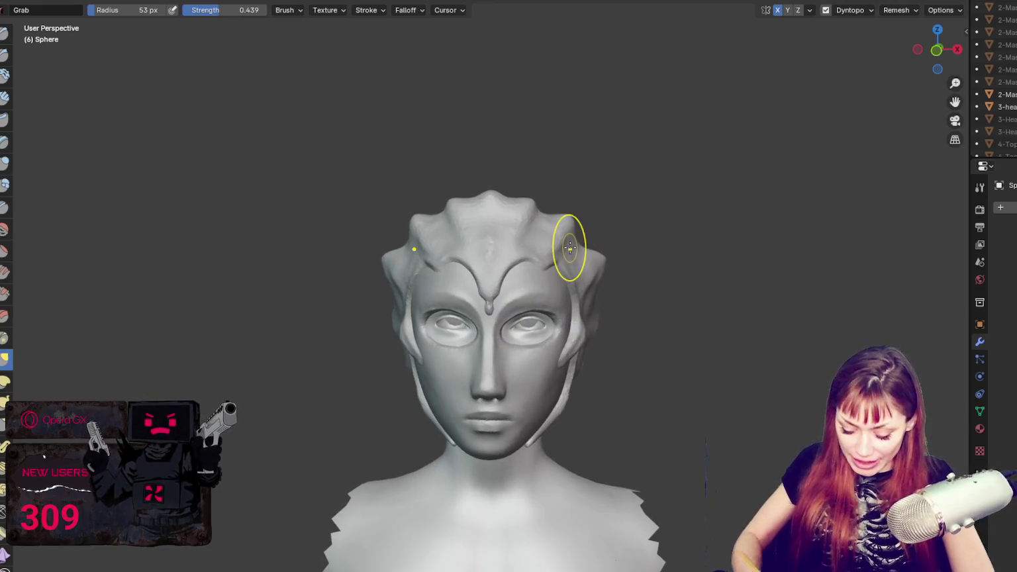
pyautogui.press('f')
pyautogui.click(591, 262)
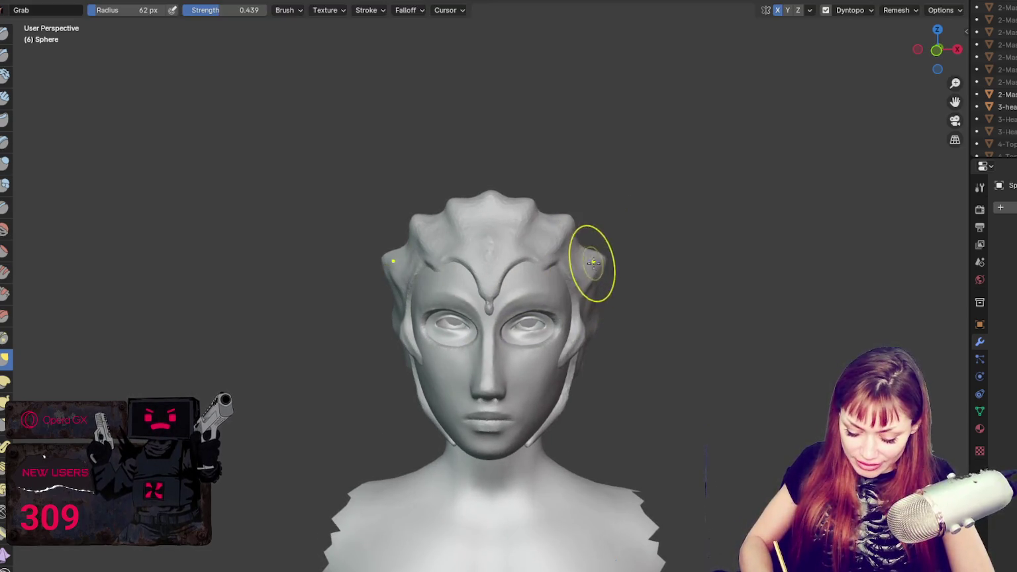
pyautogui.moveTo(600, 260)
pyautogui.mouseDown(button='middle')
pyautogui.moveTo(659, 248)
pyautogui.moveTo(636, 241)
pyautogui.moveTo(620, 255)
pyautogui.mouseUp(button='middle')
pyautogui.press('f')
pyautogui.click(591, 299)
pyautogui.moveTo(607, 293); pyautogui.dragTo(638, 277, button='middle')
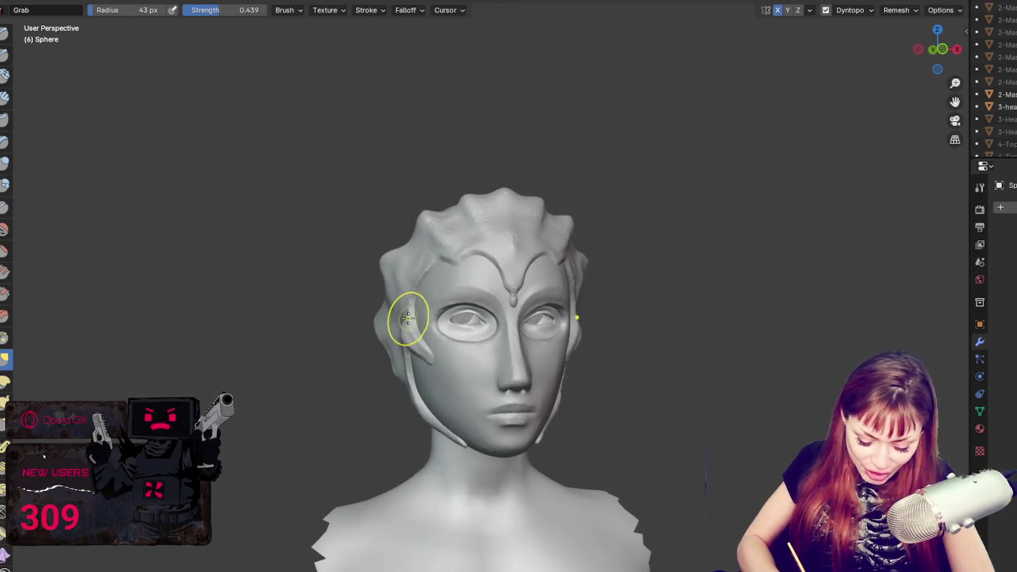
pyautogui.moveTo(398, 301)
pyautogui.mouseDown(button='middle')
pyautogui.moveTo(479, 311)
pyautogui.moveTo(388, 264)
pyautogui.moveTo(442, 268)
pyautogui.mouseUp(button='middle')
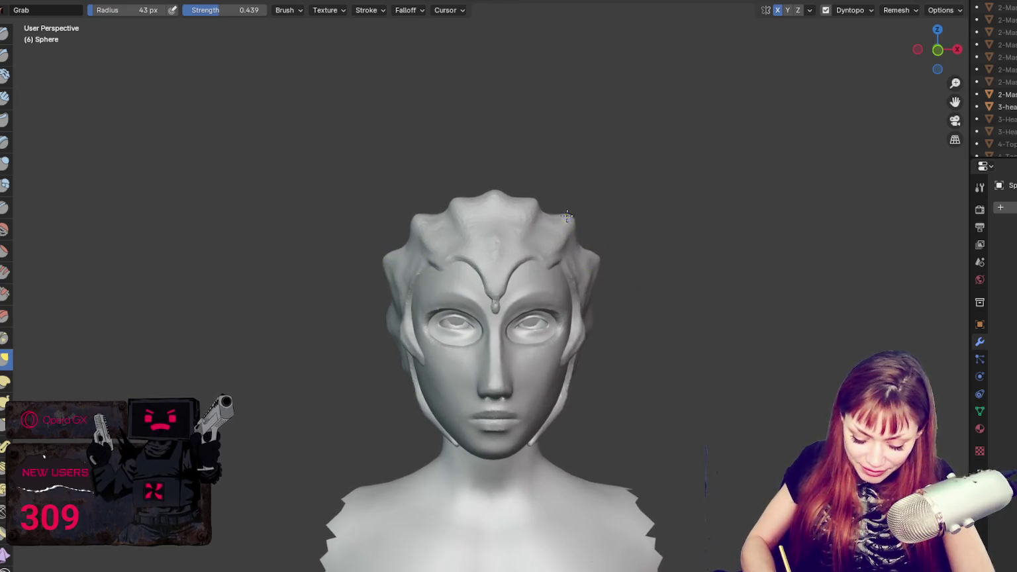
pyautogui.moveTo(549, 210)
pyautogui.mouseDown(button='middle')
pyautogui.moveTo(498, 224)
pyautogui.moveTo(504, 204)
pyautogui.mouseUp(button='middle')
pyautogui.moveTo(596, 195)
pyautogui.mouseDown(button='middle')
pyautogui.moveTo(633, 191)
pyautogui.moveTo(525, 166)
pyautogui.moveTo(677, 378)
pyautogui.moveTo(560, 405)
pyautogui.mouseUp(button='middle')
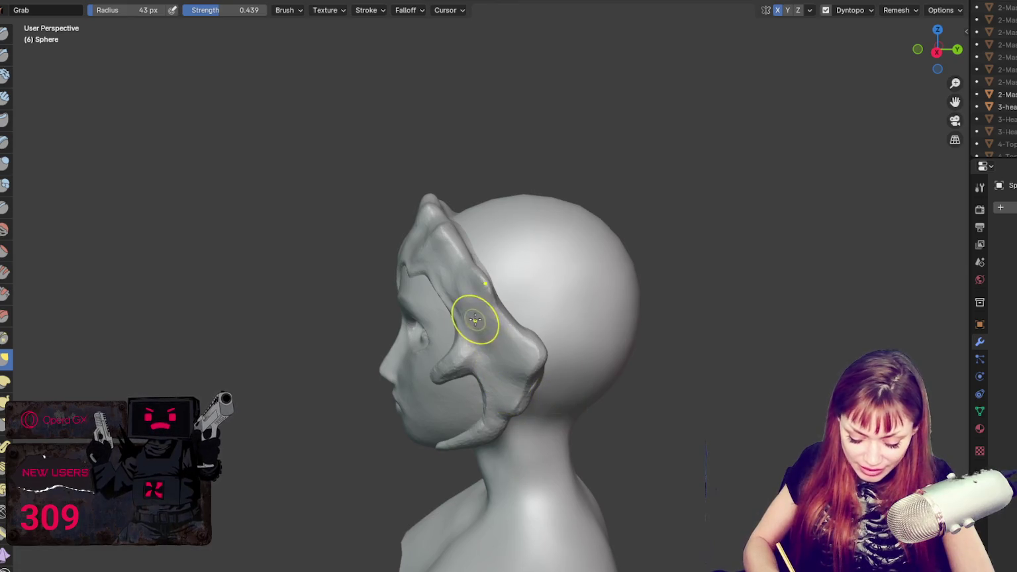
pyautogui.moveTo(459, 309)
pyautogui.mouseDown(button='middle')
pyautogui.moveTo(556, 298)
pyautogui.moveTo(617, 308)
pyautogui.moveTo(732, 278)
pyautogui.mouseUp(button='middle')
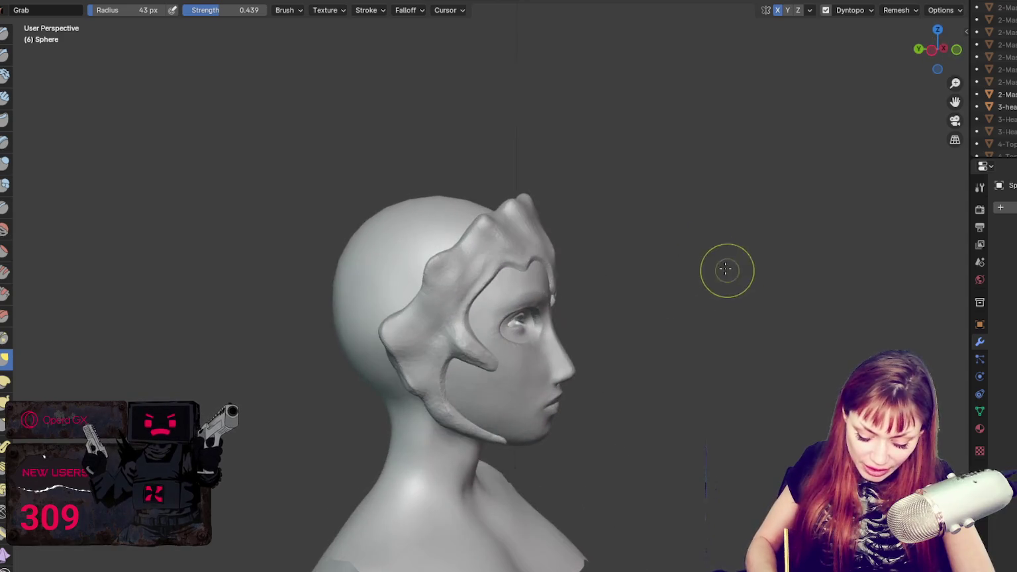
# - Enlarge the brush to 76 px and pull the headpiece's lower back edge down and back
pyautogui.press('f')
pyautogui.click(555, 227)
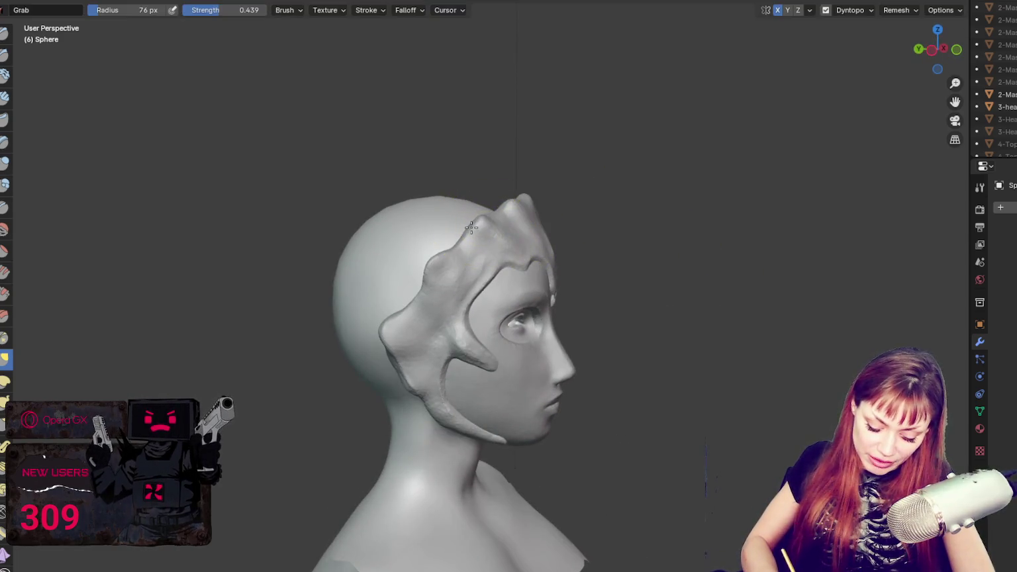
pyautogui.moveTo(387, 322)
pyautogui.mouseDown()
pyautogui.moveTo(409, 356)
pyautogui.moveTo(432, 364)
pyautogui.mouseUp()
# - Shrink the brush to 37 px and review the headpiece from front and side
pyautogui.moveTo(426, 349)
pyautogui.mouseDown(button='middle')
pyautogui.moveTo(586, 311)
pyautogui.moveTo(567, 322)
pyautogui.moveTo(399, 324)
pyautogui.moveTo(629, 259)
pyautogui.moveTo(457, 259)
pyautogui.mouseUp(button='middle')
pyautogui.press('f')
pyautogui.click(401, 334)
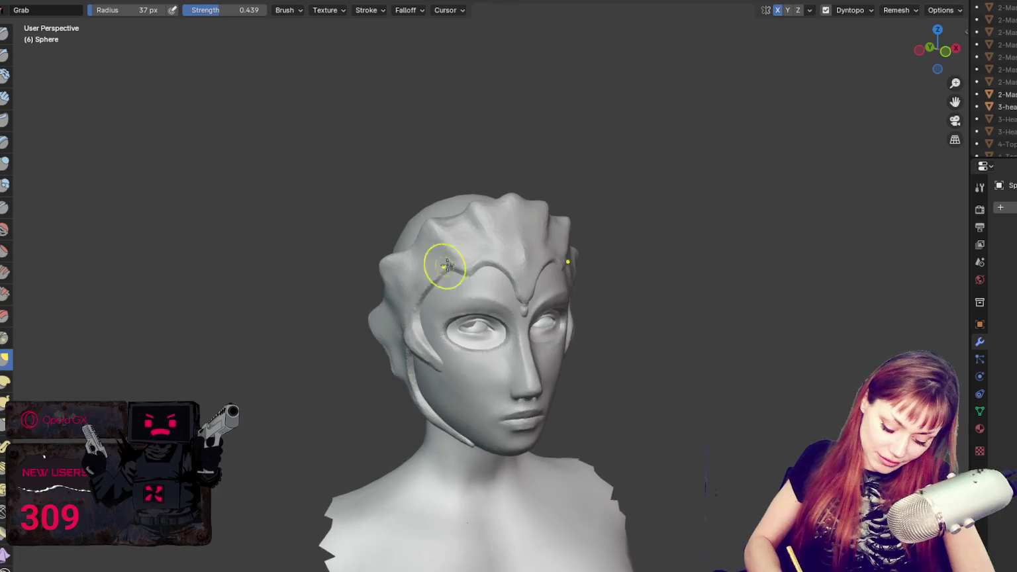
pyautogui.moveTo(644, 247); pyautogui.dragTo(600, 243, button='middle')
pyautogui.moveTo(538, 248)
pyautogui.mouseDown(button='middle')
pyautogui.moveTo(624, 250)
pyautogui.moveTo(487, 250)
pyautogui.mouseUp(button='middle')
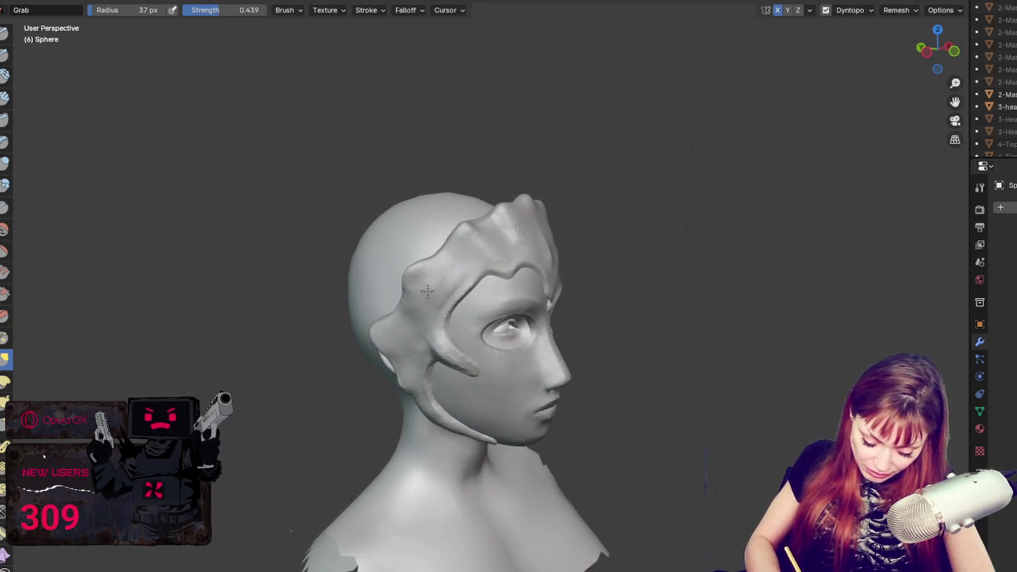
pyautogui.moveTo(438, 287)
pyautogui.mouseDown(button='middle')
pyautogui.moveTo(434, 247)
pyautogui.moveTo(444, 265)
pyautogui.mouseUp(button='middle')
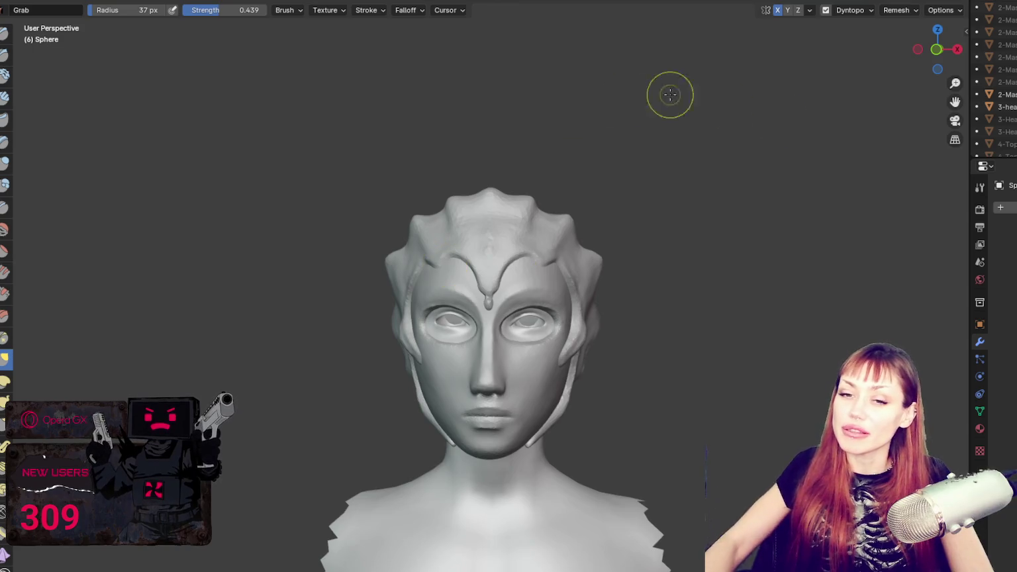
pyautogui.scroll(2, 722, 129)
# - Move to a three-quarter view of the face, alternating between the Crease and Grab brushes
pyautogui.moveTo(722, 129)
pyautogui.mouseDown(button='middle')
pyautogui.moveTo(598, 166)
pyautogui.moveTo(624, 318)
pyautogui.mouseUp(button='middle')
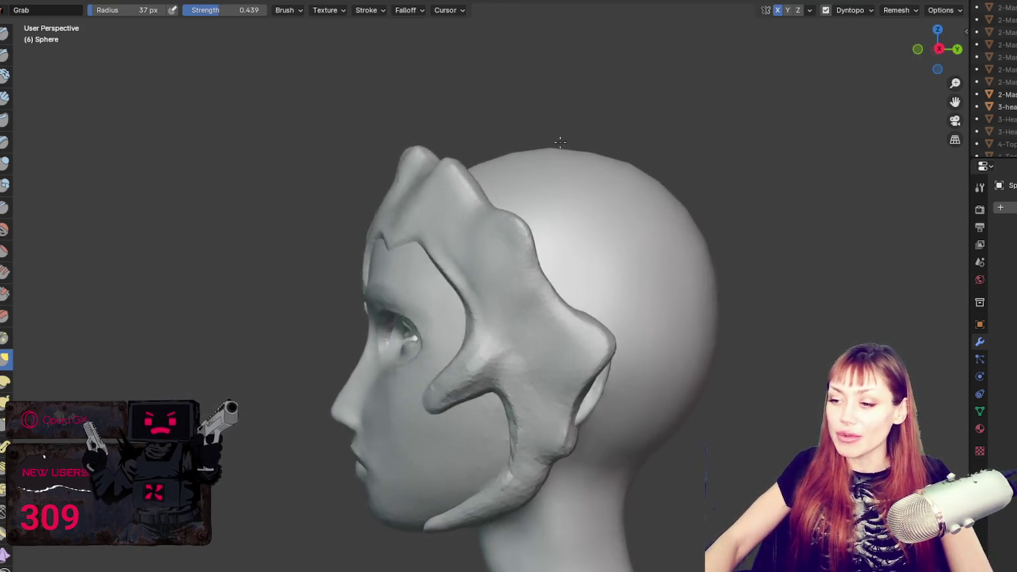
pyautogui.scroll(1, 579, 284)
pyautogui.scroll(2, 580, 279)
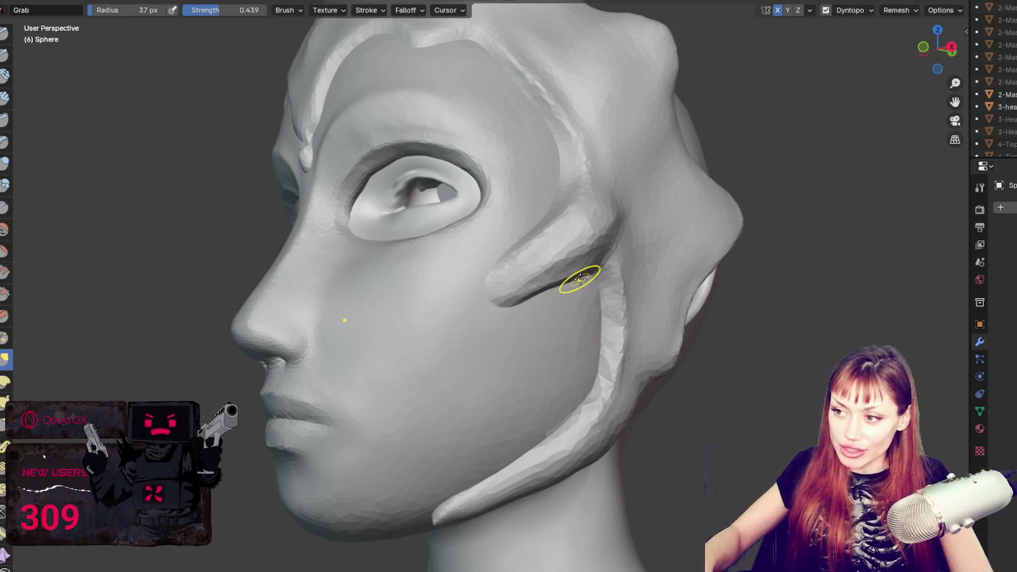
pyautogui.moveTo(518, 264)
pyautogui.mouseDown(button='middle')
pyautogui.moveTo(596, 324)
pyautogui.moveTo(638, 265)
pyautogui.mouseUp(button='middle')
pyautogui.hotkey('shift', 'c')
pyautogui.moveTo(591, 320); pyautogui.dragTo(512, 299, button='middle')
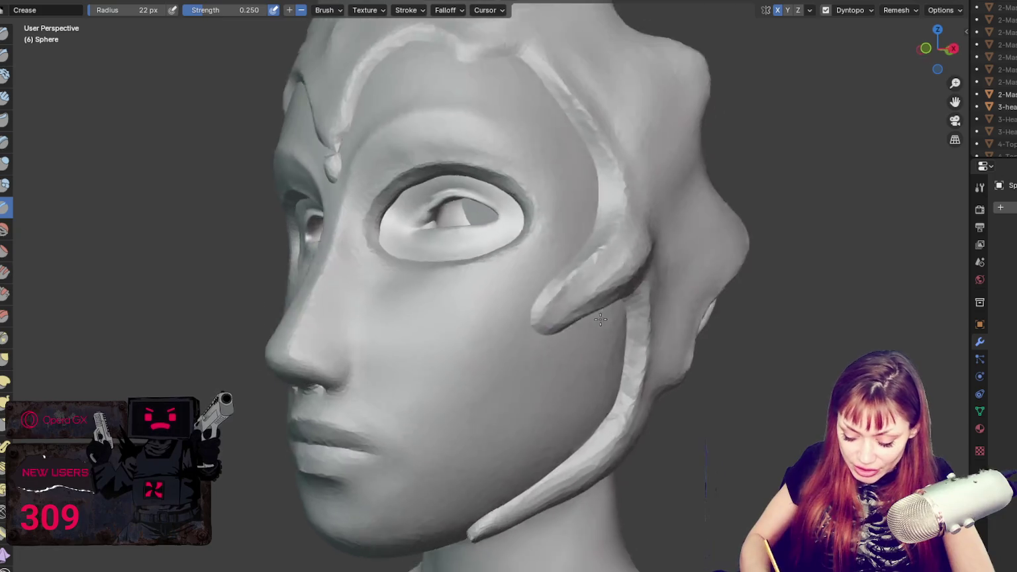
pyautogui.press('g')
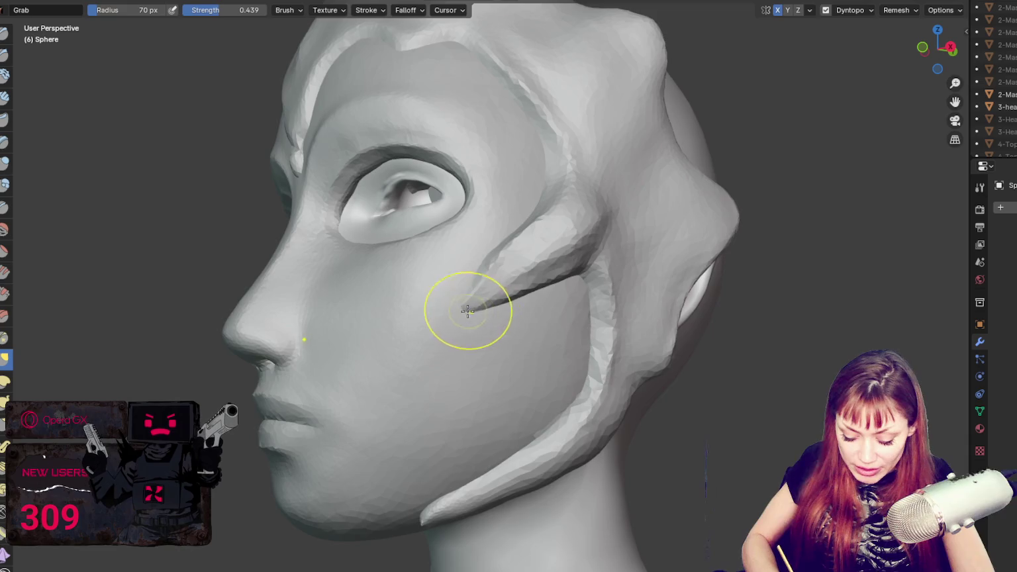
pyautogui.moveTo(546, 296)
pyautogui.mouseDown(button='middle')
pyautogui.moveTo(563, 352)
pyautogui.moveTo(477, 375)
pyautogui.mouseUp(button='middle')
# - Set the brush radius to 50 px and reshape the jaw prong's tip with Grab
pyautogui.hotkey('shift', 'c')
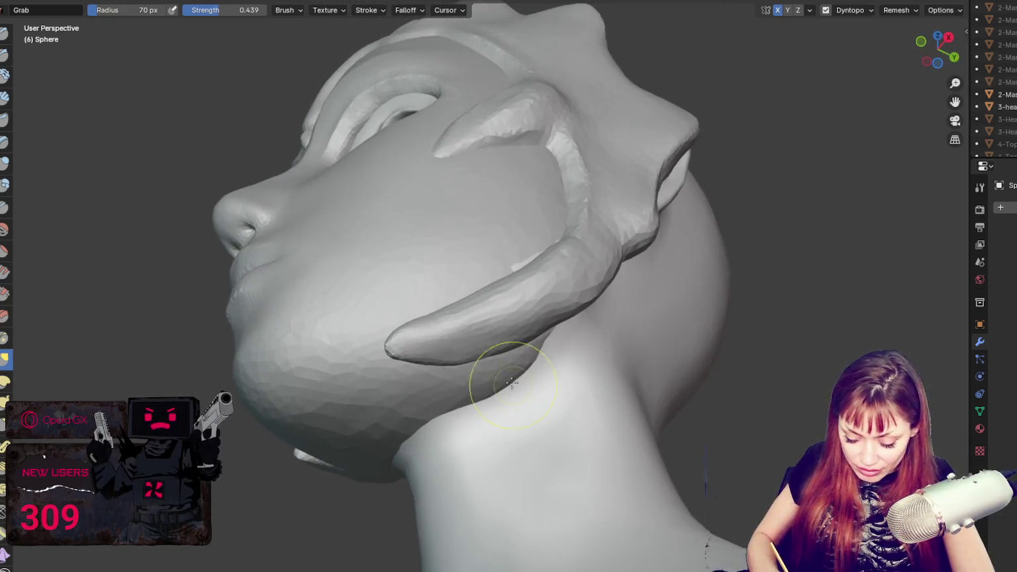
pyautogui.press('f')
pyautogui.click(407, 354)
pyautogui.press('g')
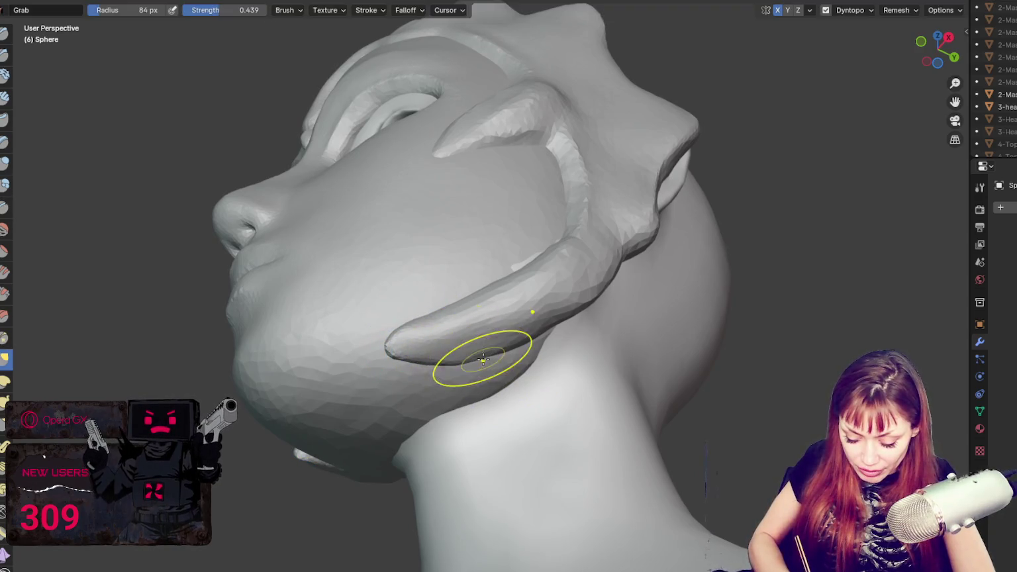
pyautogui.scroll(5, 484, 334)
pyautogui.scroll(-5, 483, 334)
pyautogui.moveTo(483, 334); pyautogui.dragTo(499, 382, button='middle')
pyautogui.moveTo(495, 391); pyautogui.dragTo(548, 373)
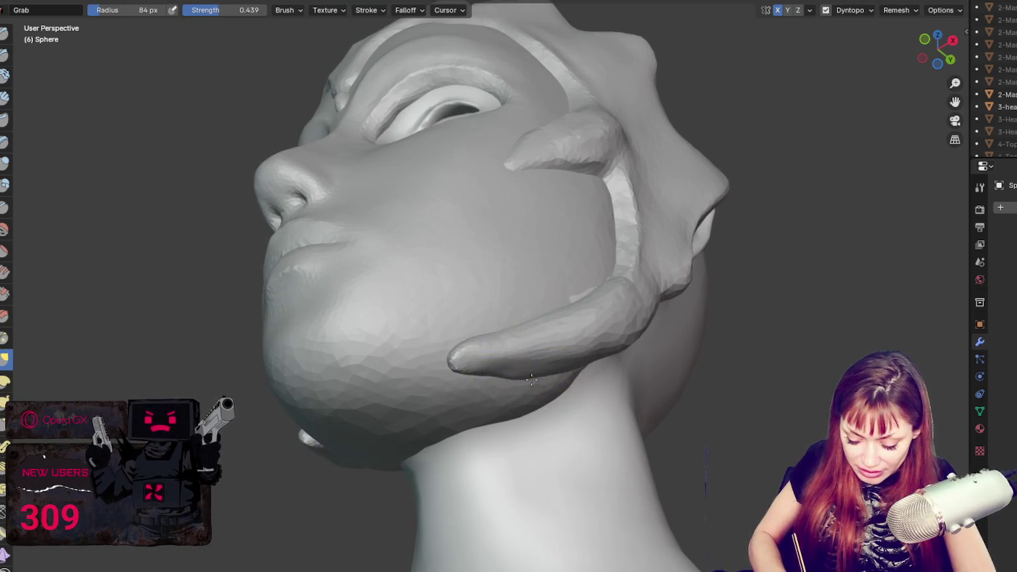
# - Pull the jaw prong into a tapered point, viewing it from below the chin
pyautogui.hotkey('shift', 'c')
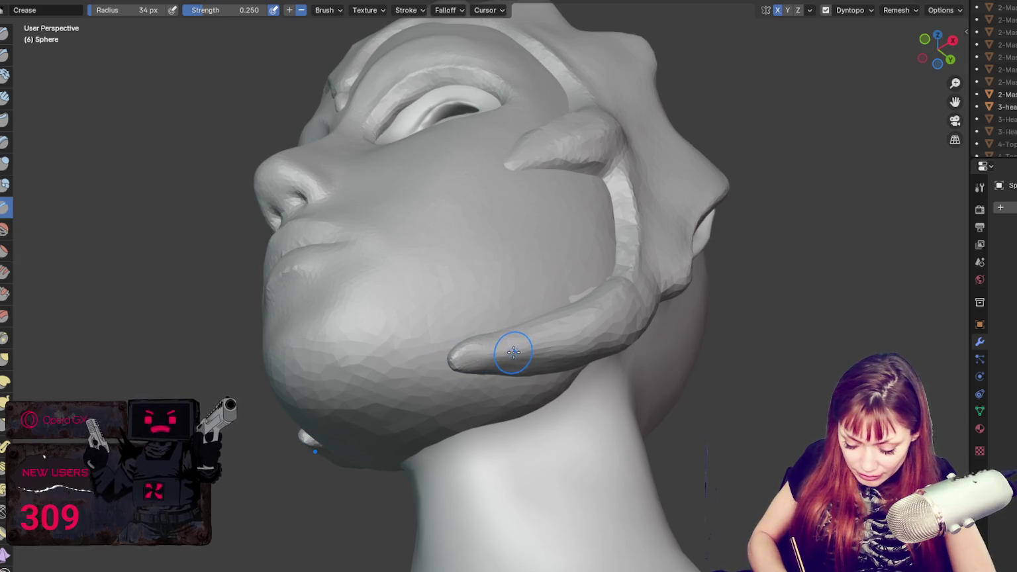
pyautogui.press('g')
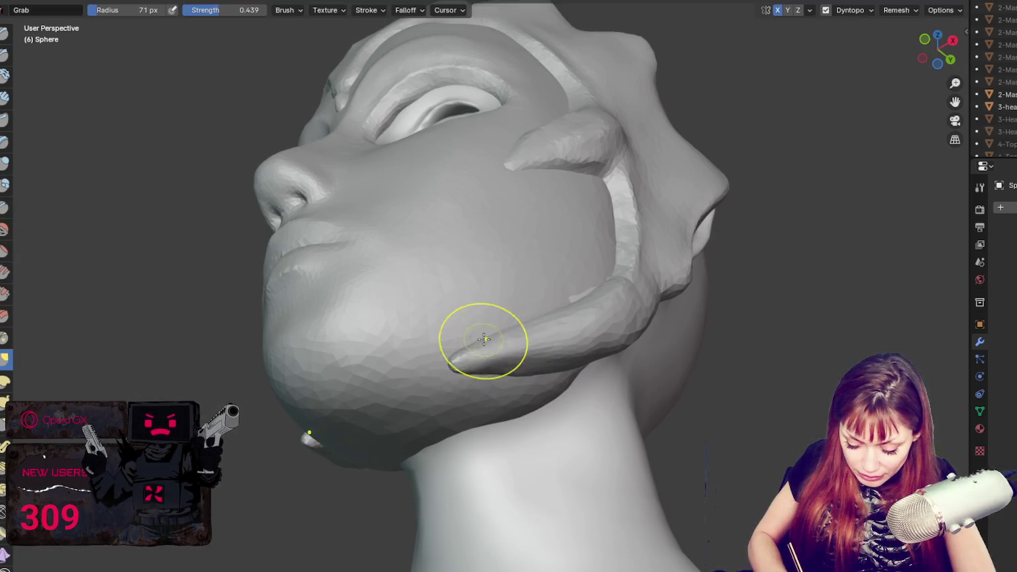
pyautogui.moveTo(448, 356)
pyautogui.mouseDown(button='middle')
pyautogui.moveTo(484, 386)
pyautogui.moveTo(563, 391)
pyautogui.moveTo(514, 404)
pyautogui.mouseUp(button='middle')
pyautogui.scroll(3, 542, 382)
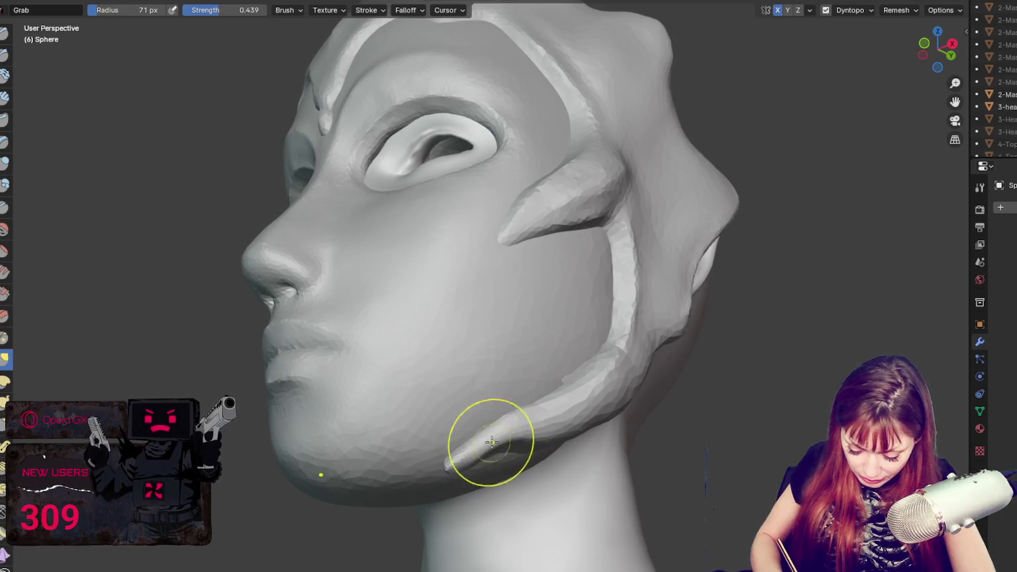
pyautogui.press('z')
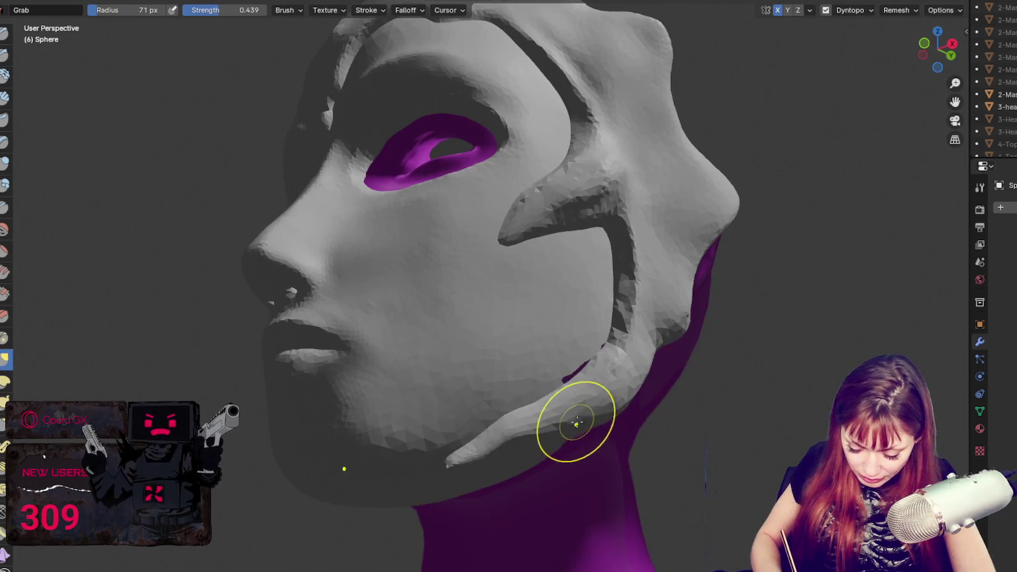
pyautogui.moveTo(580, 422); pyautogui.dragTo(598, 379, button='middle')
pyautogui.moveTo(598, 380); pyautogui.dragTo(580, 383)
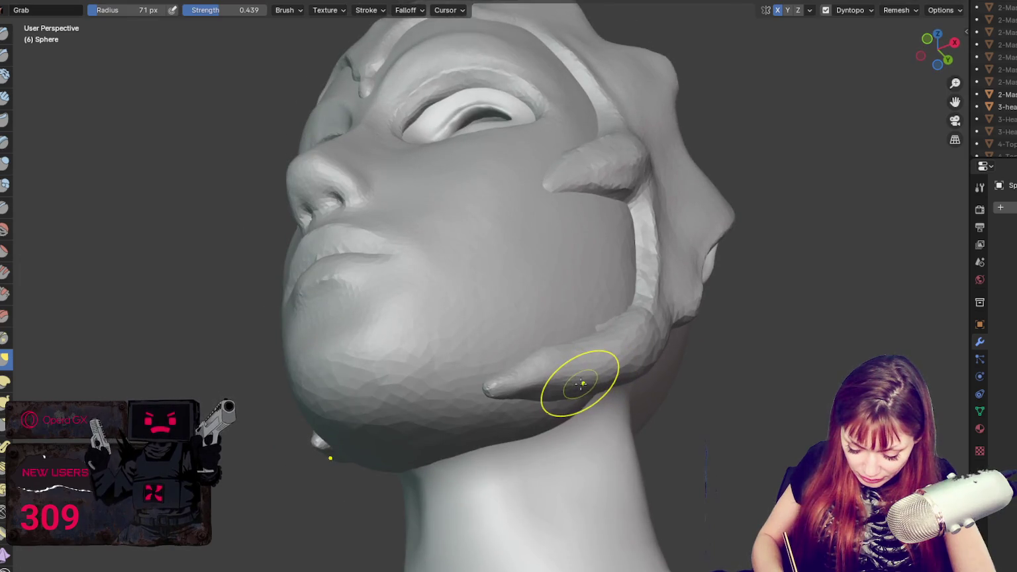
pyautogui.moveTo(547, 385)
pyautogui.mouseDown(button='middle')
pyautogui.moveTo(643, 384)
pyautogui.moveTo(542, 386)
pyautogui.moveTo(555, 437)
pyautogui.moveTo(631, 484)
pyautogui.moveTo(602, 497)
pyautogui.moveTo(402, 340)
pyautogui.mouseUp(button='middle')
pyautogui.scroll(4, 586, 483)
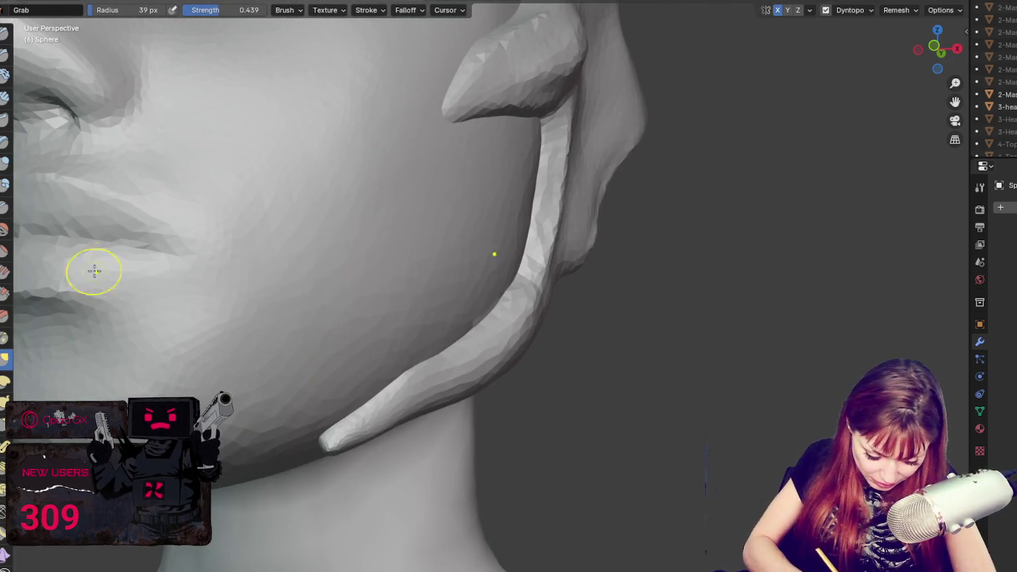
# - Select the Blob brush and inspect the jaw strap and horn from below
pyautogui.click(5, 184)
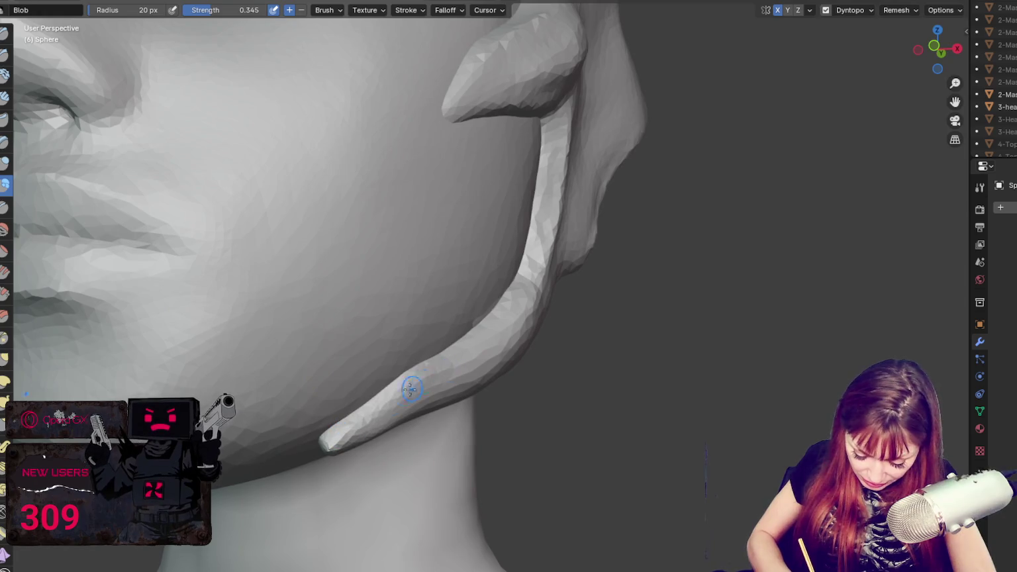
pyautogui.moveTo(487, 352); pyautogui.dragTo(470, 352, button='middle')
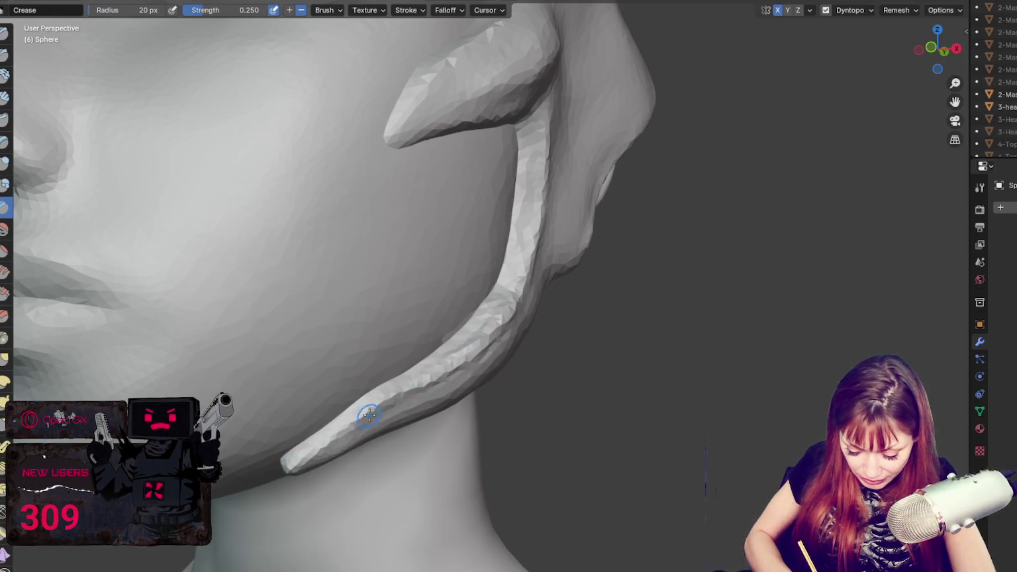
pyautogui.moveTo(474, 357); pyautogui.dragTo(458, 301, button='middle')
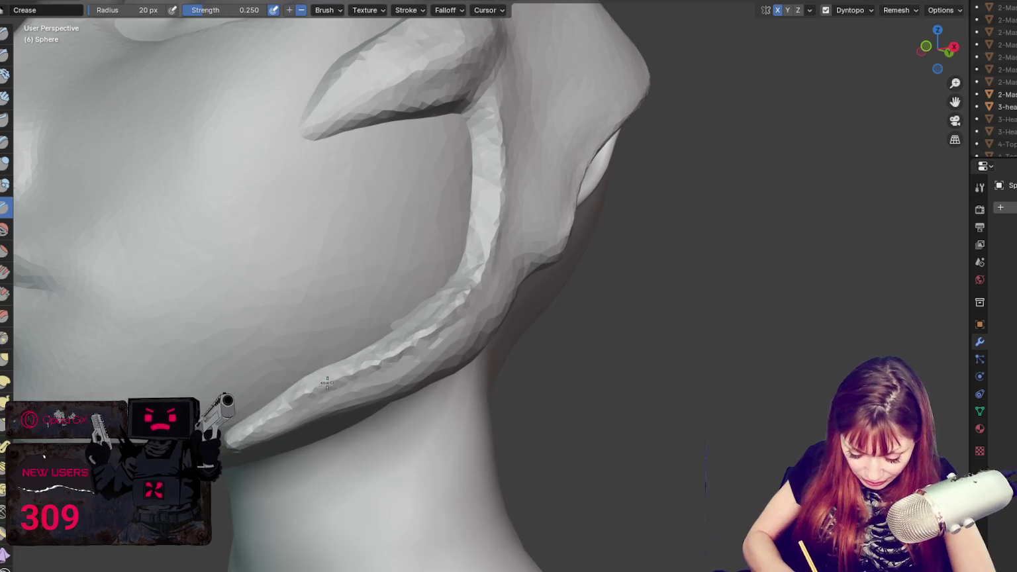
pyautogui.moveTo(384, 366)
pyautogui.mouseDown(button='middle')
pyautogui.moveTo(320, 302)
pyautogui.moveTo(204, 341)
pyautogui.mouseUp(button='middle')
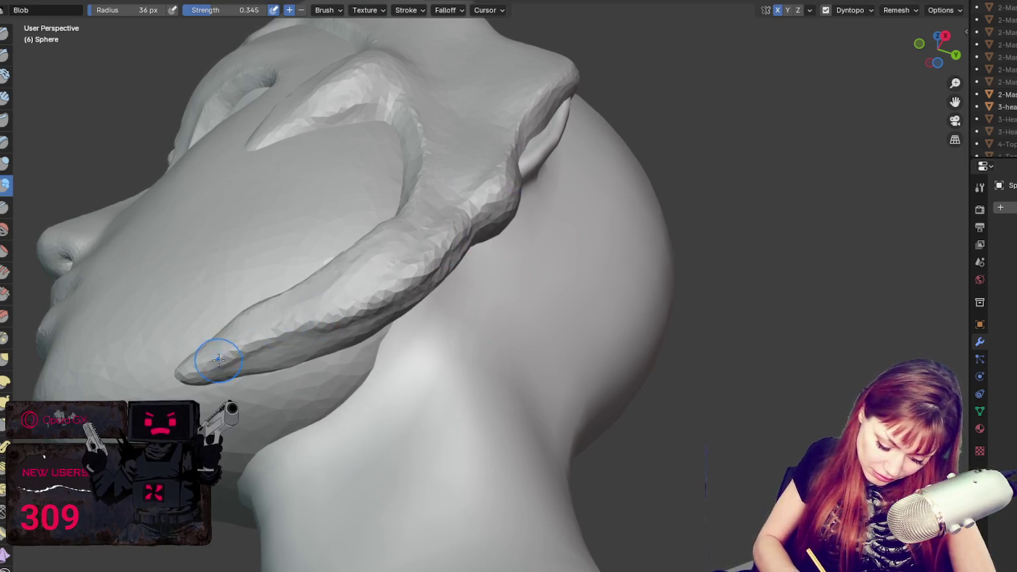
# - Switch to the Crease brush at 22 px radius and examine the horn and cheek fin
pyautogui.click(3, 208)
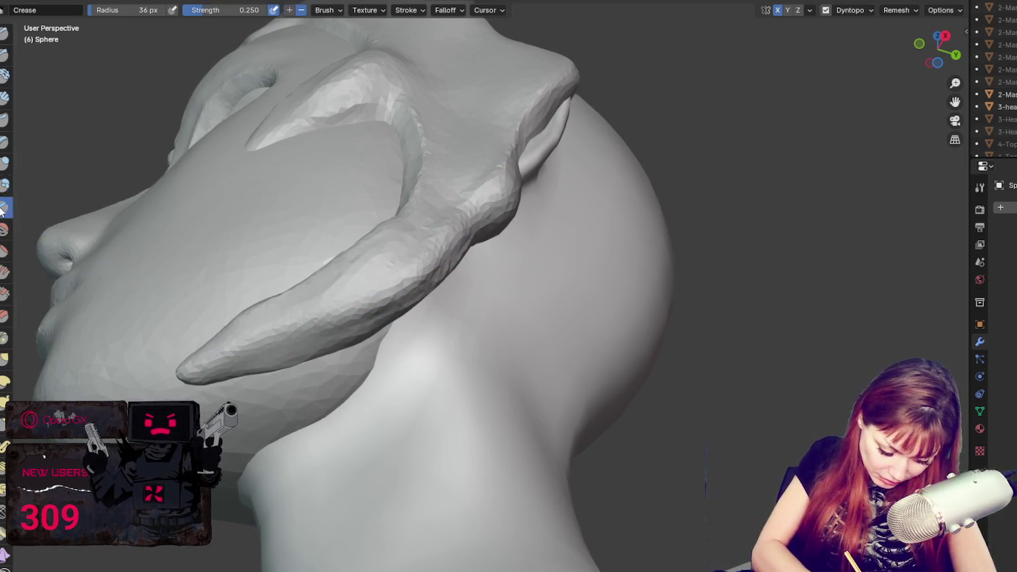
pyautogui.press('f')
pyautogui.click(217, 361)
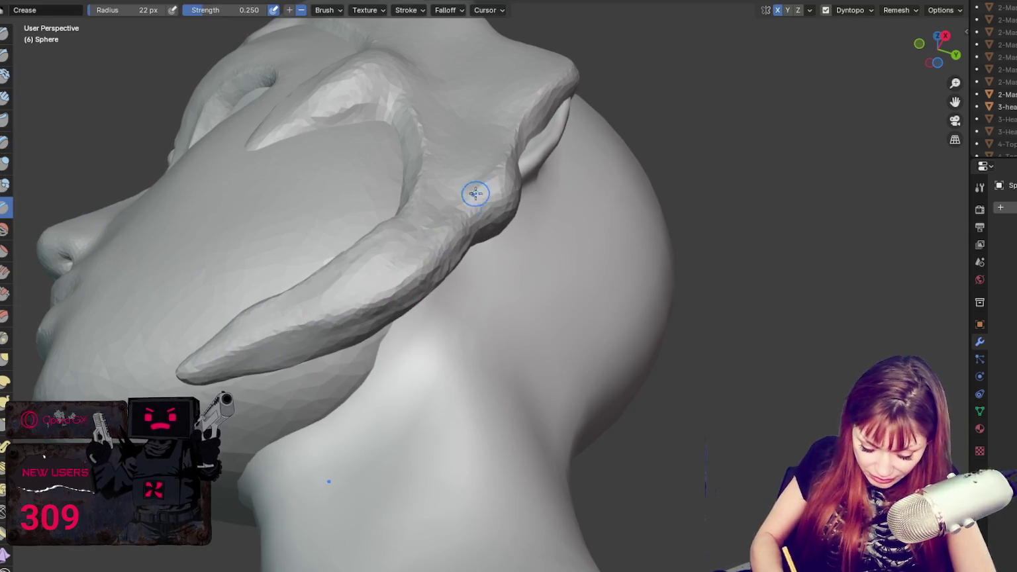
pyautogui.moveTo(465, 215); pyautogui.dragTo(488, 257, button='middle')
pyautogui.moveTo(521, 183); pyautogui.dragTo(542, 252, button='middle')
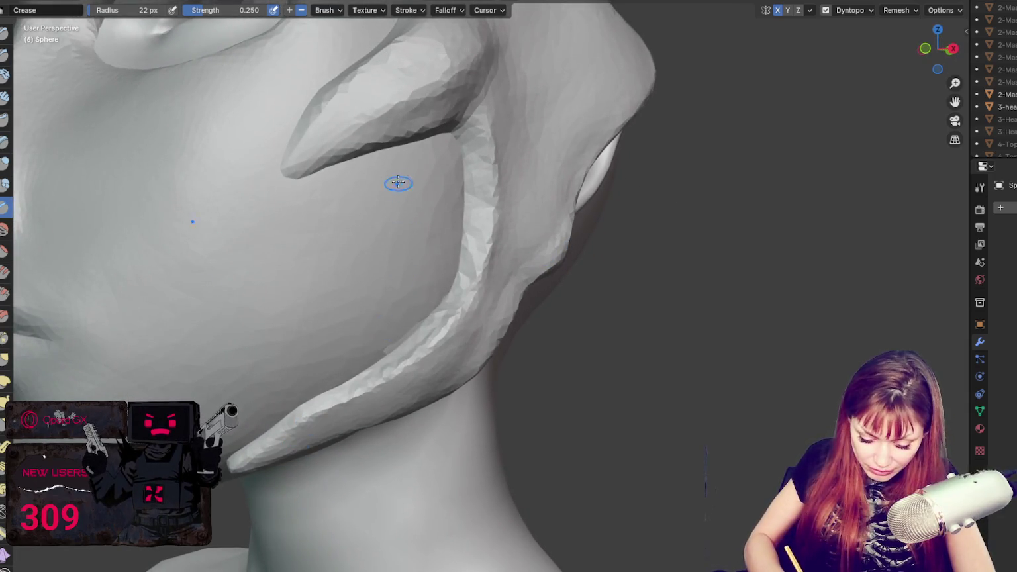
pyautogui.moveTo(401, 190); pyautogui.dragTo(277, 197, button='middle')
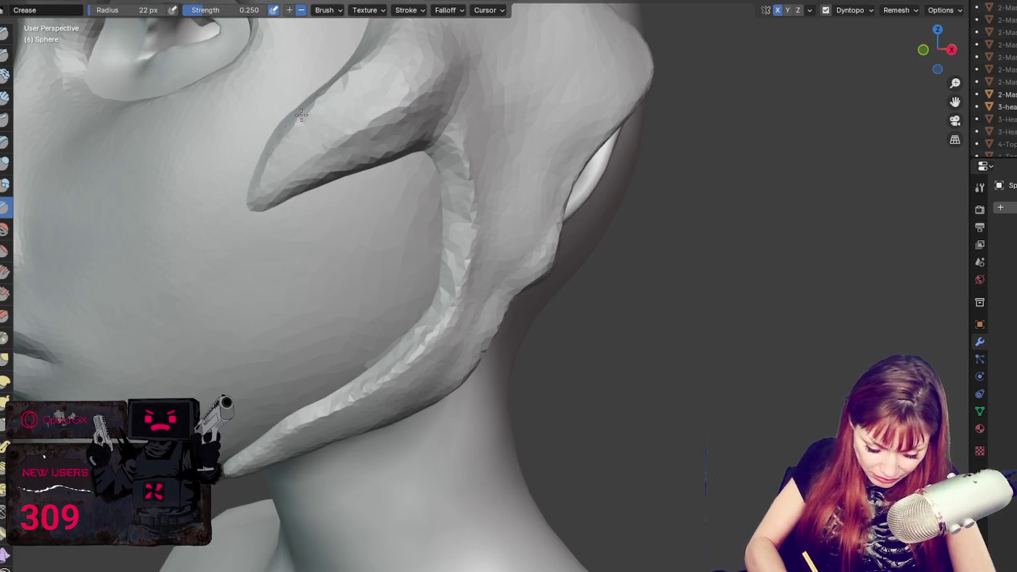
# - Zoom out and turn the bust to a near-front view
pyautogui.scroll(-8, 341, 147)
pyautogui.moveTo(342, 147); pyautogui.dragTo(518, 141, button='middle')
pyautogui.scroll(-2, 518, 142)
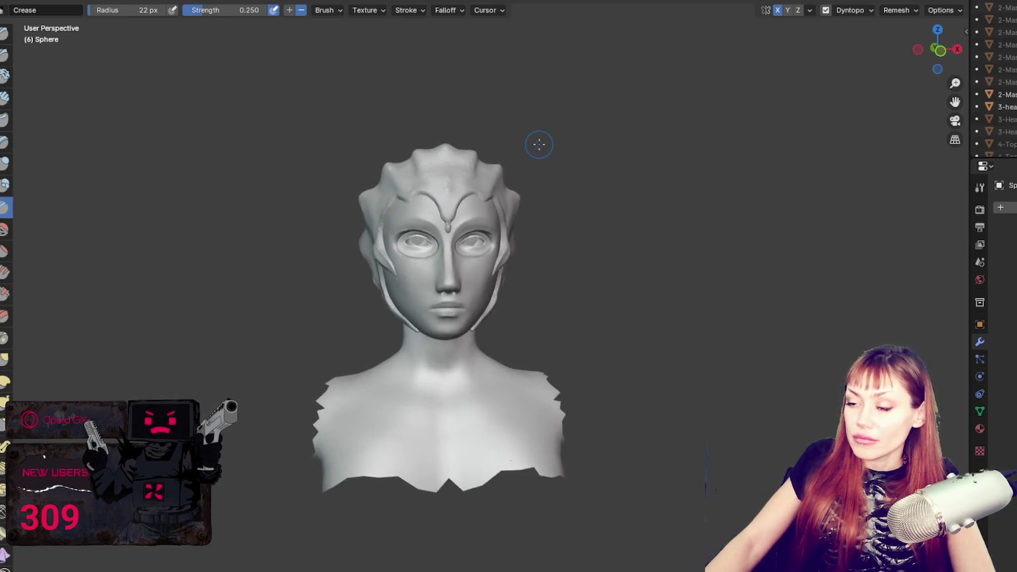
# - Add a UV sphere and raise it along Z above the bust
pyautogui.hotkey('shift', 'a')
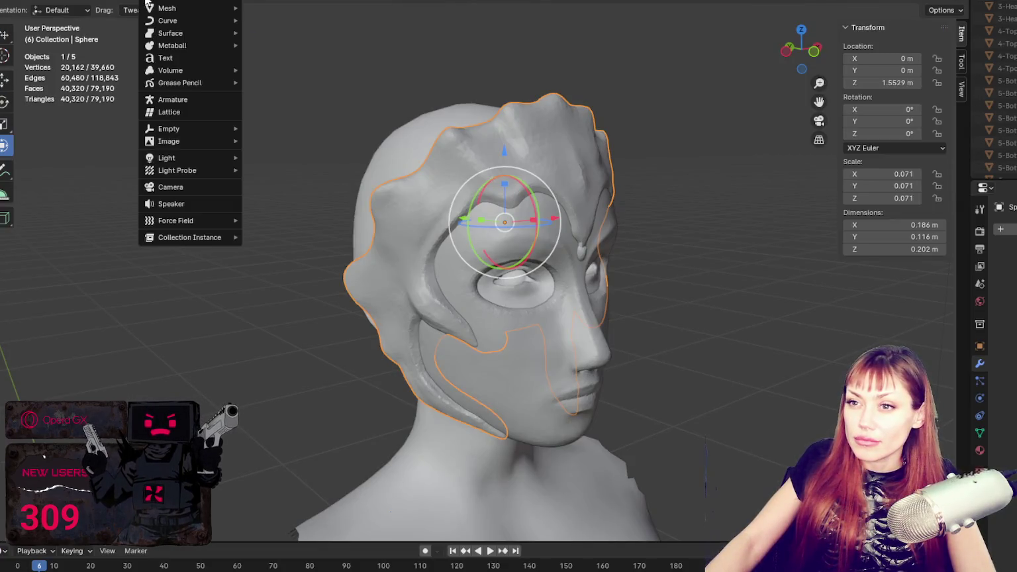
pyautogui.scroll(-5, 552, 278)
pyautogui.scroll(-2, 487, 480)
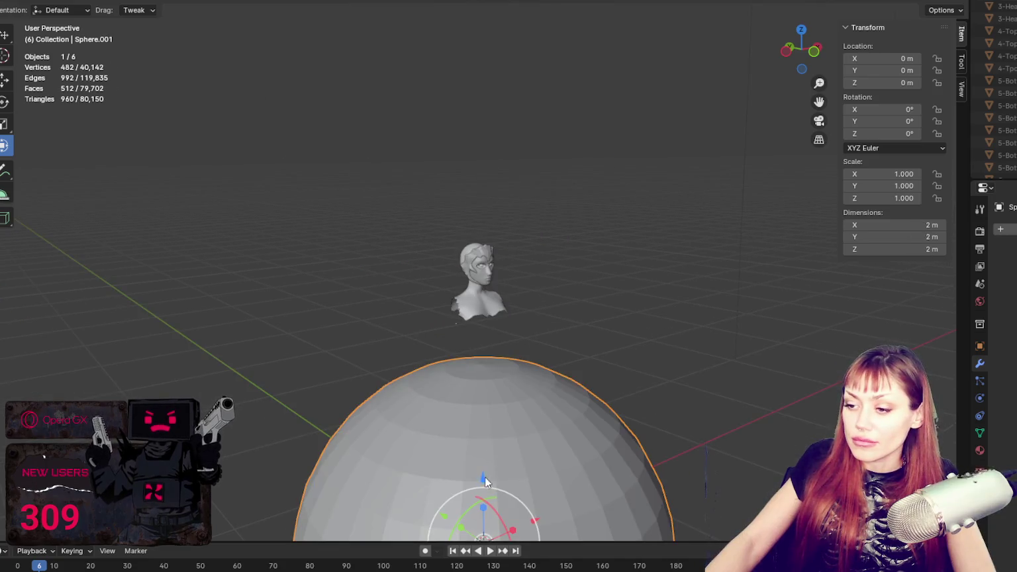
pyautogui.press('g')
pyautogui.press('z')
pyautogui.click(571, 246)
# - Scale the sphere down to 0.176, resetting the first attempt
pyautogui.press('s')
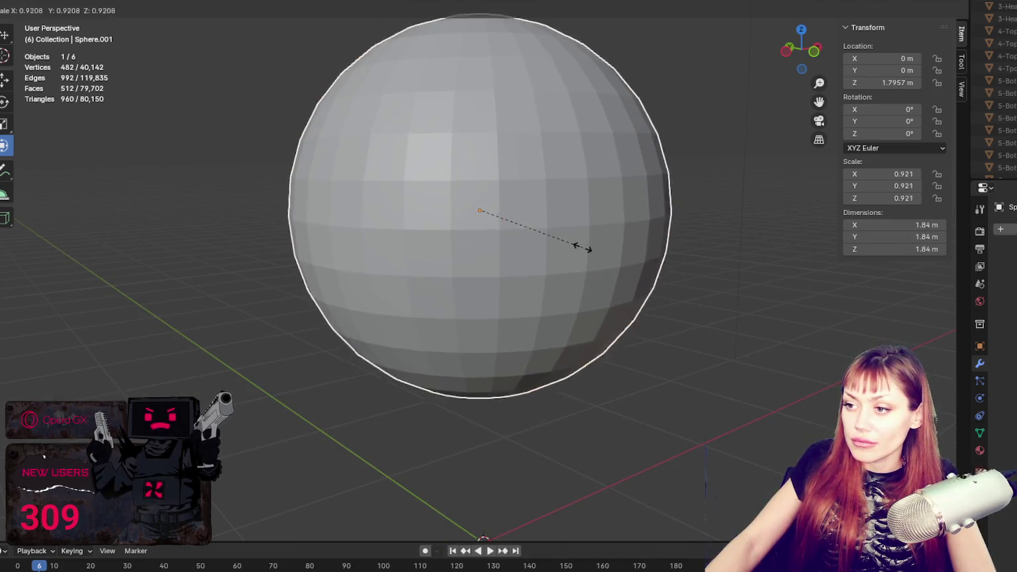
pyautogui.click(464, 234)
pyautogui.hotkey('alt', 's')
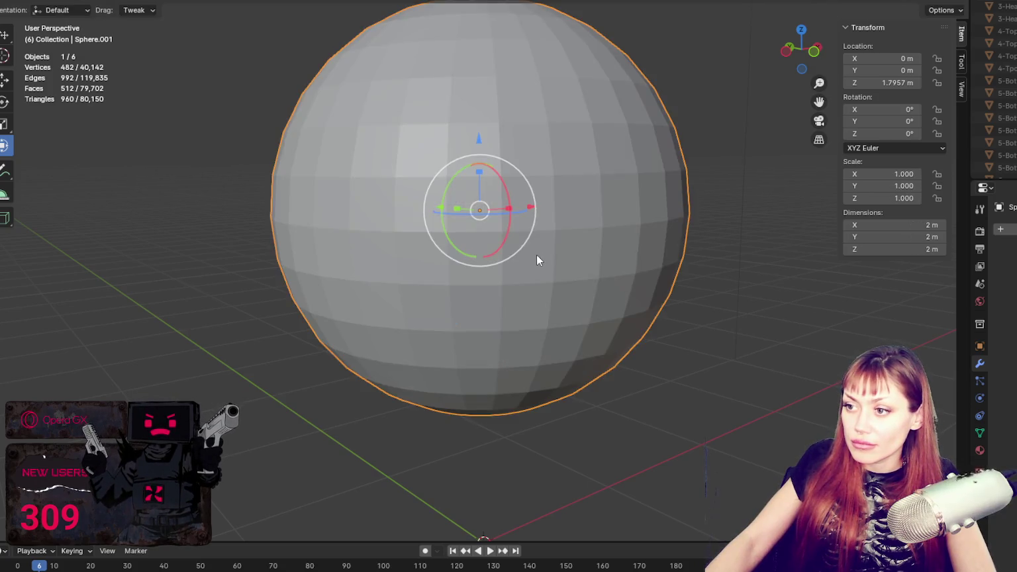
pyautogui.press('s')
pyautogui.click(580, 228)
pyautogui.press('s')
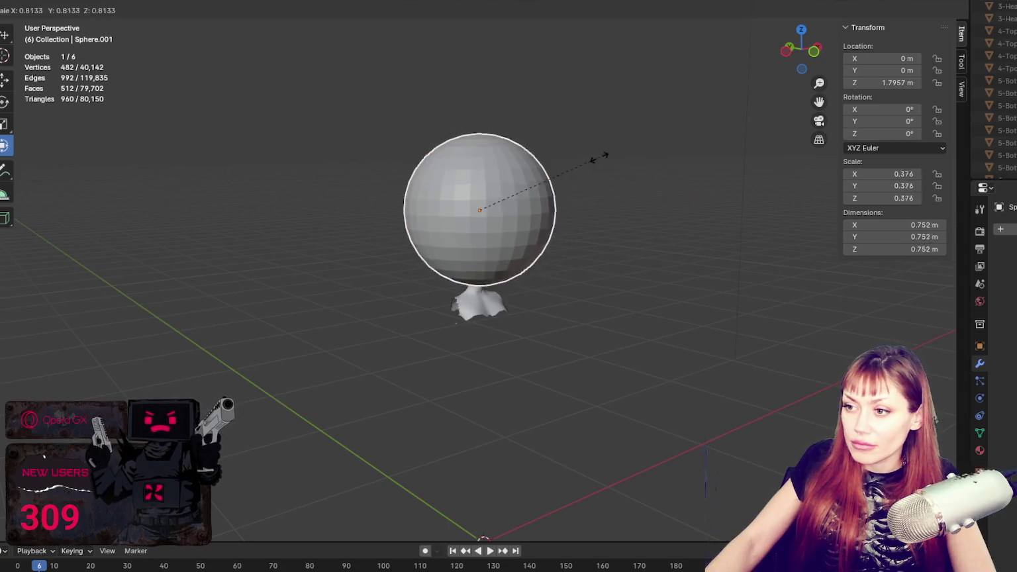
pyautogui.click(527, 172)
pyautogui.scroll(5, 523, 171)
# - Lower the sphere onto the head along Z and scale it to 0.098
pyautogui.press('g')
pyautogui.press('z')
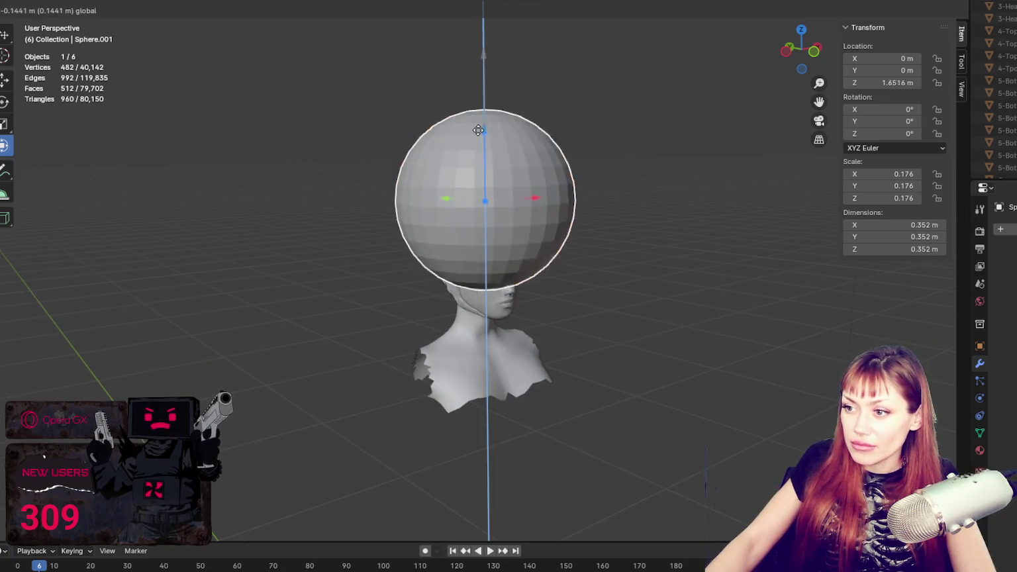
pyautogui.click(548, 207)
pyautogui.press('s')
pyautogui.click(530, 233)
# - Slide the sphere along Y over the crown, check it, and enter Sculpt Mode
pyautogui.press('g')
pyautogui.press('y')
pyautogui.click(432, 234)
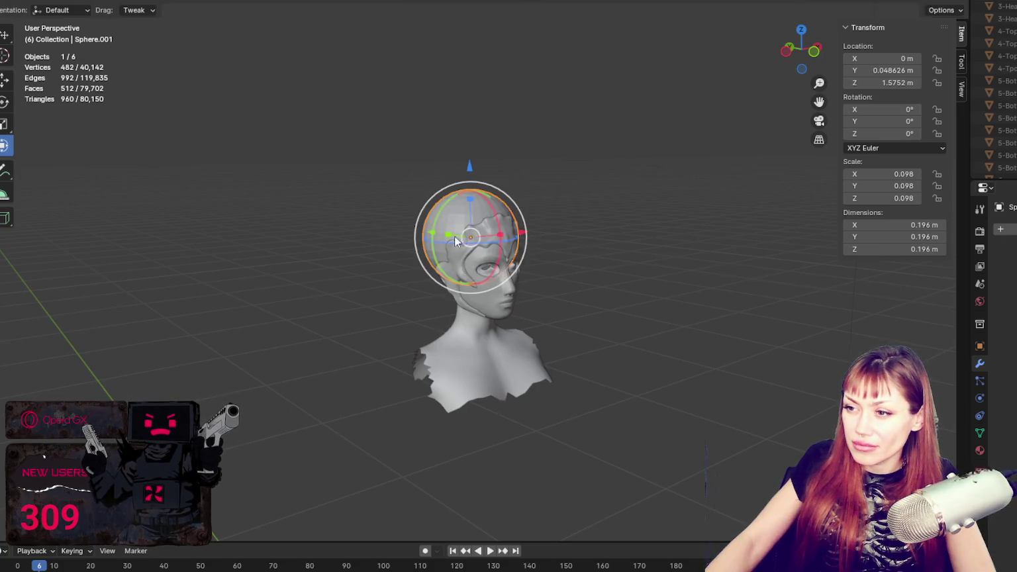
pyautogui.moveTo(441, 235); pyautogui.dragTo(502, 223, button='middle')
pyautogui.press('h')
pyautogui.hotkey('alt', 'h')
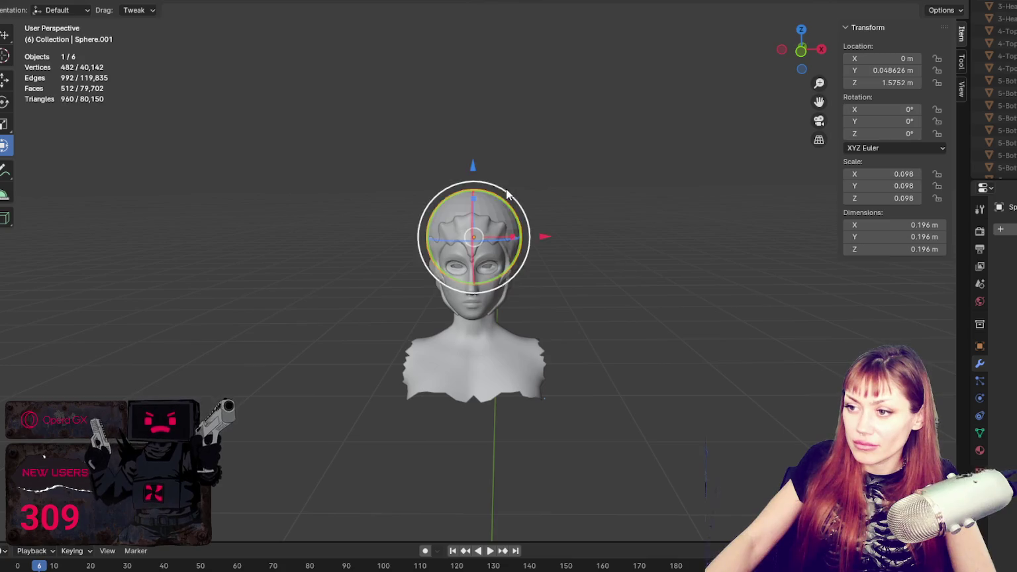
pyautogui.hotkey('ctrl', 'Tab')
pyautogui.keyDown('shift'); pyautogui.moveTo(592, 143); pyautogui.dragTo(632, 220, button='middle'); pyautogui.keyUp('shift')
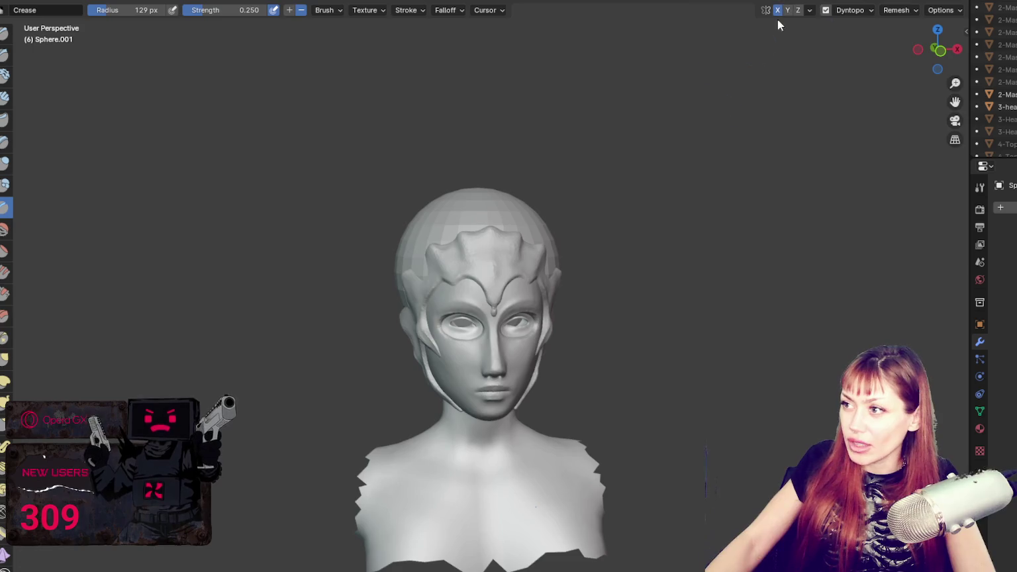
# - Set the Grab brush radius to 282 px, then switch to Draw and inspect the head from several angles
pyautogui.moveTo(602, 236); pyautogui.dragTo(455, 233, button='middle')
pyautogui.press('g')
pyautogui.press('f')
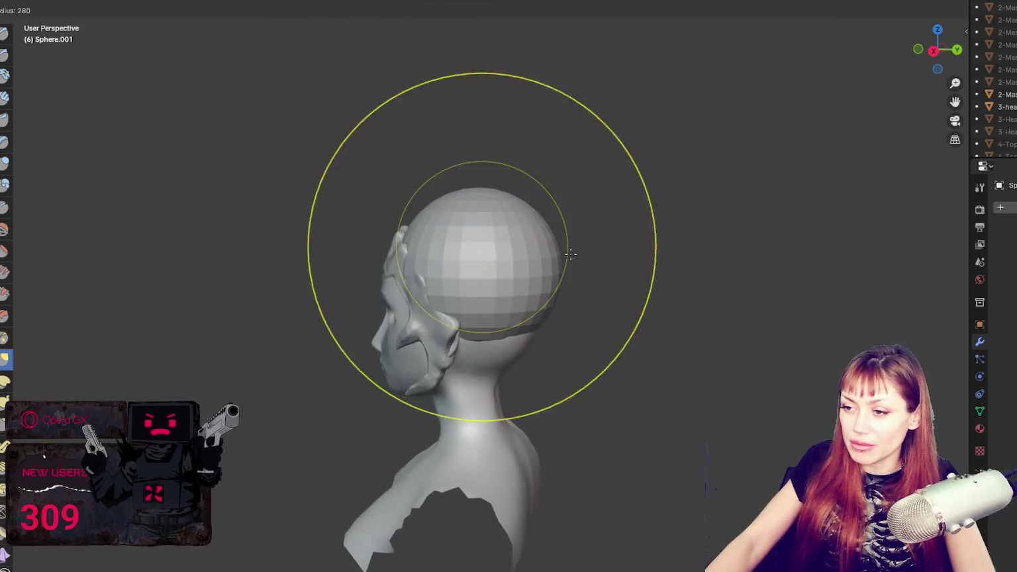
pyautogui.click(550, 305)
pyautogui.press('x')
pyautogui.scroll(2, 466, 358)
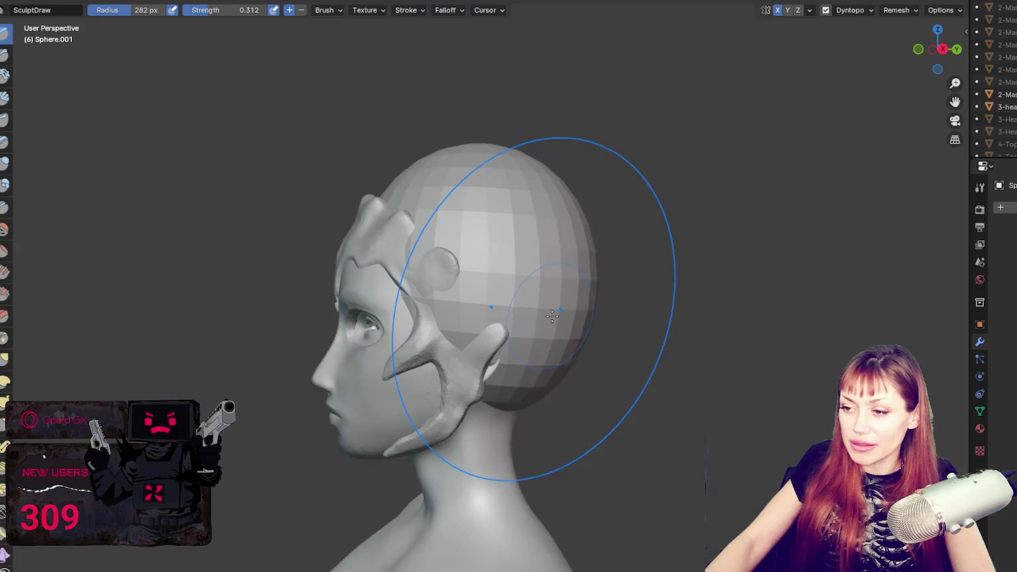
pyautogui.scroll(2, 466, 358)
pyautogui.moveTo(669, 222); pyautogui.dragTo(553, 331, button='middle')
pyautogui.scroll(-2, 499, 200)
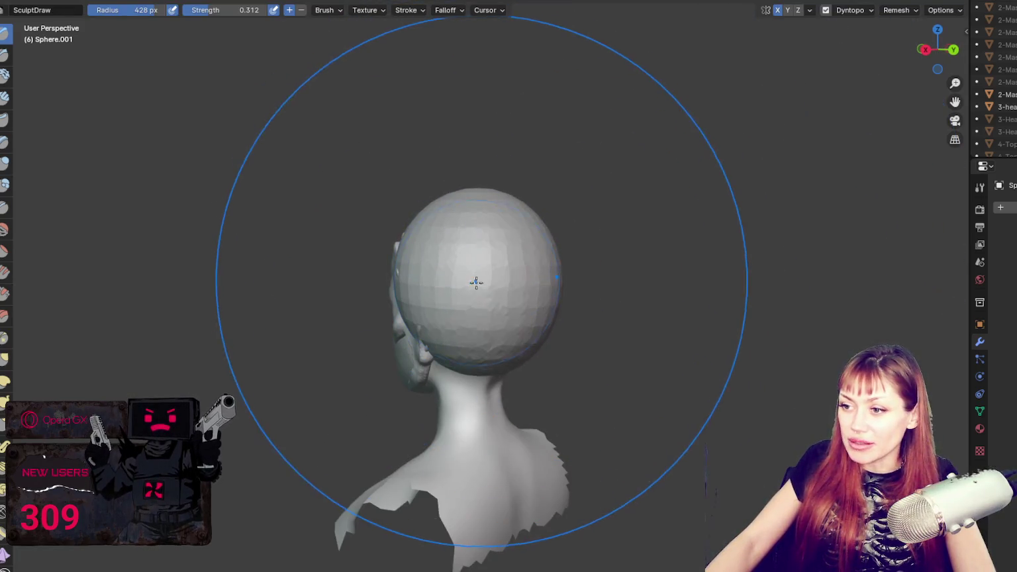
pyautogui.moveTo(499, 200); pyautogui.dragTo(628, 297, button='middle')
pyautogui.moveTo(459, 300)
pyautogui.mouseDown(button='middle')
pyautogui.moveTo(471, 313)
pyautogui.moveTo(587, 297)
pyautogui.mouseUp(button='middle')
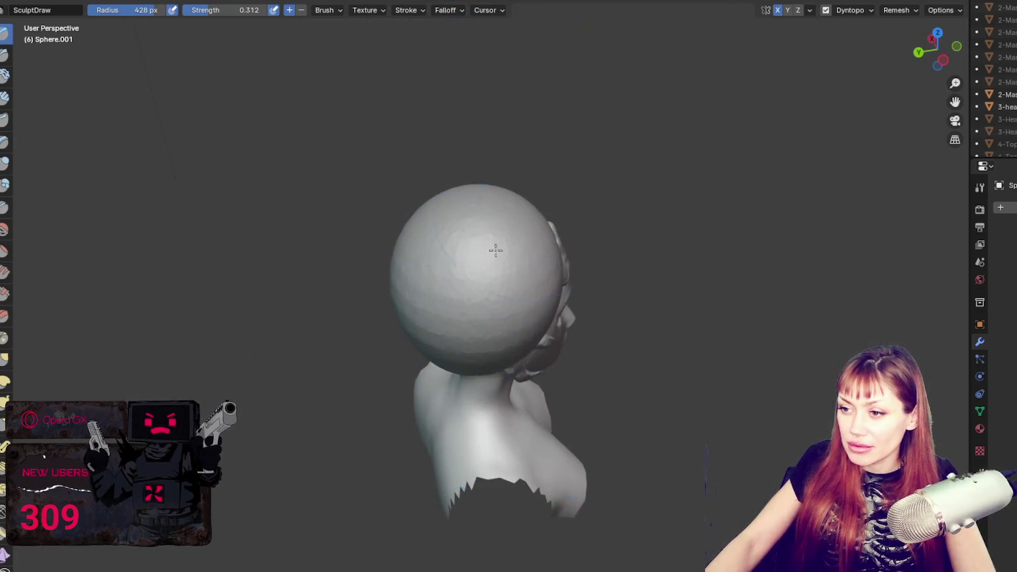
pyautogui.moveTo(438, 327); pyautogui.dragTo(639, 251, button='middle')
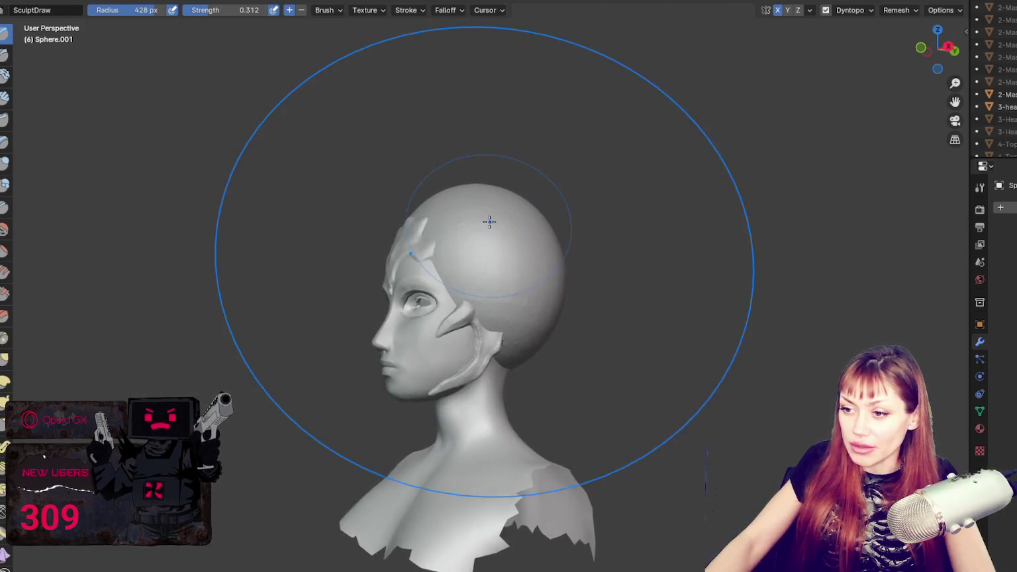
# - With Grab at 313 px, pull the cranium's sides inward and shape its back
pyautogui.press('g')
pyautogui.moveTo(552, 318)
pyautogui.mouseDown(button='middle')
pyautogui.moveTo(463, 322)
pyautogui.moveTo(488, 296)
pyautogui.mouseUp(button='middle')
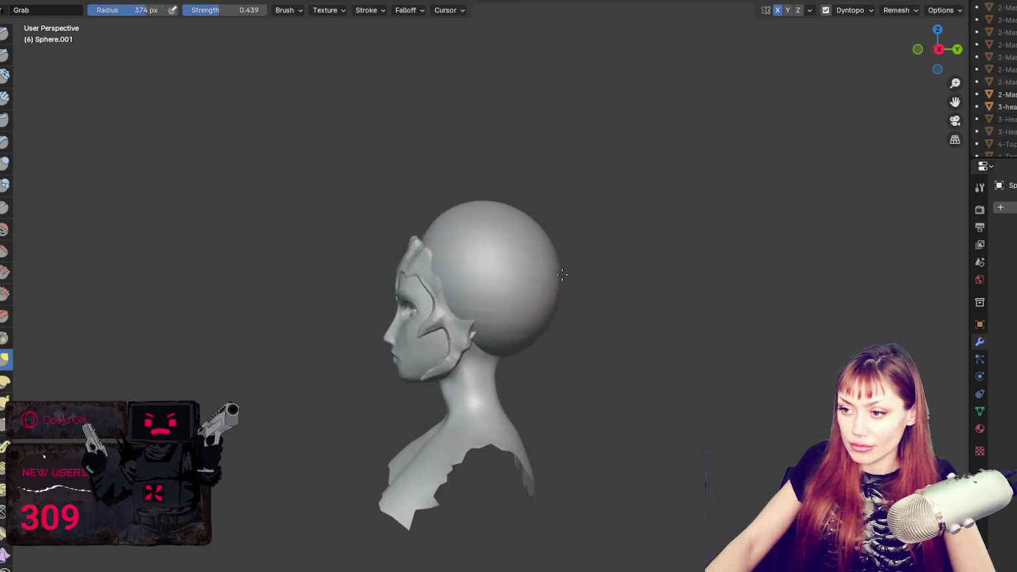
pyautogui.press('f')
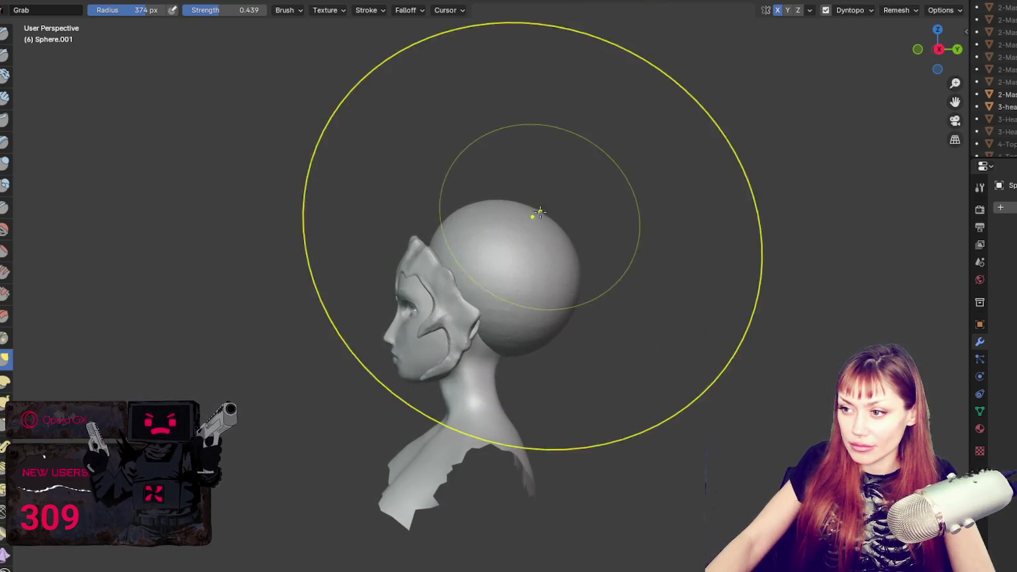
pyautogui.click(709, 245)
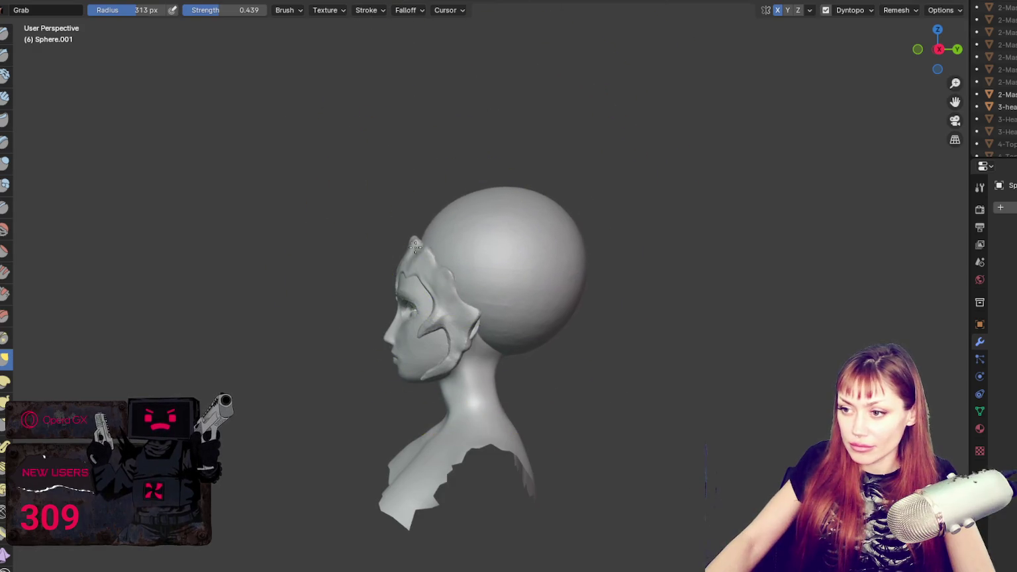
pyautogui.moveTo(334, 266); pyautogui.dragTo(561, 270, button='middle')
pyautogui.moveTo(561, 270); pyautogui.dragTo(520, 284)
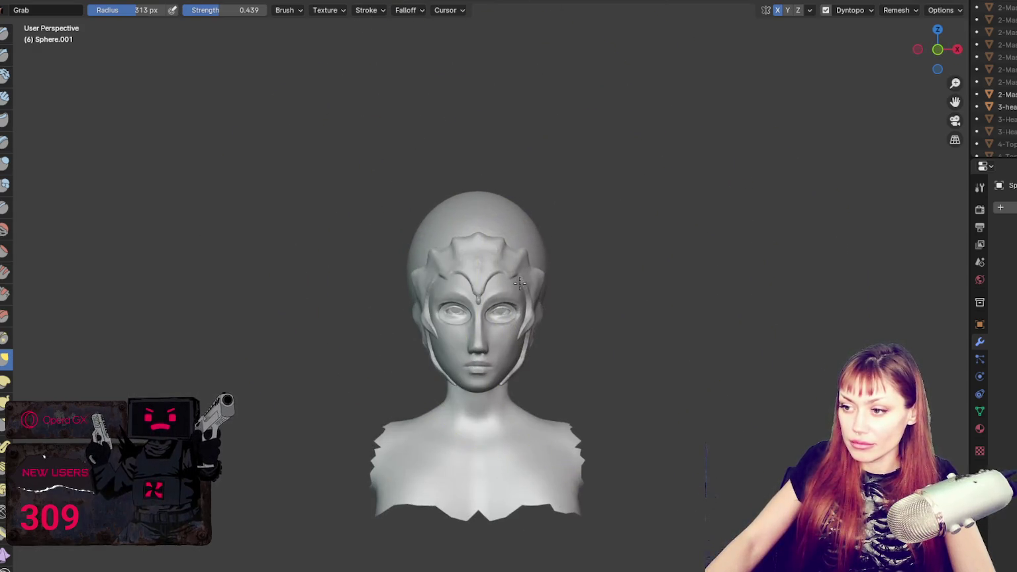
pyautogui.moveTo(617, 272); pyautogui.dragTo(744, 285, button='middle')
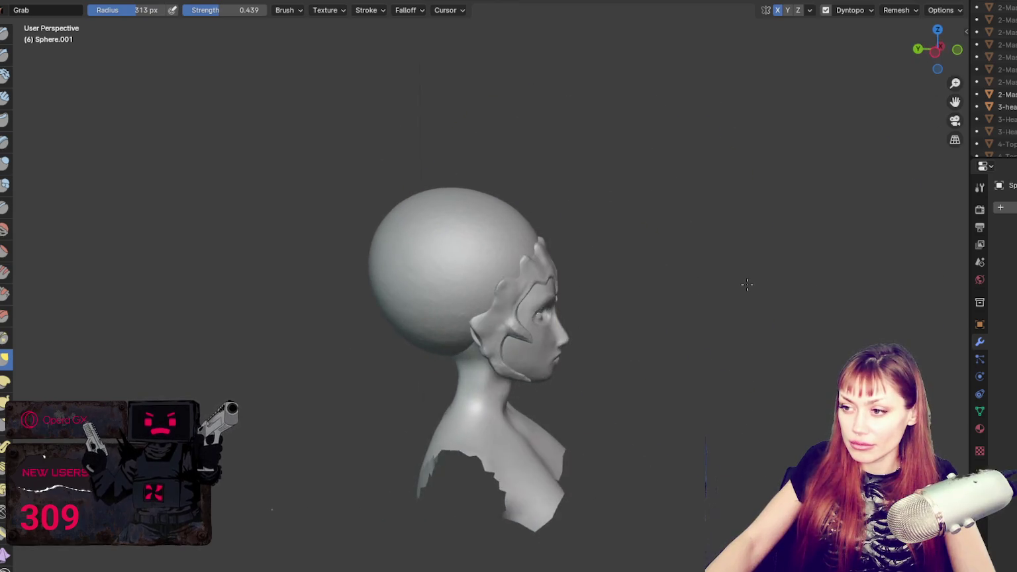
pyautogui.moveTo(382, 233); pyautogui.dragTo(431, 241)
# - Shrink the Grab brush to 181 px and nudge the cranium's right side
pyautogui.moveTo(454, 238)
pyautogui.mouseDown(button='middle')
pyautogui.moveTo(228, 189)
pyautogui.moveTo(125, 189)
pyautogui.mouseUp(button='middle')
pyautogui.press('f')
pyautogui.click(345, 307)
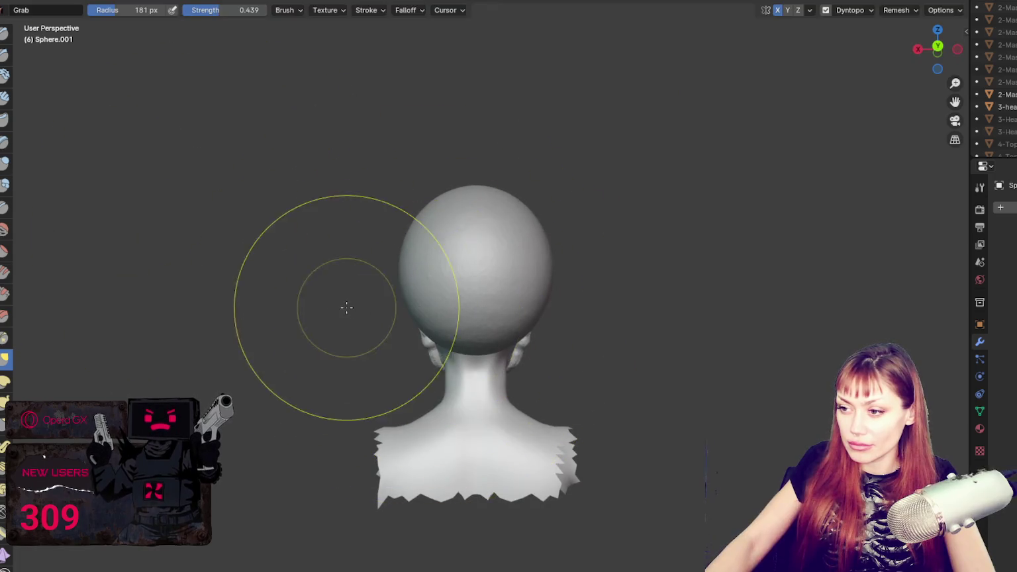
pyautogui.moveTo(511, 322); pyautogui.dragTo(790, 353, button='middle')
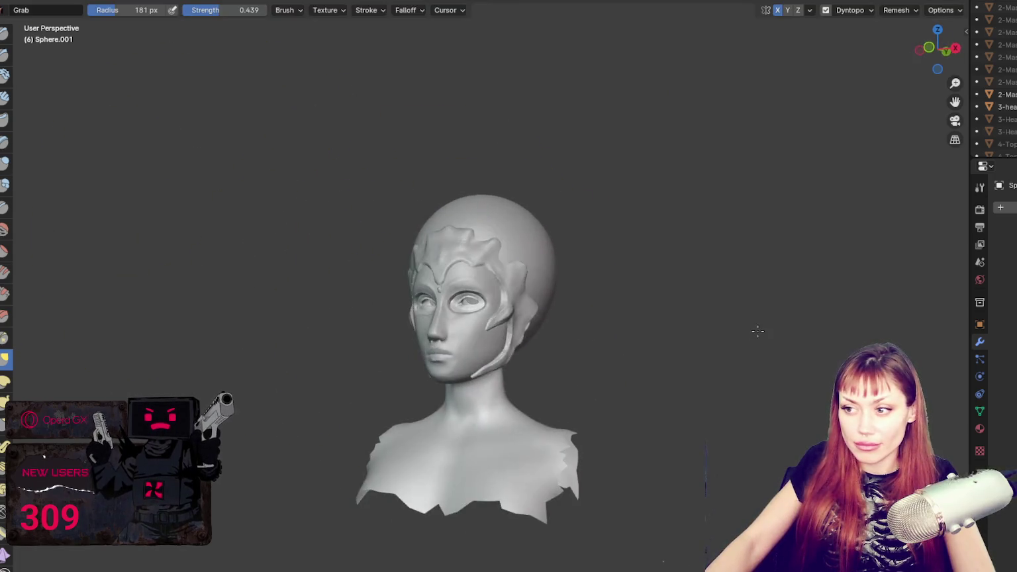
pyautogui.moveTo(561, 259); pyautogui.dragTo(533, 256)
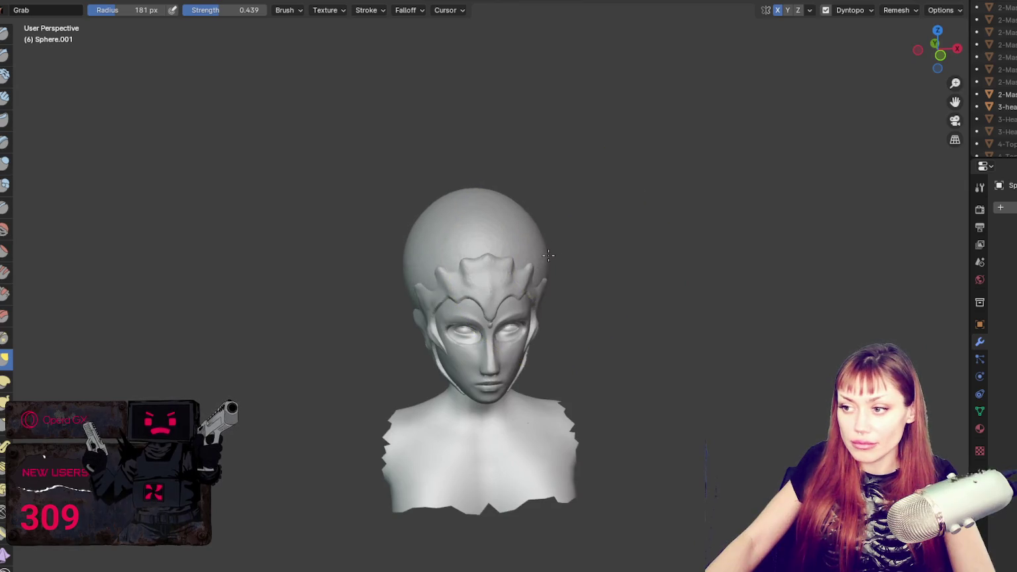
pyautogui.moveTo(478, 206)
pyautogui.mouseDown(button='middle')
pyautogui.moveTo(418, 166)
pyautogui.moveTo(550, 182)
pyautogui.mouseUp(button='middle')
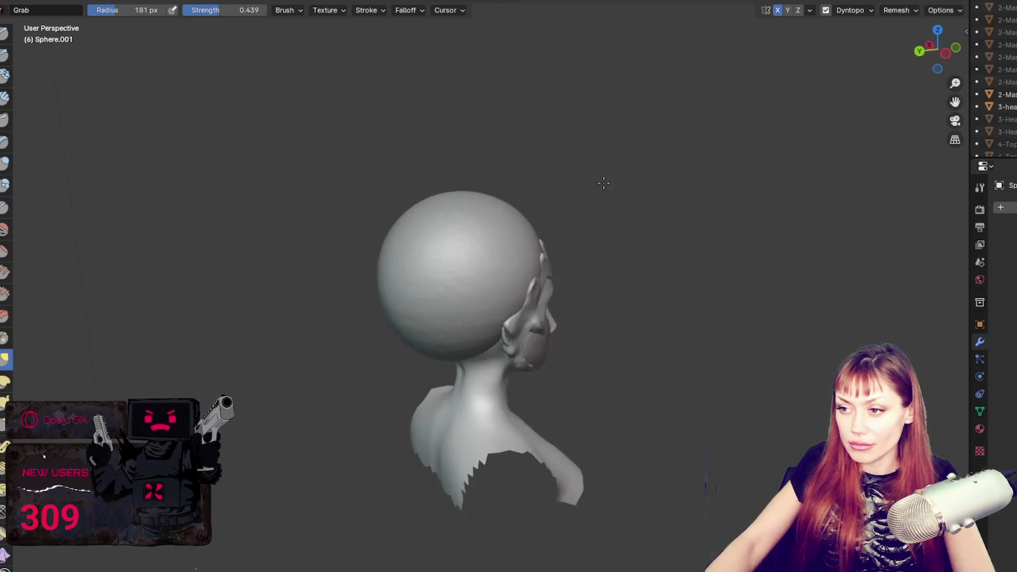
# - Pull the back of the head into an egg shape and raise the top of the head
pyautogui.moveTo(300, 275); pyautogui.dragTo(469, 265)
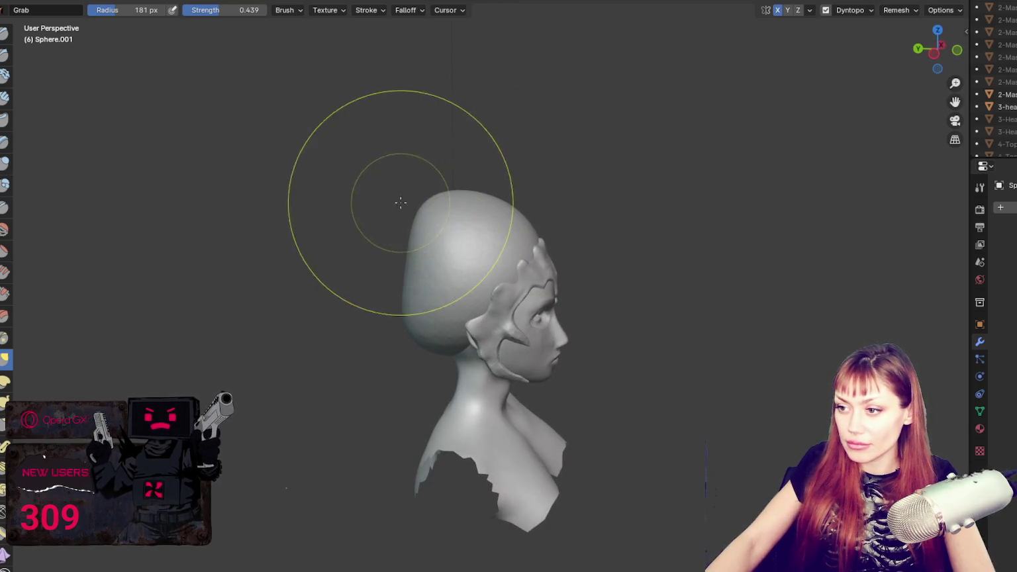
pyautogui.moveTo(503, 274)
pyautogui.mouseDown(button='middle')
pyautogui.moveTo(477, 268)
pyautogui.moveTo(390, 315)
pyautogui.mouseUp(button='middle')
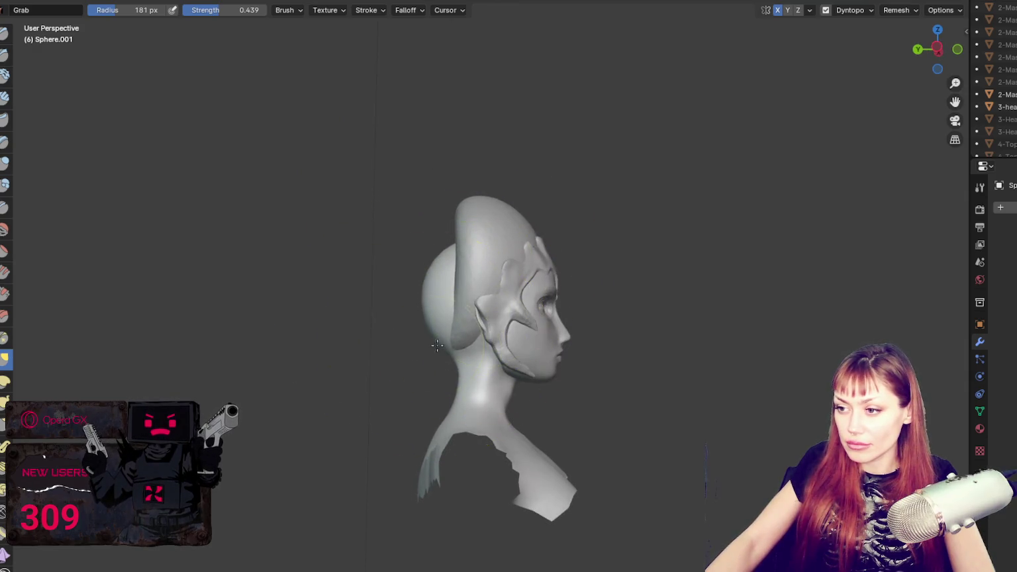
pyautogui.moveTo(486, 343); pyautogui.dragTo(398, 318, button='middle')
pyautogui.moveTo(620, 261)
pyautogui.mouseDown(button='middle')
pyautogui.moveTo(468, 261)
pyautogui.moveTo(482, 240)
pyautogui.mouseUp(button='middle')
pyautogui.moveTo(484, 277)
pyautogui.mouseDown(button='middle')
pyautogui.moveTo(431, 295)
pyautogui.moveTo(618, 296)
pyautogui.moveTo(528, 263)
pyautogui.moveTo(697, 256)
pyautogui.mouseUp(button='middle')
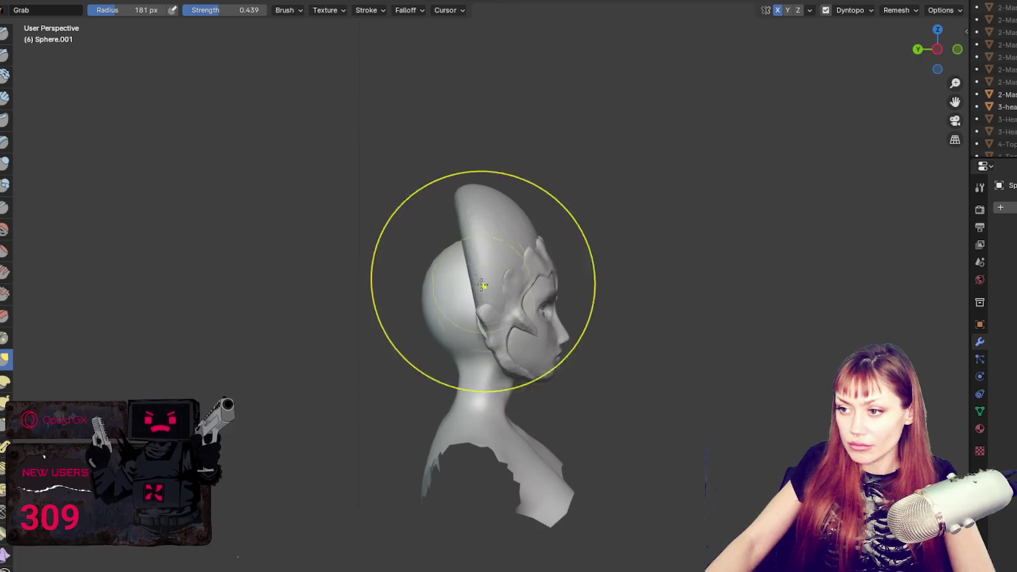
pyautogui.moveTo(483, 301); pyautogui.dragTo(464, 212)
# - Enlarge the Grab brush twice while orbiting to a front view of the bust
pyautogui.press('f')
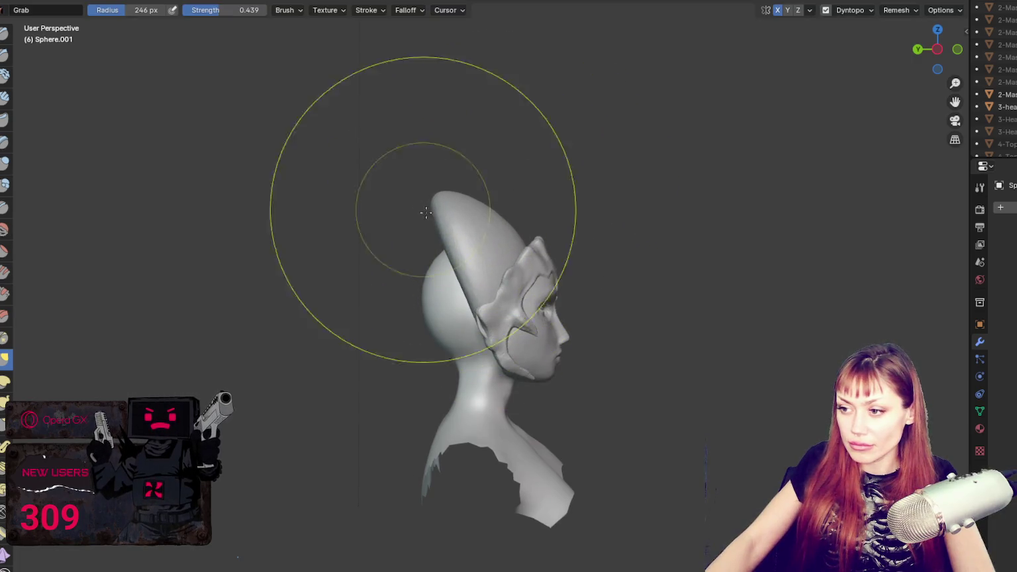
pyautogui.click(421, 208)
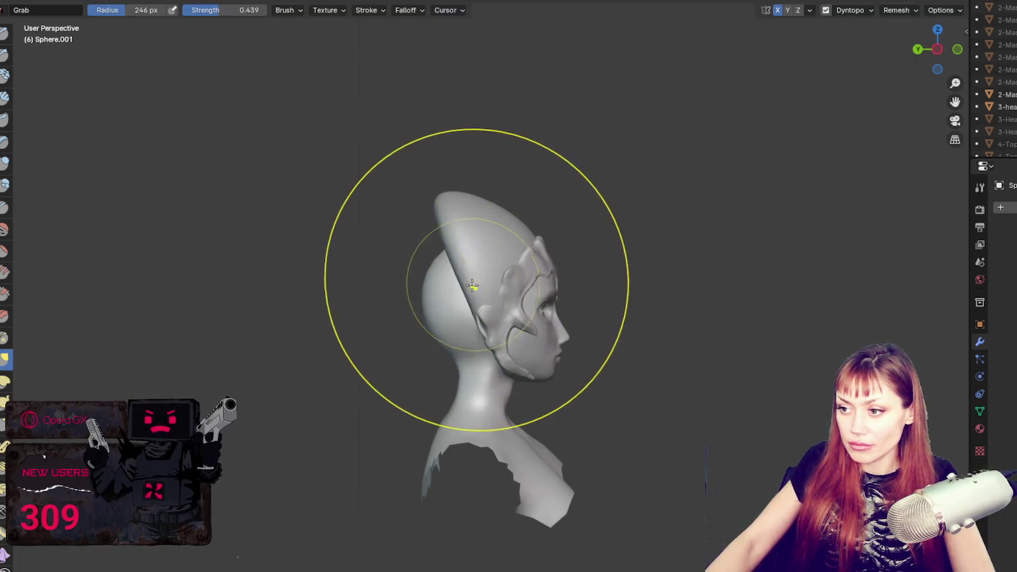
pyautogui.moveTo(568, 284)
pyautogui.mouseDown(button='middle')
pyautogui.moveTo(374, 292)
pyautogui.moveTo(497, 207)
pyautogui.mouseUp(button='middle')
pyautogui.press('f')
pyautogui.click(497, 206)
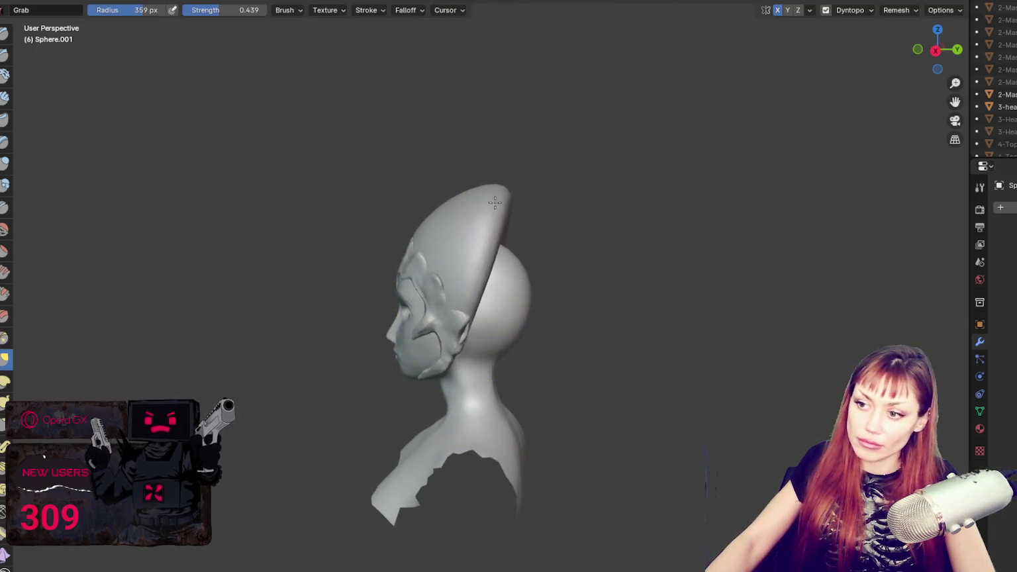
pyautogui.moveTo(516, 203); pyautogui.dragTo(738, 193, button='middle')
# - Reduce the Grab brush to a small size while checking the bust from each side
pyautogui.press('f')
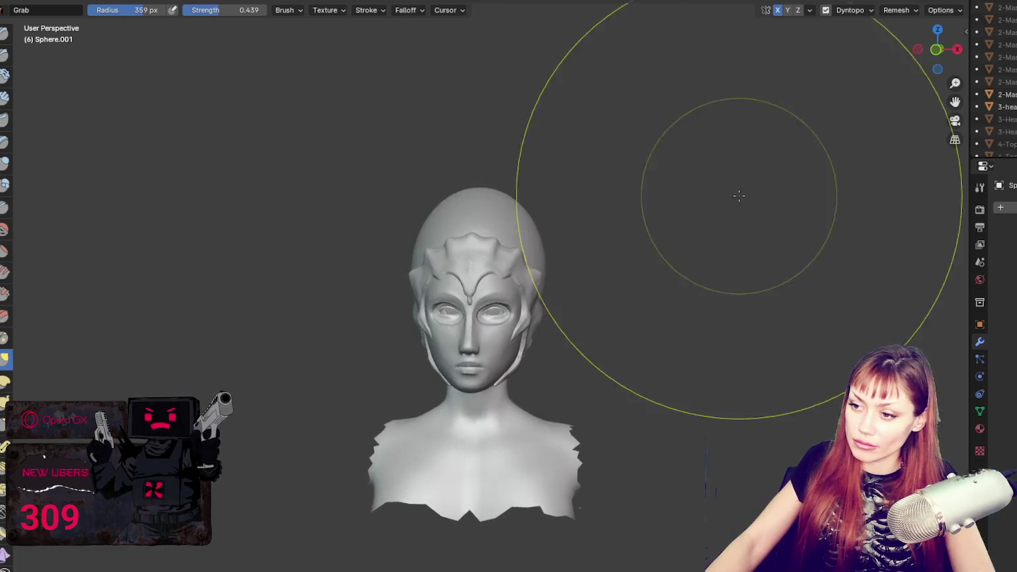
pyautogui.click(532, 227)
pyautogui.moveTo(534, 227); pyautogui.dragTo(731, 224, button='middle')
pyautogui.moveTo(559, 409)
pyautogui.mouseDown(button='middle')
pyautogui.moveTo(388, 377)
pyautogui.moveTo(402, 329)
pyautogui.moveTo(378, 289)
pyautogui.mouseUp(button='middle')
pyautogui.press('f')
pyautogui.click(385, 324)
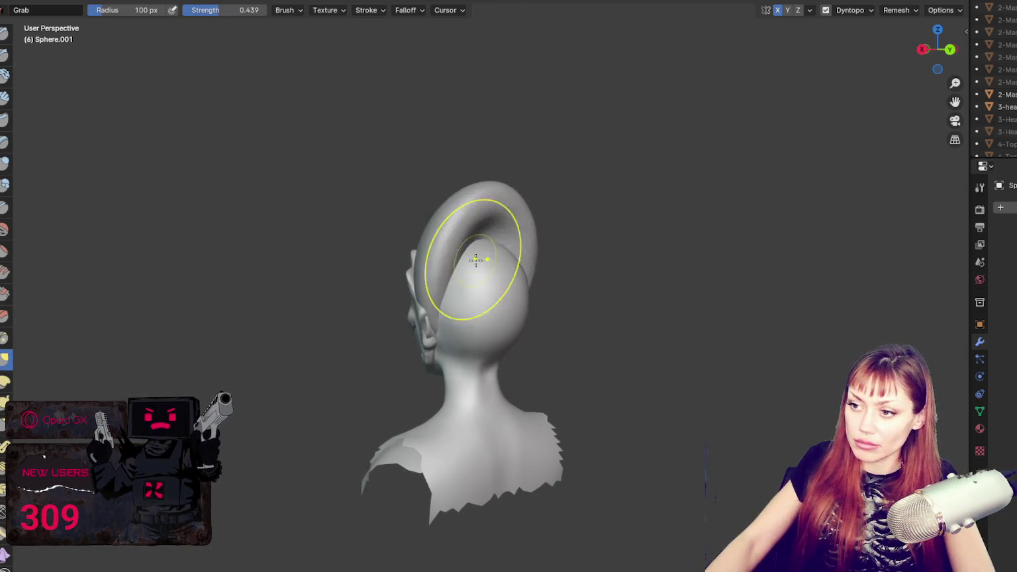
pyautogui.moveTo(447, 283); pyautogui.dragTo(538, 304, button='middle')
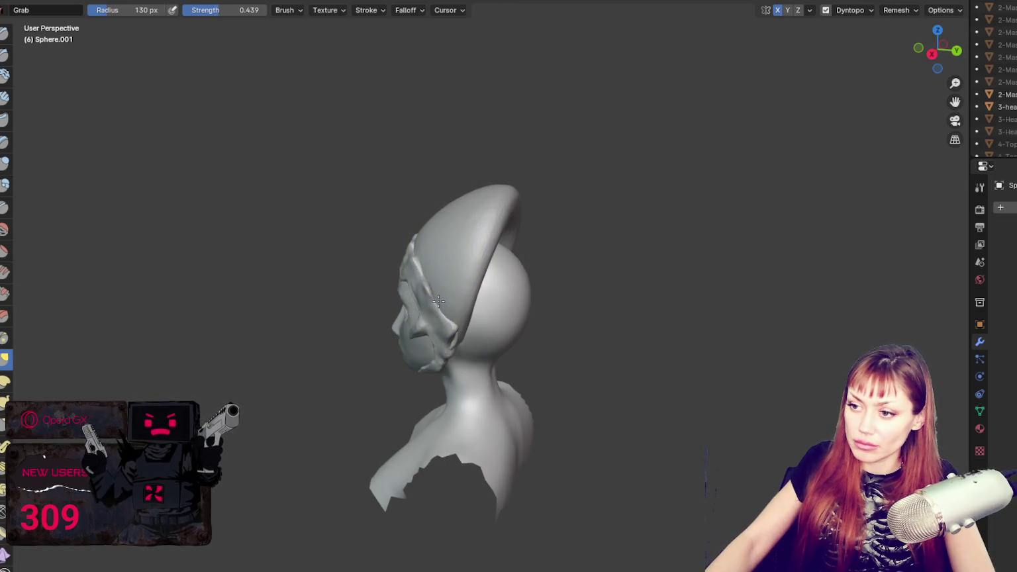
pyautogui.moveTo(435, 301)
pyautogui.mouseDown(button='middle')
pyautogui.moveTo(604, 284)
pyautogui.moveTo(597, 272)
pyautogui.moveTo(386, 324)
pyautogui.moveTo(609, 303)
pyautogui.moveTo(634, 282)
pyautogui.mouseUp(button='middle')
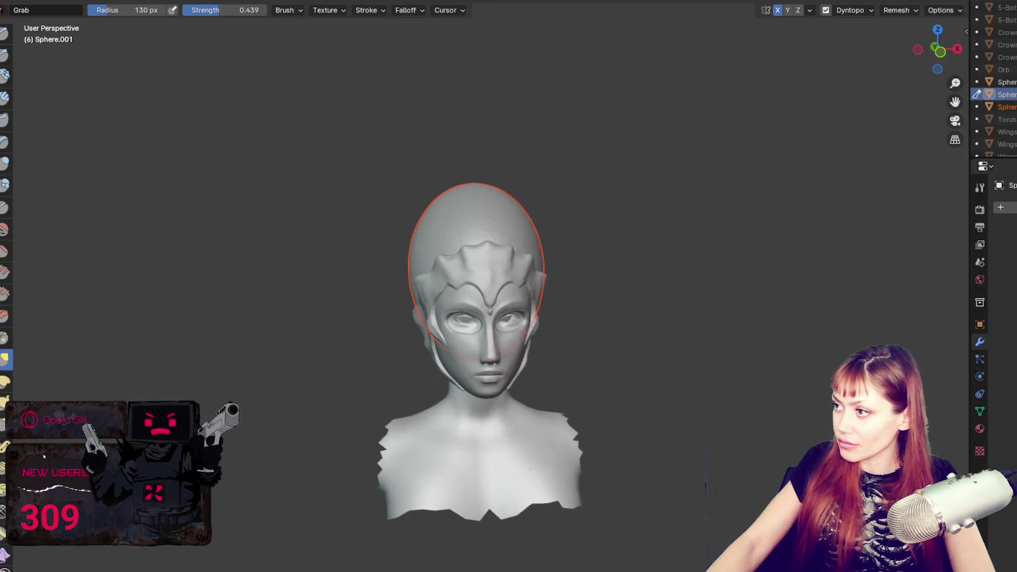
# - Deselect the head-cap sphere and pull the head's upper silhouette outward with a smaller brush
pyautogui.click(1004, 94)
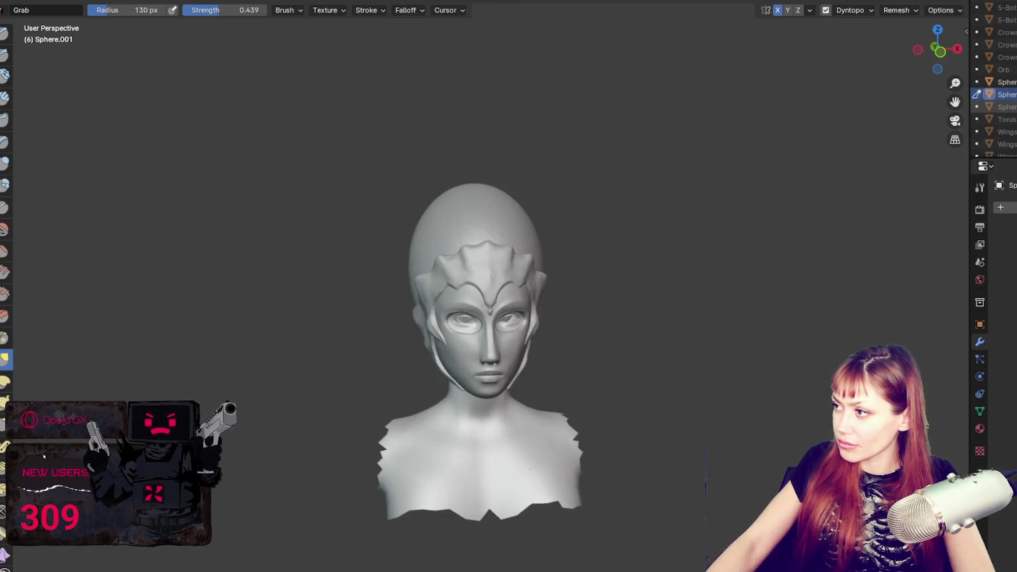
pyautogui.scroll(3, 663, 225)
pyautogui.moveTo(663, 225); pyautogui.dragTo(556, 204, button='middle')
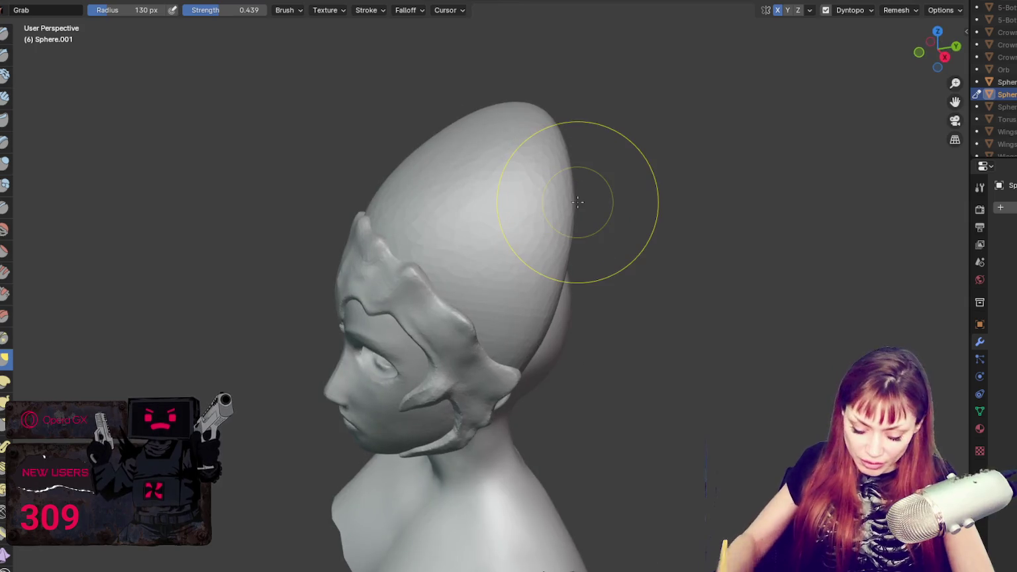
pyautogui.press('f')
pyautogui.click(522, 147)
pyautogui.moveTo(552, 172); pyautogui.dragTo(572, 195, button='middle')
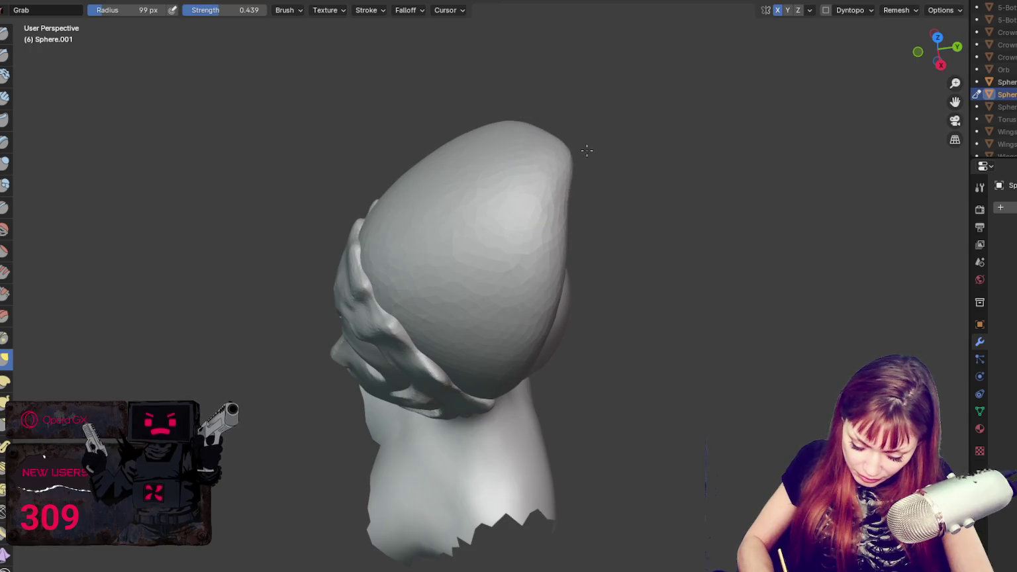
pyautogui.moveTo(586, 177); pyautogui.dragTo(575, 244)
pyautogui.moveTo(638, 243); pyautogui.dragTo(569, 250, button='middle')
pyautogui.moveTo(611, 277)
pyautogui.mouseDown(button='middle')
pyautogui.moveTo(721, 335)
pyautogui.moveTo(547, 191)
pyautogui.mouseUp(button='middle')
# - Enlarge the brush and pull up the crown's middle, left and right spikes
pyautogui.press('f')
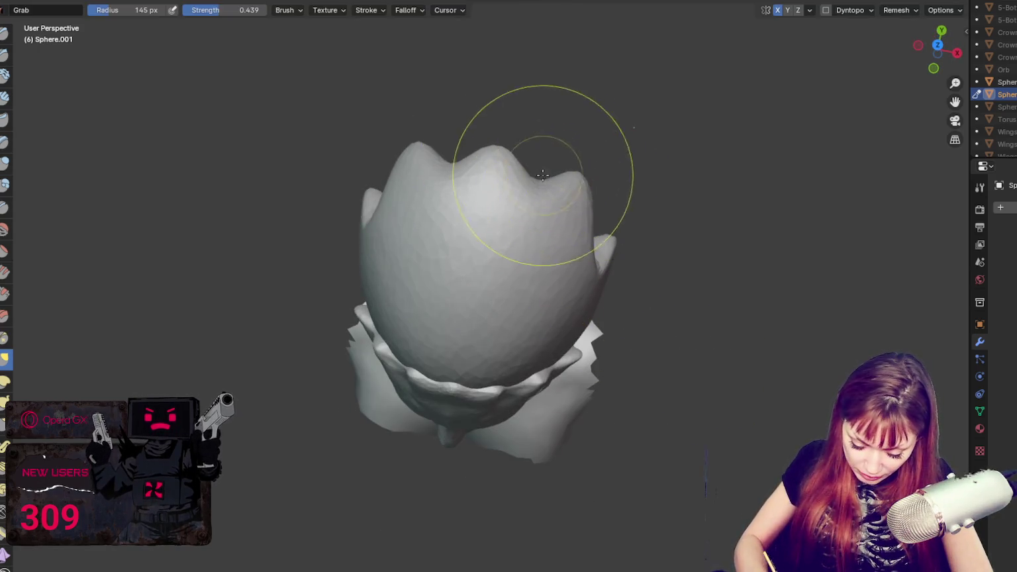
pyautogui.click(629, 179)
pyautogui.moveTo(487, 177); pyautogui.dragTo(522, 112)
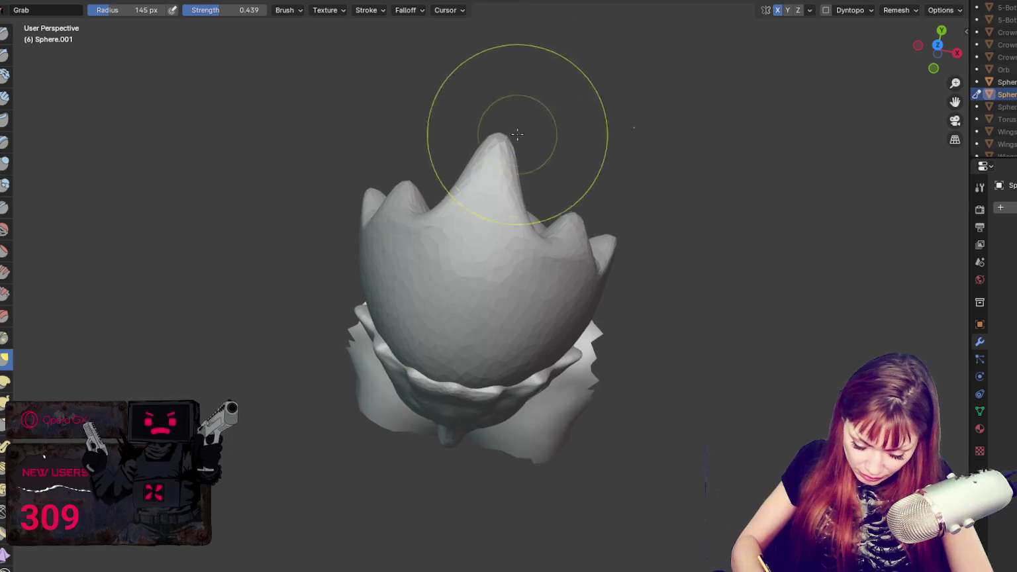
pyautogui.moveTo(578, 217); pyautogui.dragTo(583, 159)
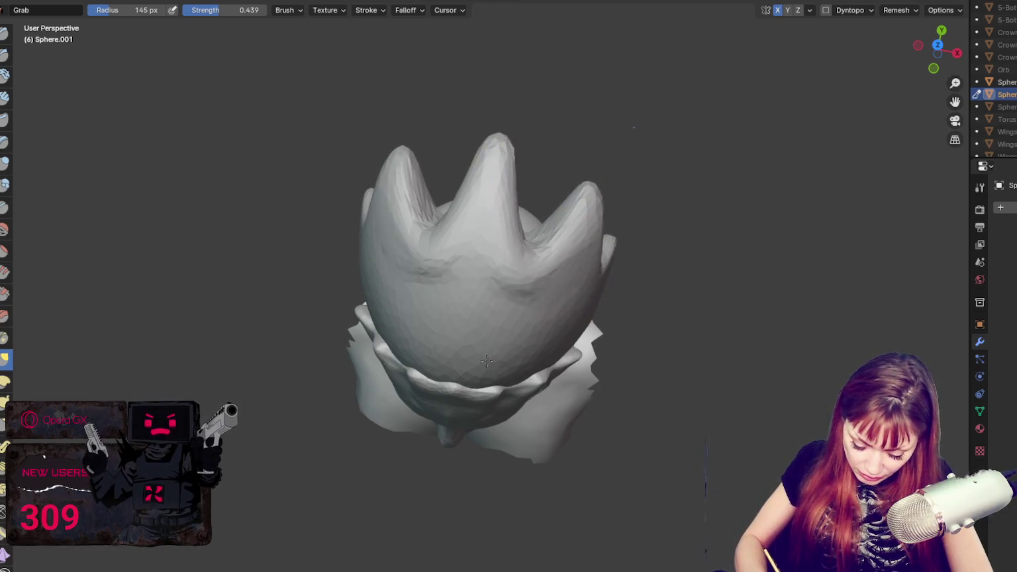
# - Enable dynamic topology and resize the brush while toggling between Draw and Grab
pyautogui.press('x')
pyautogui.click(826, 10)
pyautogui.press('f')
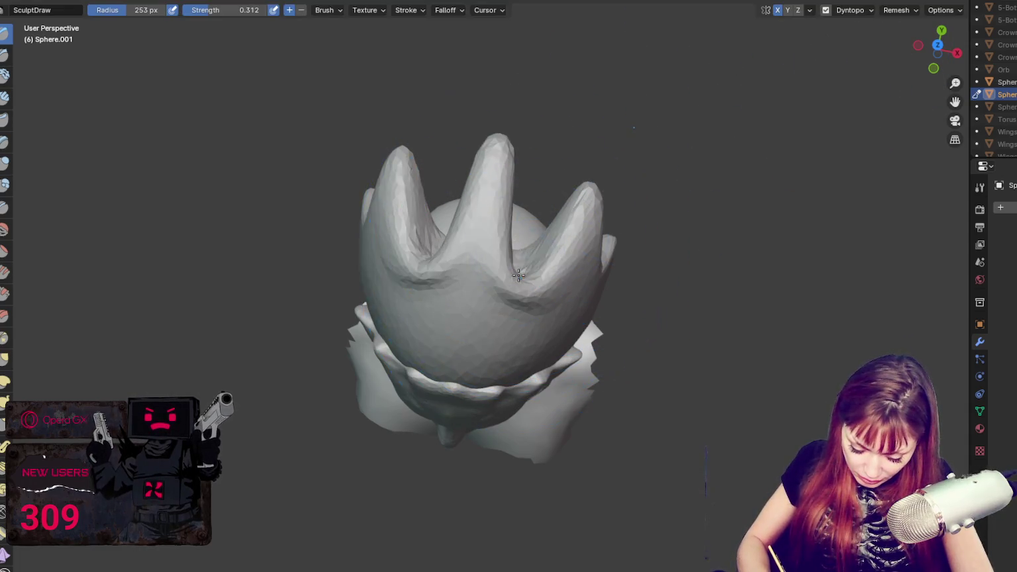
pyautogui.moveTo(493, 317); pyautogui.dragTo(493, 225, button='middle')
pyautogui.press('f')
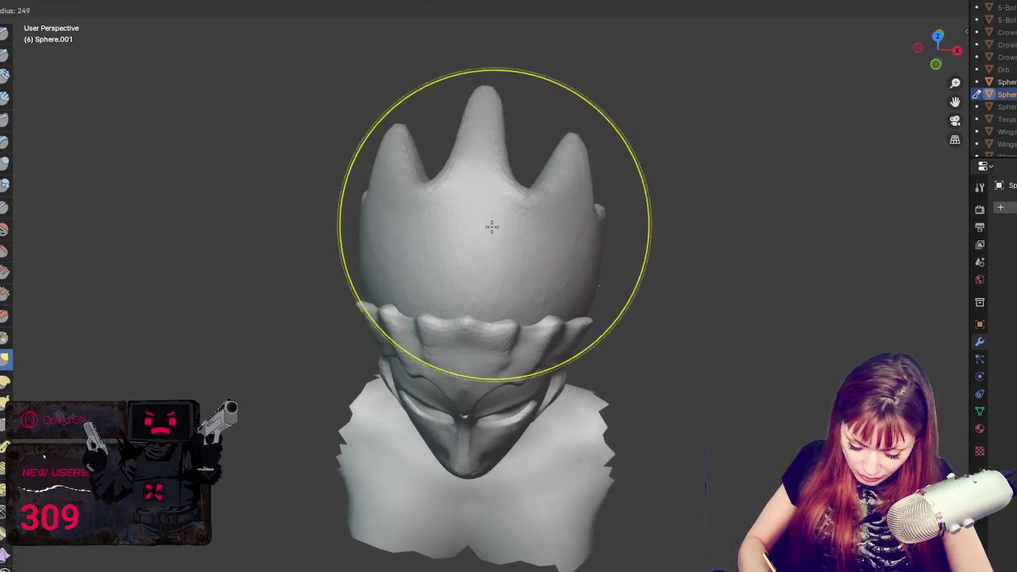
pyautogui.click(434, 245)
pyautogui.press('g')
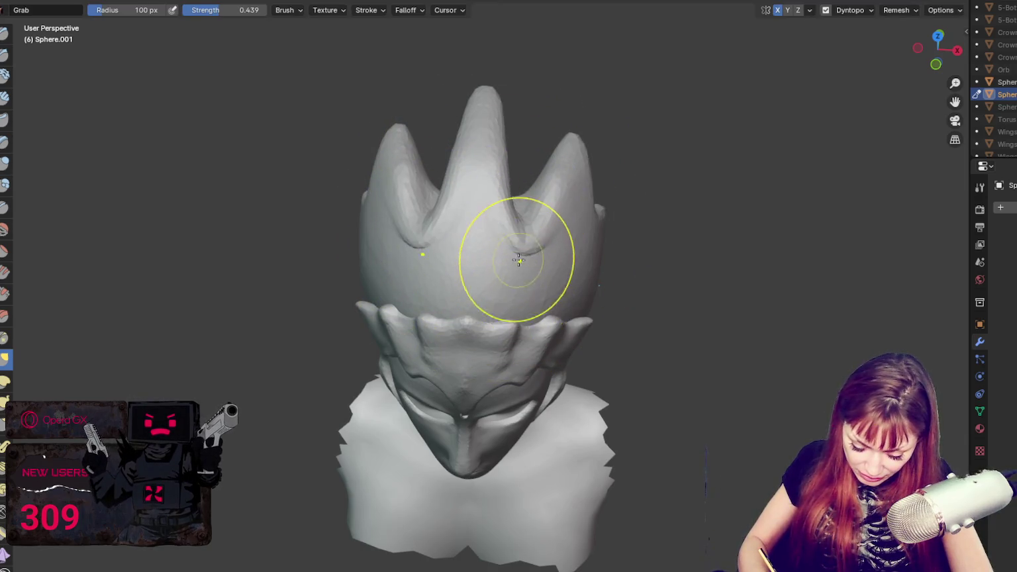
pyautogui.moveTo(504, 318); pyautogui.dragTo(537, 233, button='middle')
pyautogui.press('x')
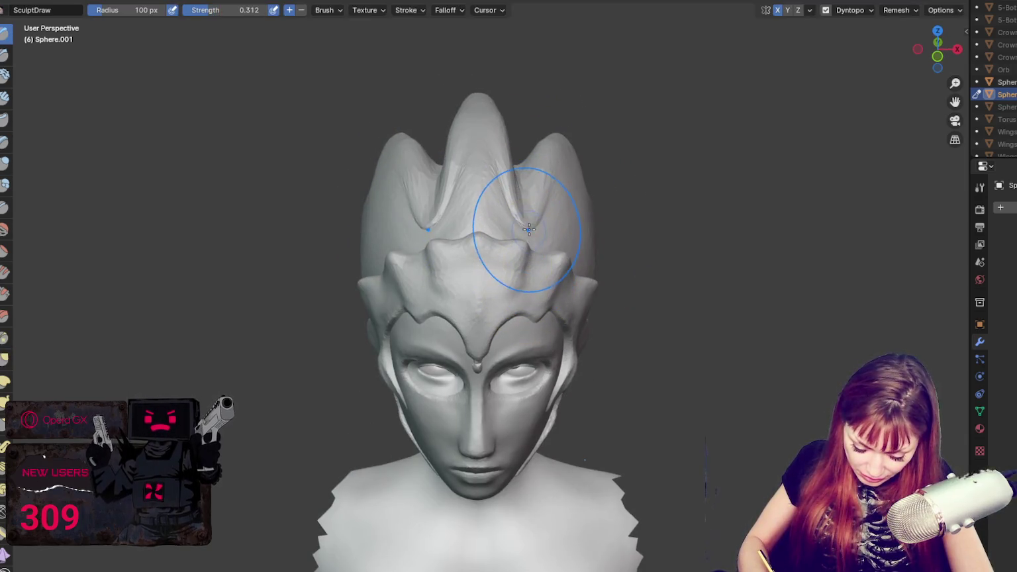
pyautogui.press('g')
# - Reshape the crown between the spikes with a smaller Grab brush, then enlarge it to 137 px
pyautogui.press('f')
pyautogui.click(533, 216)
pyautogui.moveTo(533, 216); pyautogui.dragTo(529, 166)
pyautogui.moveTo(529, 223); pyautogui.dragTo(503, 232, button='middle')
pyautogui.press('f')
pyautogui.click(615, 260)
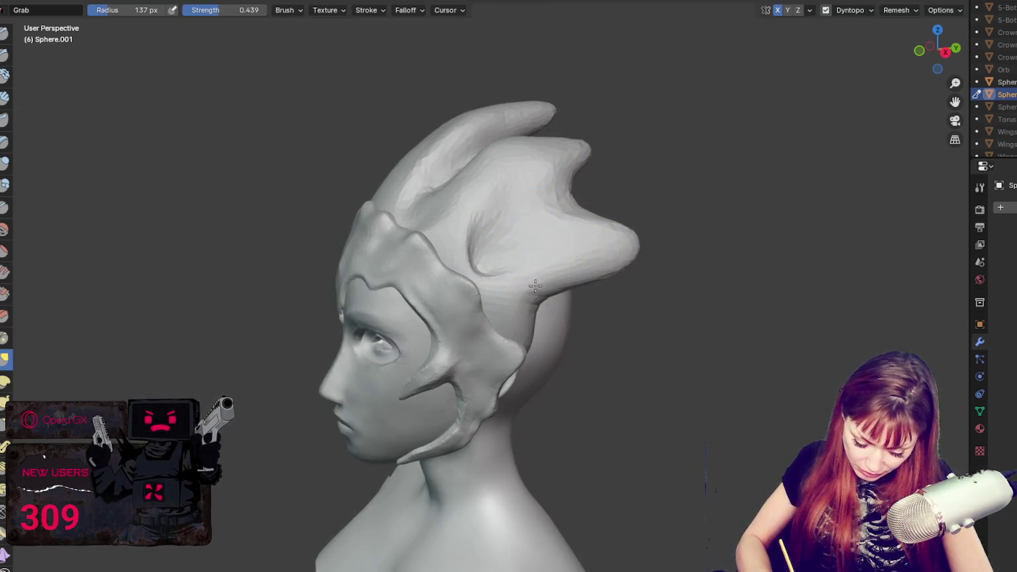
# - Pull the back spike outward and the top-back horn higher
pyautogui.moveTo(534, 268); pyautogui.dragTo(545, 272, button='middle')
pyautogui.moveTo(545, 272)
pyautogui.mouseDown()
pyautogui.moveTo(594, 216)
pyautogui.moveTo(610, 226)
pyautogui.mouseUp()
pyautogui.moveTo(610, 225); pyautogui.dragTo(599, 199, button='middle')
pyautogui.moveTo(599, 198)
pyautogui.mouseDown()
pyautogui.moveTo(556, 137)
pyautogui.moveTo(510, 136)
pyautogui.mouseUp()
pyautogui.moveTo(510, 136); pyautogui.dragTo(545, 171, button='middle')
pyautogui.moveTo(546, 171); pyautogui.dragTo(504, 137)
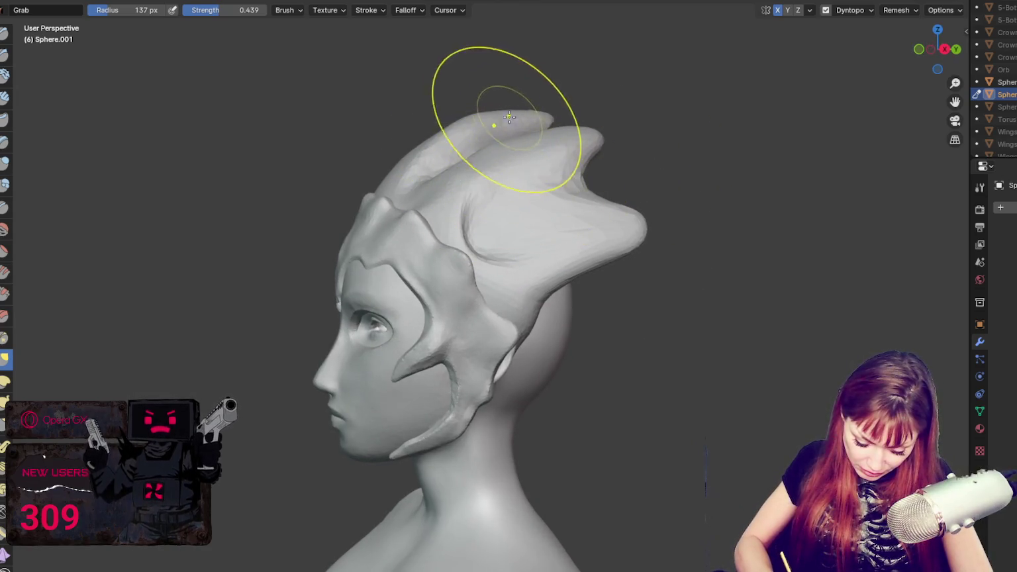
pyautogui.moveTo(504, 137); pyautogui.dragTo(636, 170, button='middle')
# - Extend the upper back spike, undo one pull, and round off the lower spike's tip
pyautogui.moveTo(583, 229); pyautogui.dragTo(628, 247)
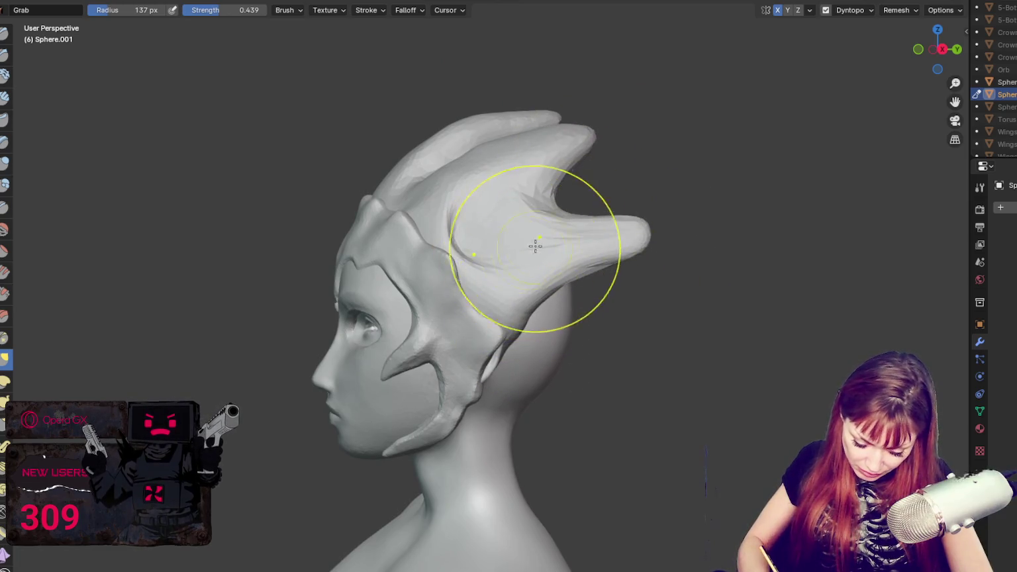
pyautogui.moveTo(599, 166); pyautogui.dragTo(643, 190)
pyautogui.moveTo(622, 166); pyautogui.dragTo(581, 166)
pyautogui.hotkey('ctrl', 'z')
pyautogui.moveTo(594, 261); pyautogui.dragTo(612, 261)
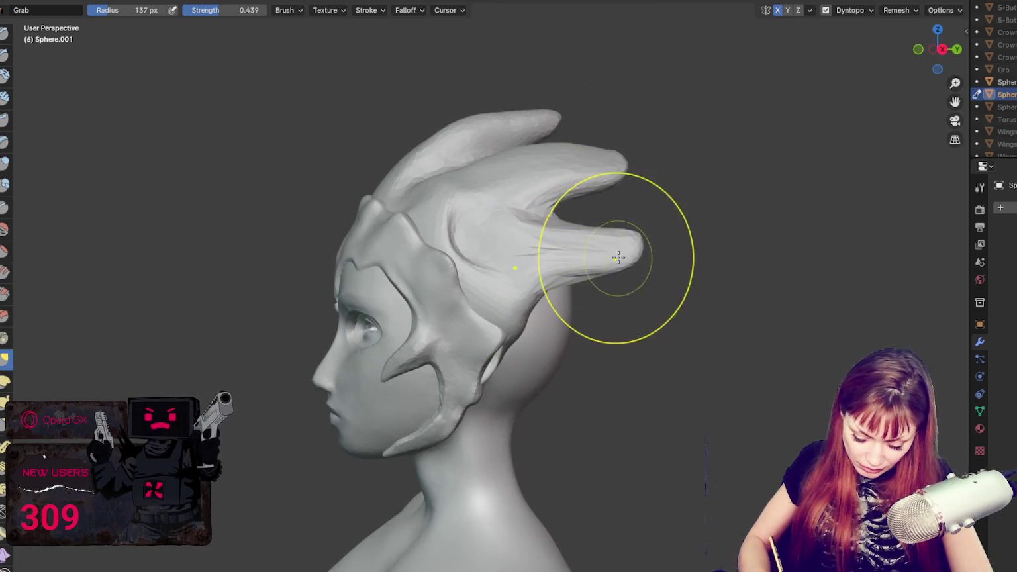
# - Toggle between Draw and Grab while inspecting the horns from front, above and side
pyautogui.press('x')
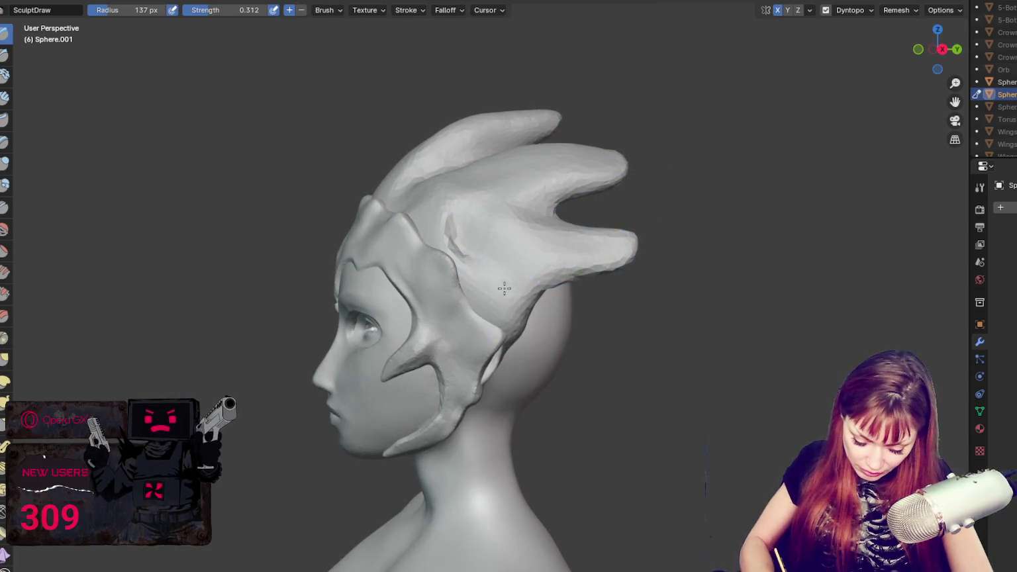
pyautogui.press('g')
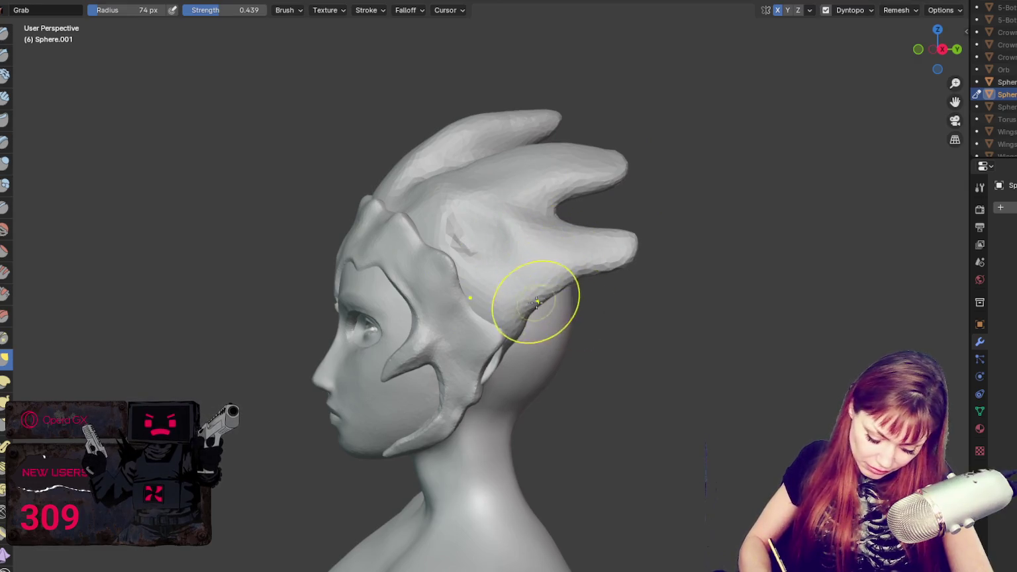
pyautogui.moveTo(538, 259)
pyautogui.mouseDown(button='middle')
pyautogui.moveTo(581, 291)
pyautogui.moveTo(586, 345)
pyautogui.mouseUp(button='middle')
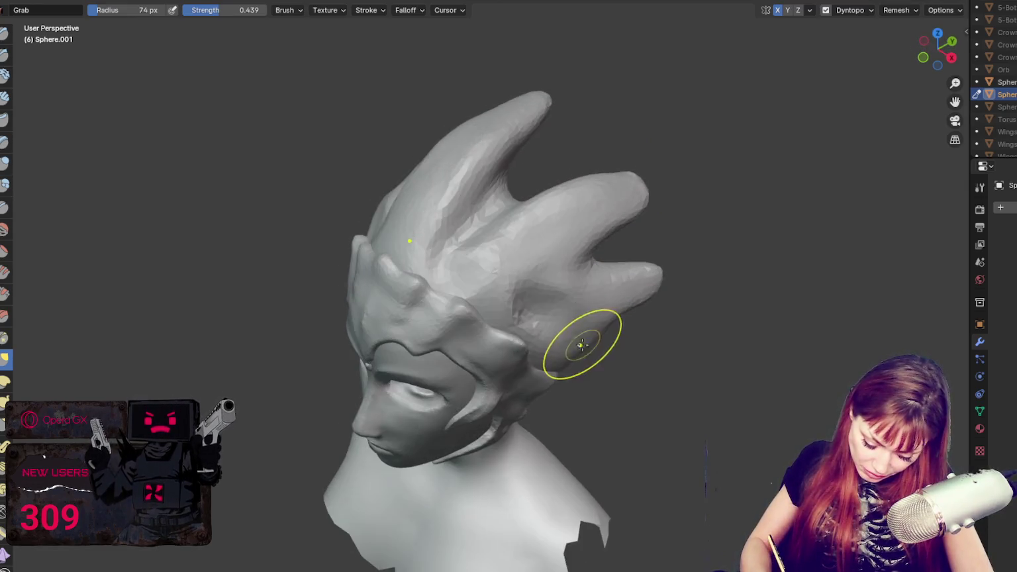
pyautogui.press('x')
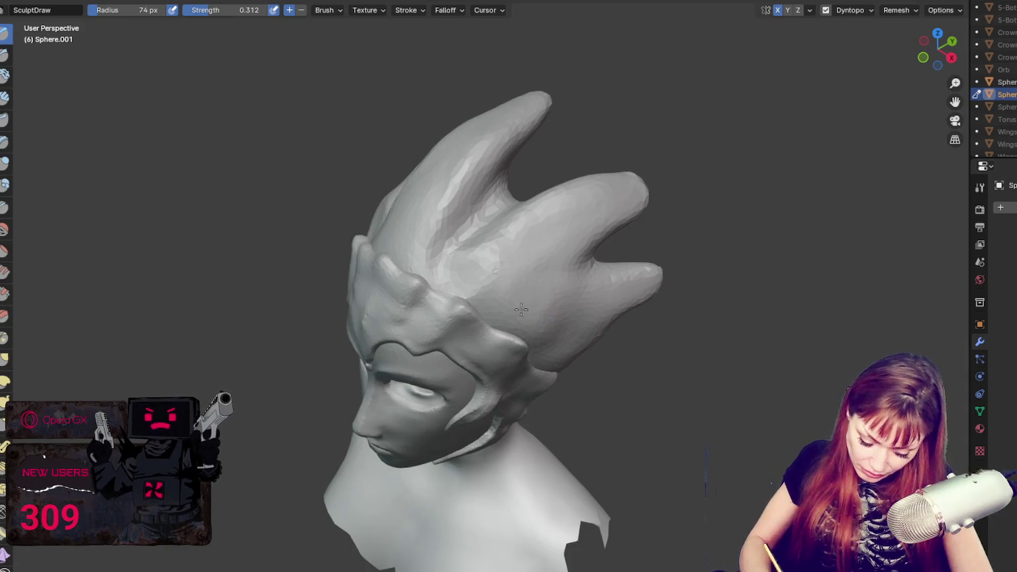
pyautogui.moveTo(525, 249); pyautogui.dragTo(465, 221, button='middle')
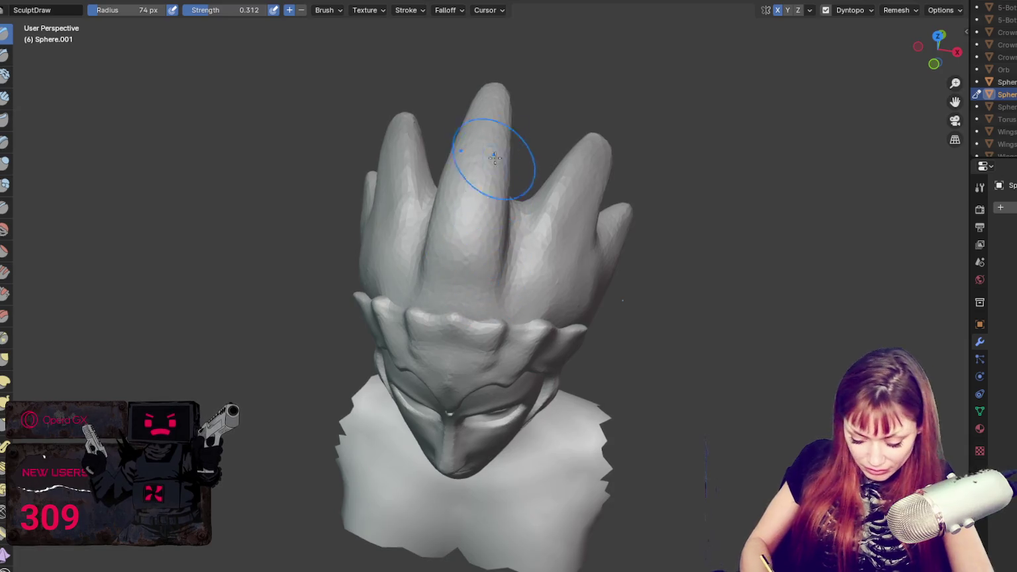
pyautogui.moveTo(563, 239)
pyautogui.mouseDown(button='middle')
pyautogui.moveTo(575, 230)
pyautogui.moveTo(547, 279)
pyautogui.mouseUp(button='middle')
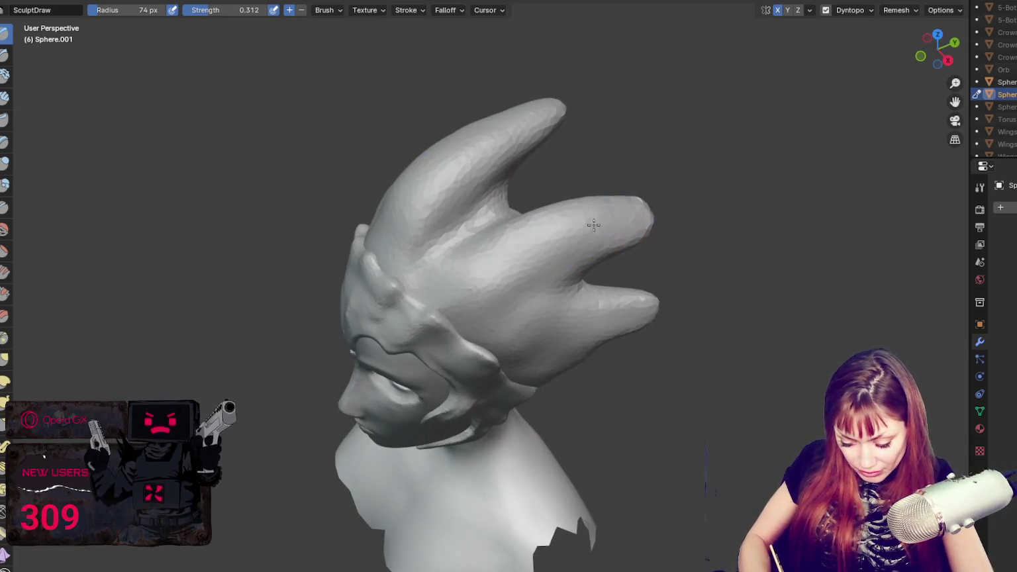
pyautogui.moveTo(676, 252); pyautogui.dragTo(552, 261, button='middle')
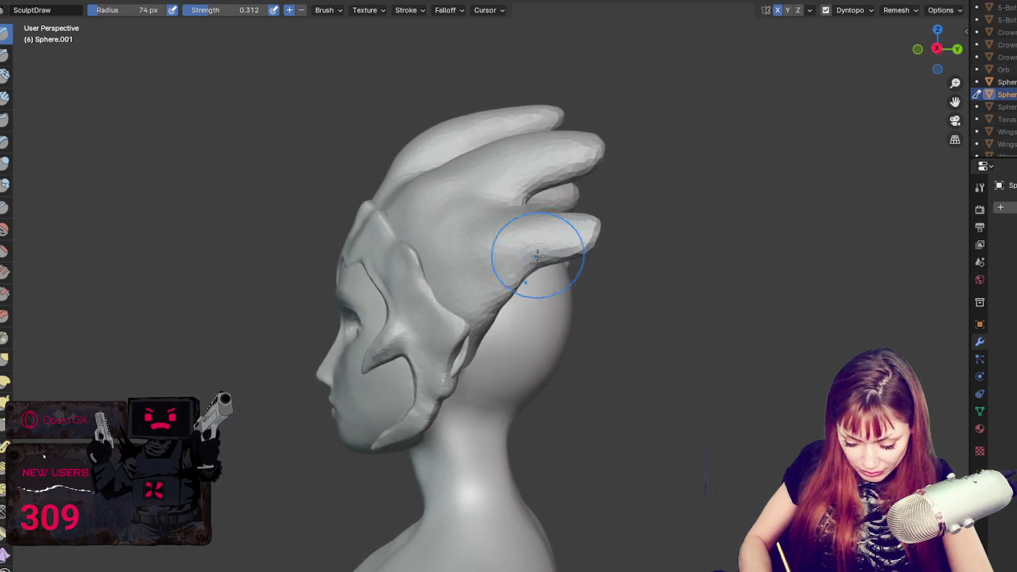
# - Pull the back of the horn mass down toward the nape, resizing the Grab brush
pyautogui.press('g')
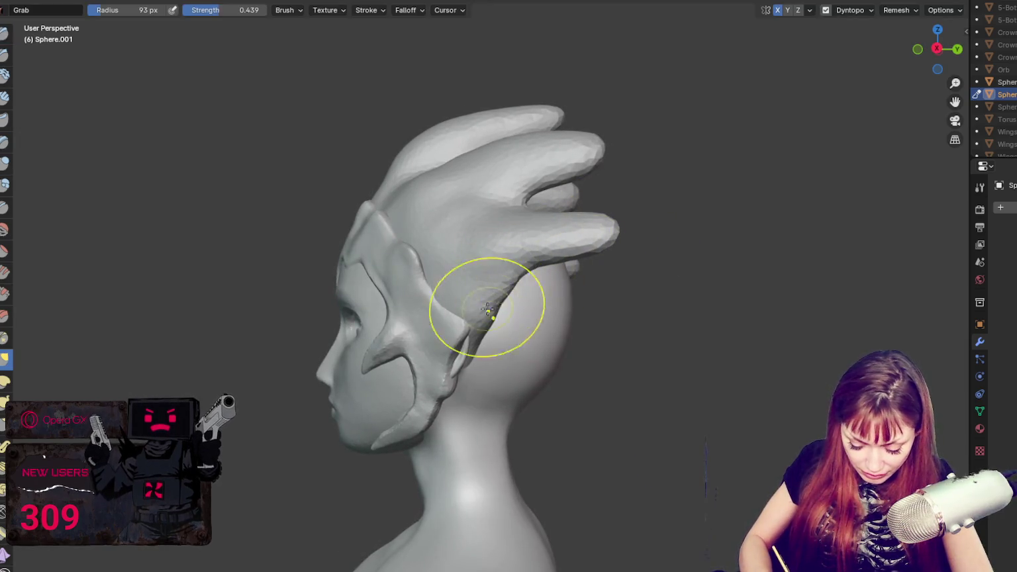
pyautogui.moveTo(466, 353)
pyautogui.mouseDown(button='middle')
pyautogui.moveTo(424, 354)
pyautogui.moveTo(477, 364)
pyautogui.mouseUp(button='middle')
pyautogui.press('f')
pyautogui.click(523, 352)
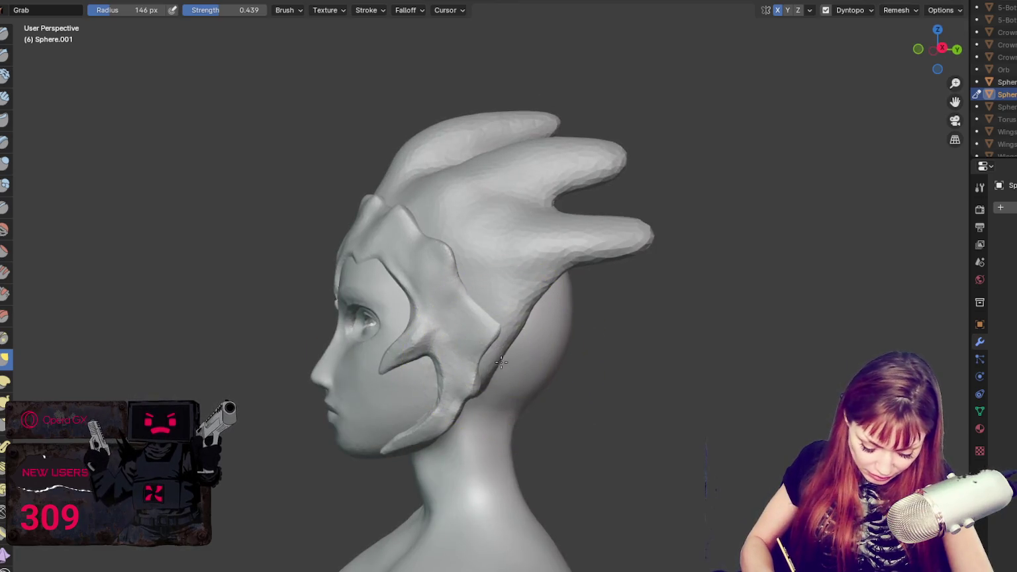
pyautogui.moveTo(576, 292); pyautogui.dragTo(664, 282, button='middle')
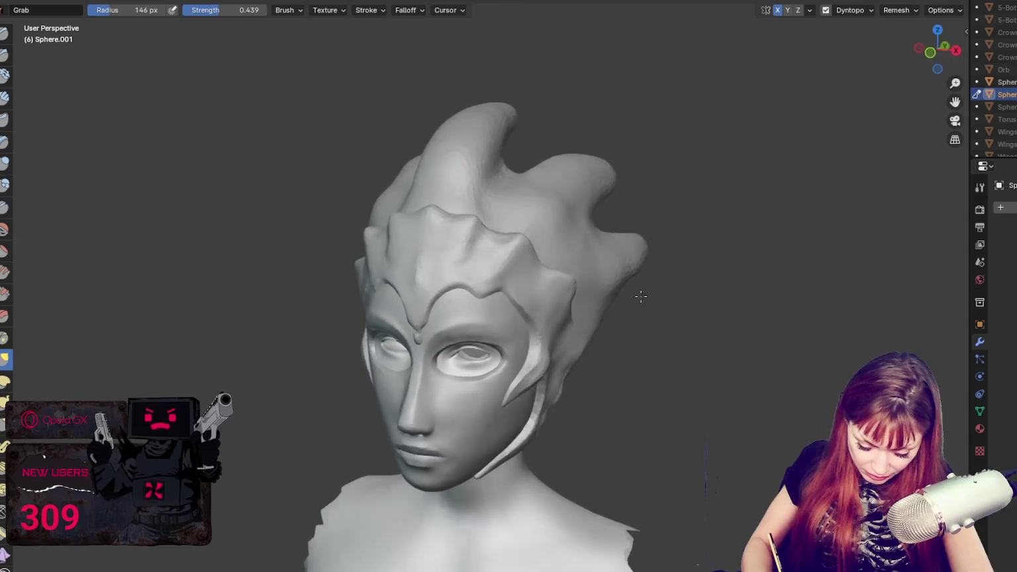
pyautogui.press('f')
pyautogui.click(636, 211)
pyautogui.moveTo(589, 199)
pyautogui.mouseDown(button='middle')
pyautogui.moveTo(578, 205)
pyautogui.moveTo(679, 124)
pyautogui.moveTo(570, 113)
pyautogui.moveTo(454, 359)
pyautogui.moveTo(584, 352)
pyautogui.moveTo(692, 361)
pyautogui.moveTo(642, 340)
pyautogui.mouseUp(button='middle')
# - Using a smaller Blob brush, fill in the crease under the jaw while viewing from below
pyautogui.click(6, 188)
pyautogui.moveTo(477, 410); pyautogui.dragTo(483, 370, button='middle')
pyautogui.press('f')
pyautogui.click(427, 332)
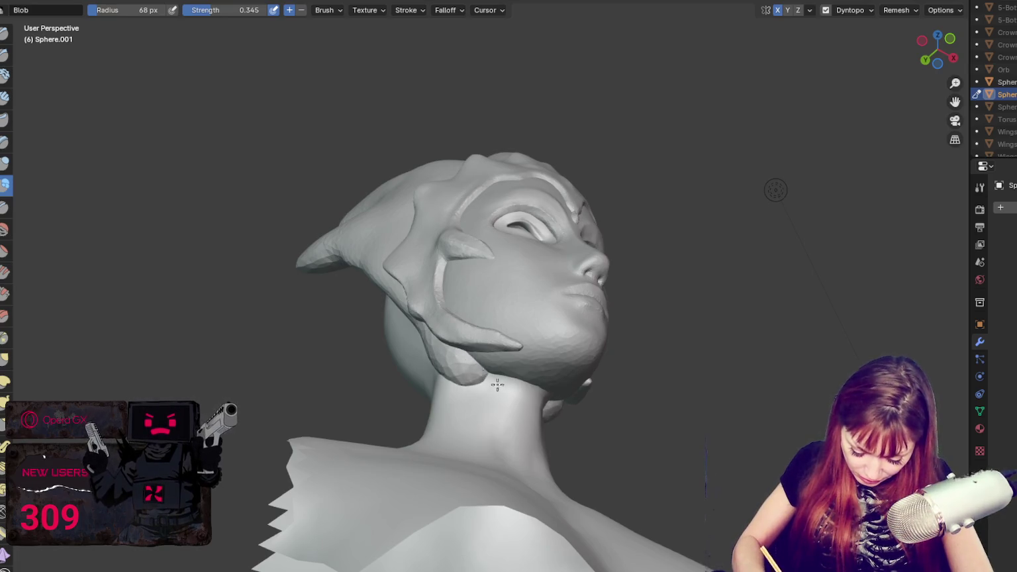
pyautogui.moveTo(537, 397); pyautogui.dragTo(443, 383, button='middle')
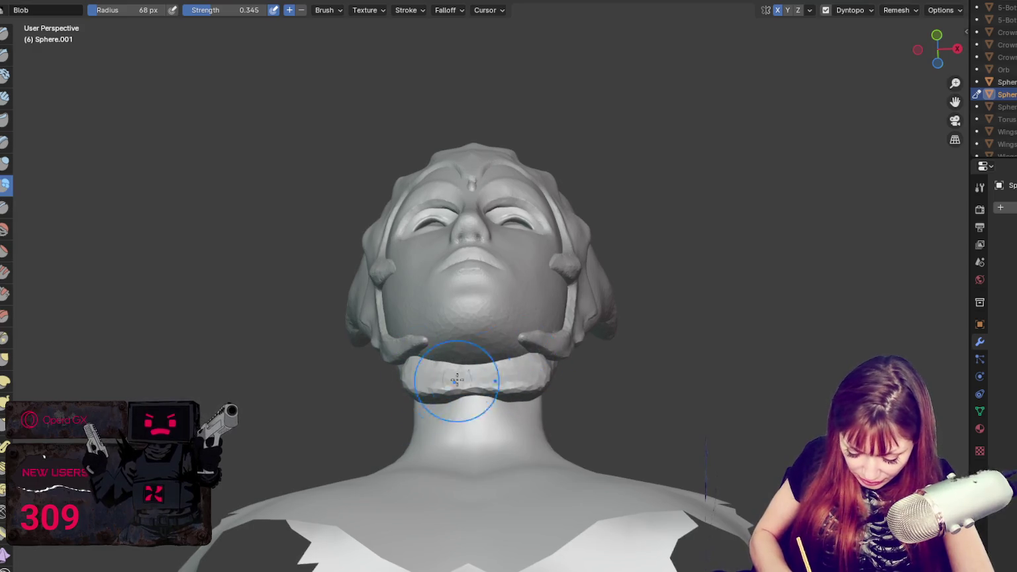
pyautogui.moveTo(450, 389); pyautogui.dragTo(457, 426, button='middle')
pyautogui.moveTo(464, 409); pyautogui.dragTo(433, 418)
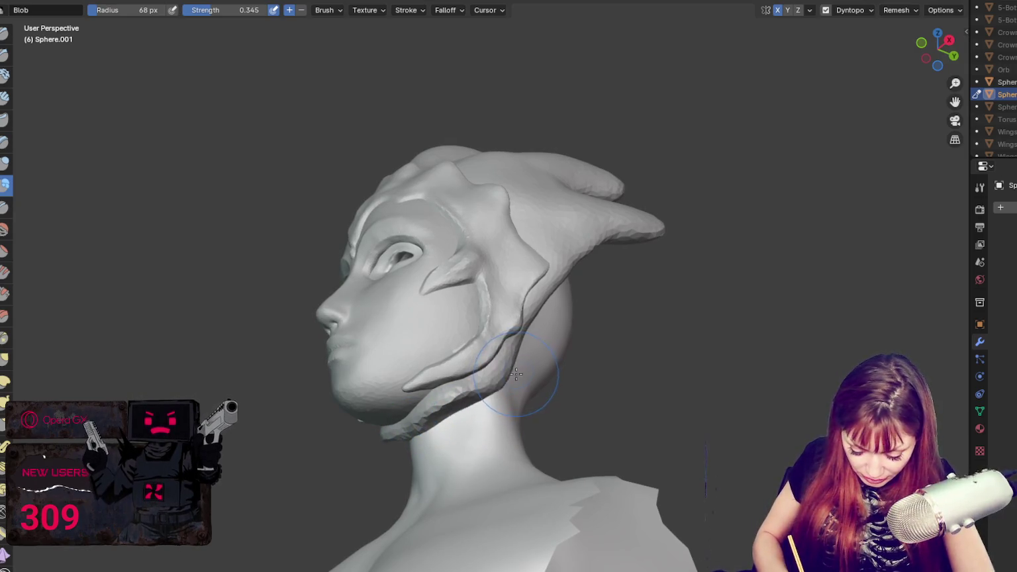
pyautogui.moveTo(517, 375); pyautogui.dragTo(496, 379, button='middle')
pyautogui.moveTo(474, 417)
pyautogui.mouseDown(button='middle')
pyautogui.moveTo(530, 424)
pyautogui.moveTo(503, 396)
pyautogui.moveTo(643, 461)
pyautogui.moveTo(643, 427)
pyautogui.mouseUp(button='middle')
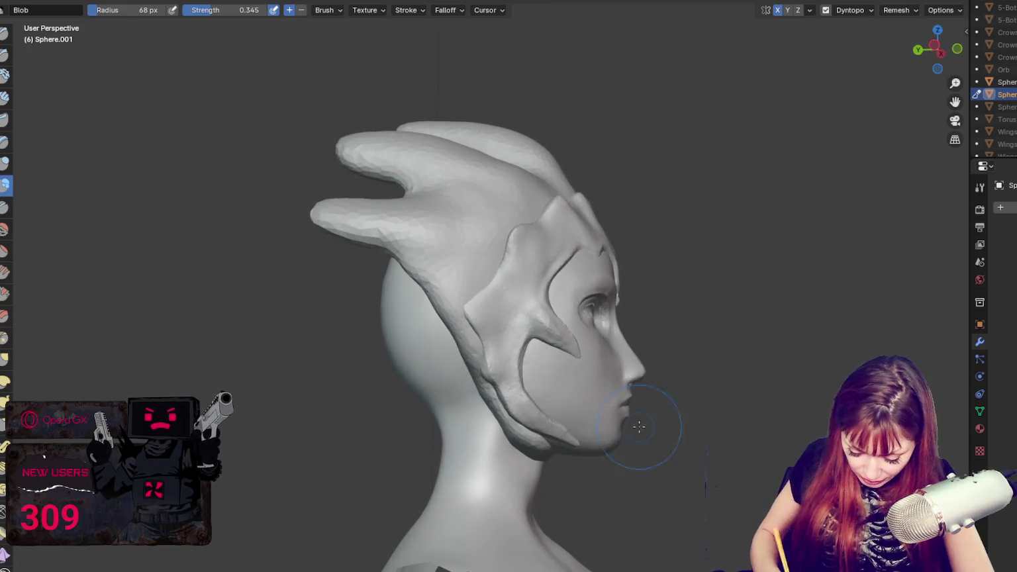
pyautogui.press('g')
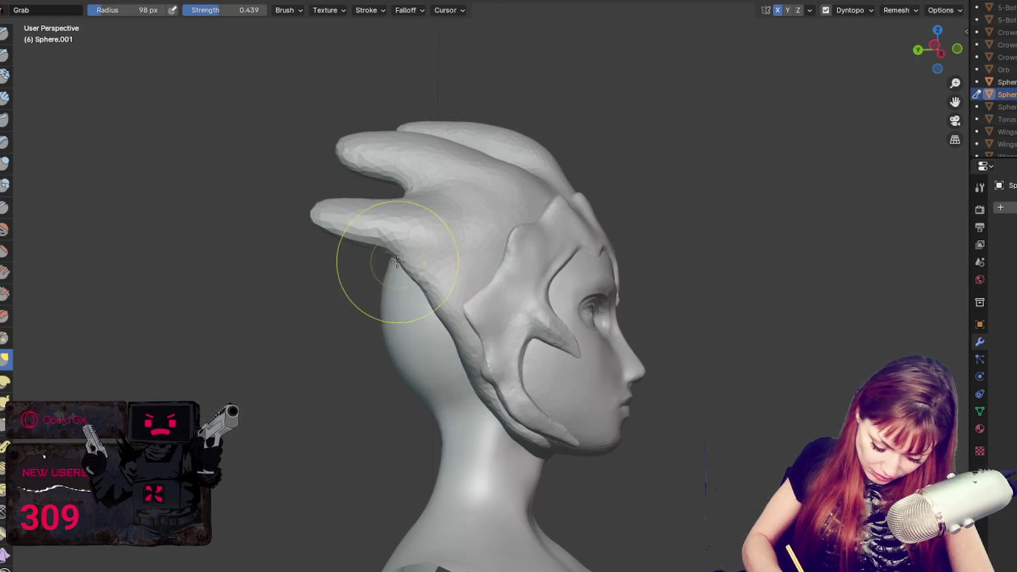
# - Undo a pull on the hair edge, then extend the headpiece's lower prong across the neck
pyautogui.moveTo(381, 255); pyautogui.dragTo(414, 296)
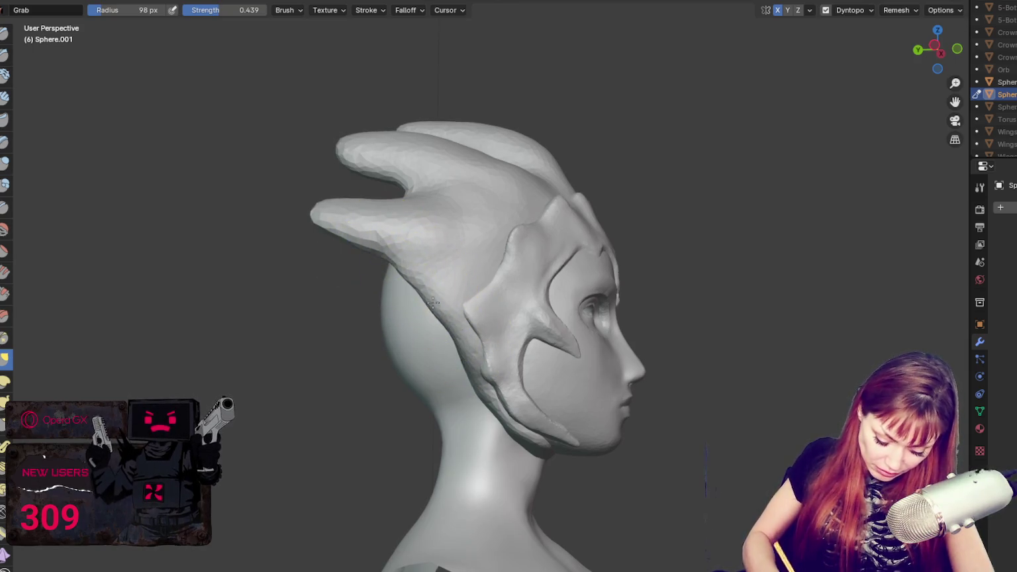
pyautogui.hotkey('ctrl', 'z')
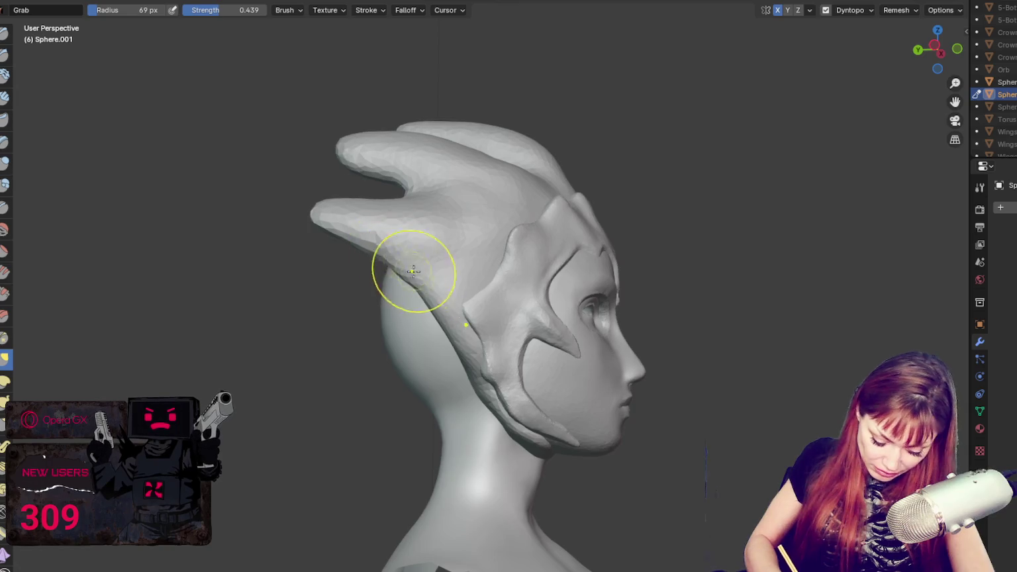
pyautogui.moveTo(529, 417); pyautogui.dragTo(482, 384)
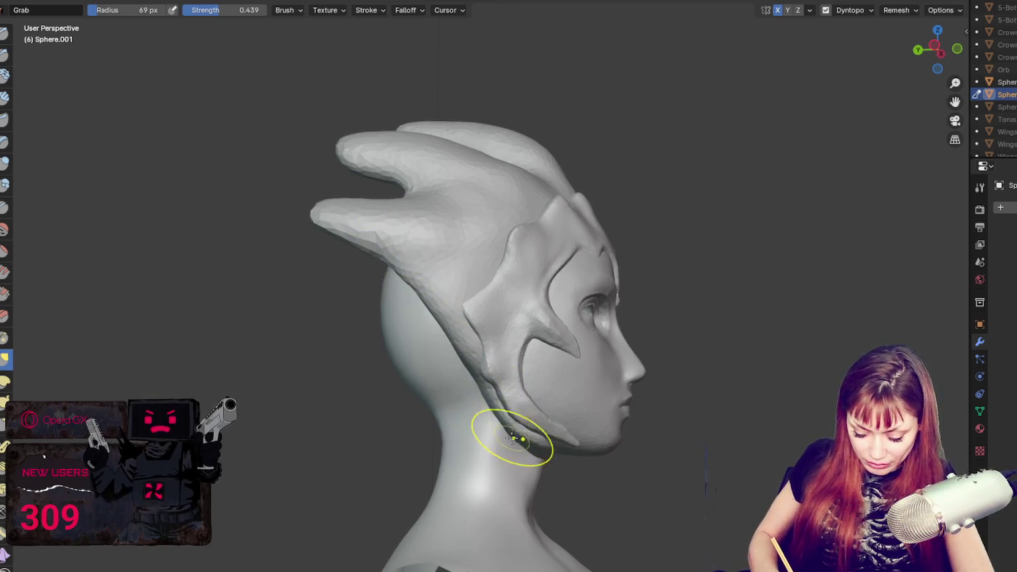
pyautogui.moveTo(495, 415)
pyautogui.mouseDown(button='middle')
pyautogui.moveTo(445, 467)
pyautogui.moveTo(552, 341)
pyautogui.mouseUp(button='middle')
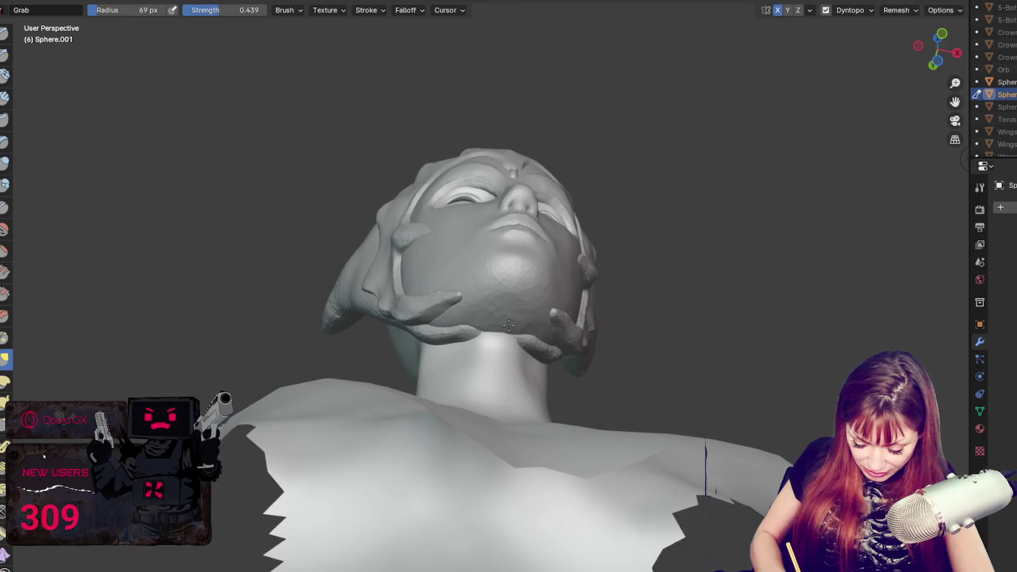
pyautogui.moveTo(542, 355)
pyautogui.mouseDown(button='middle')
pyautogui.moveTo(602, 375)
pyautogui.moveTo(537, 320)
pyautogui.mouseUp(button='middle')
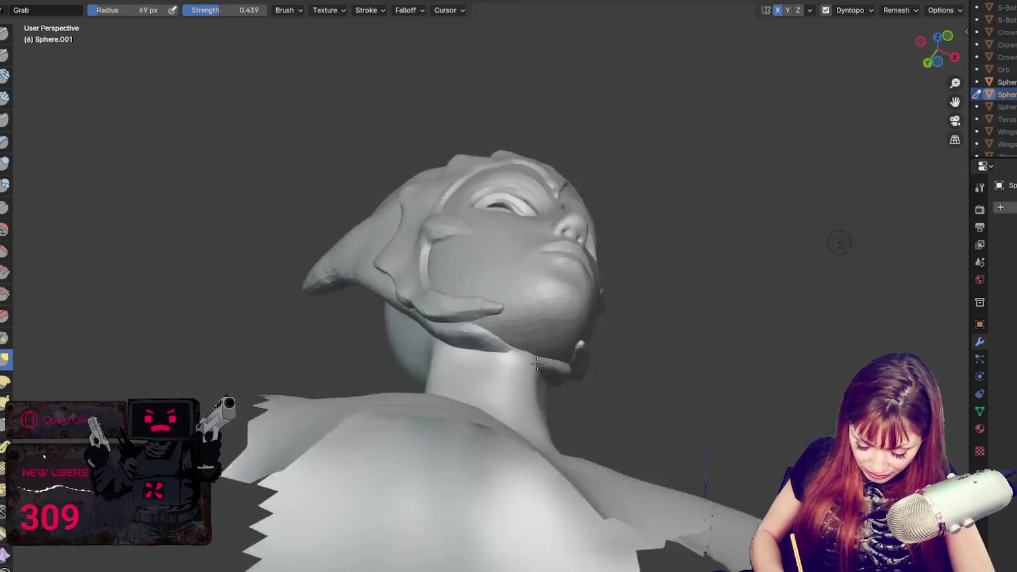
pyautogui.moveTo(537, 320); pyautogui.dragTo(521, 310)
# - Enlarge then shrink the brush while checking the chin and head from several angles
pyautogui.moveTo(478, 304); pyautogui.dragTo(591, 393, button='middle')
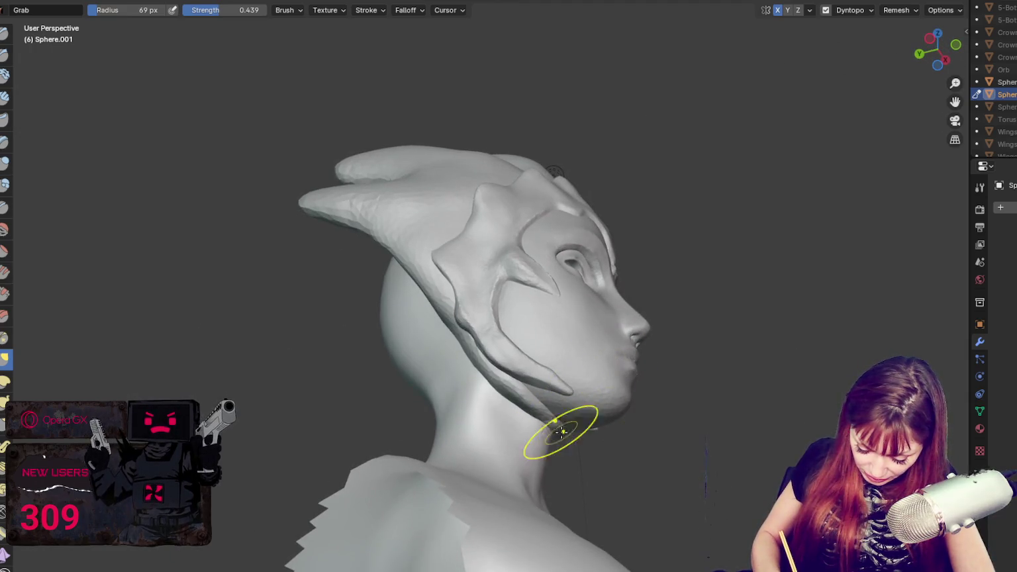
pyautogui.moveTo(518, 390)
pyautogui.mouseDown(button='middle')
pyautogui.moveTo(433, 375)
pyautogui.moveTo(545, 391)
pyautogui.moveTo(453, 449)
pyautogui.moveTo(477, 407)
pyautogui.moveTo(570, 331)
pyautogui.moveTo(677, 341)
pyautogui.moveTo(679, 323)
pyautogui.moveTo(679, 334)
pyautogui.mouseUp(button='middle')
pyautogui.press('f')
pyautogui.click(595, 316)
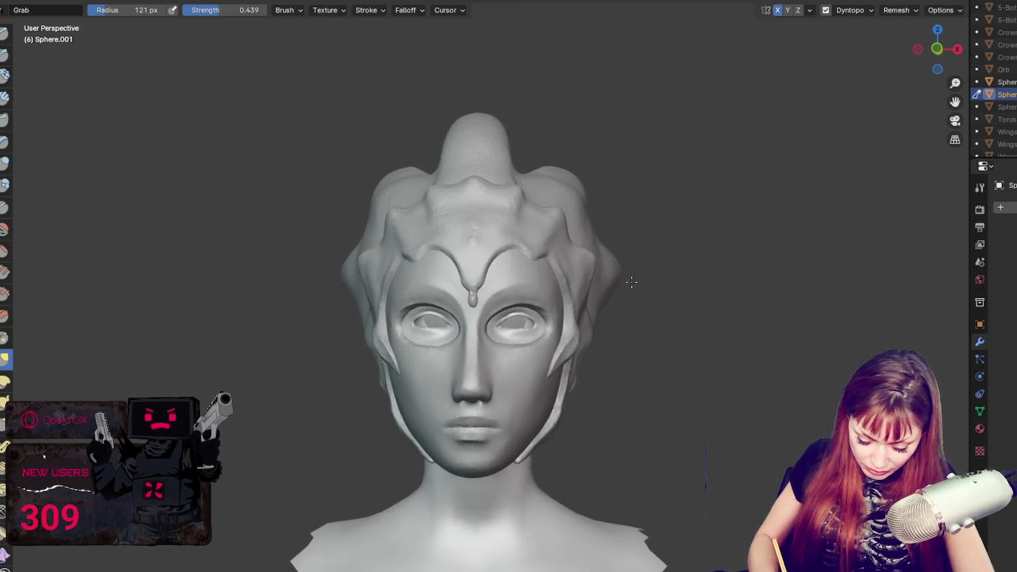
pyautogui.moveTo(619, 274)
pyautogui.mouseDown(button='middle')
pyautogui.moveTo(589, 291)
pyautogui.moveTo(618, 324)
pyautogui.mouseUp(button='middle')
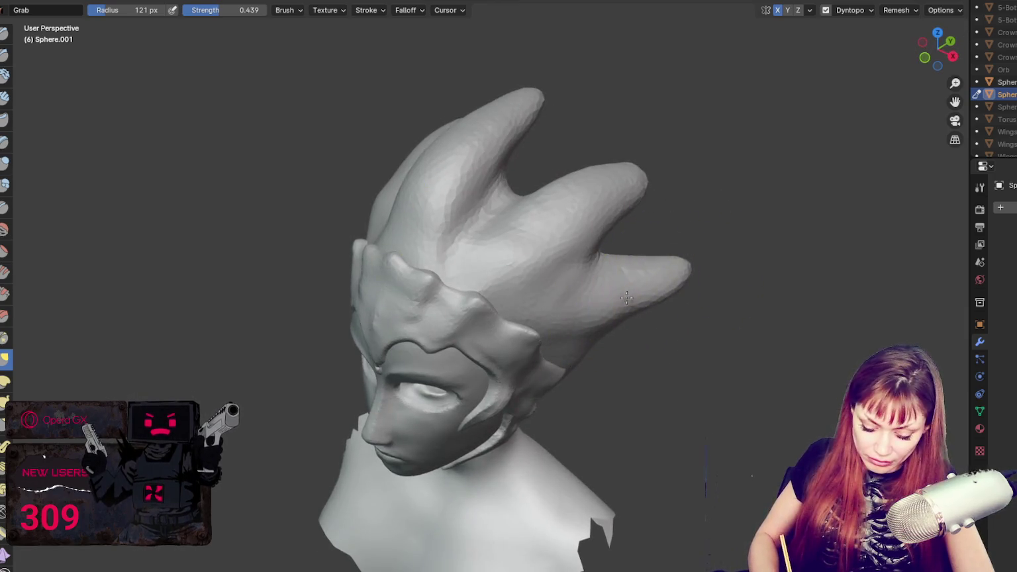
pyautogui.moveTo(659, 284)
pyautogui.mouseDown(button='middle')
pyautogui.moveTo(734, 223)
pyautogui.moveTo(704, 237)
pyautogui.moveTo(568, 192)
pyautogui.moveTo(610, 212)
pyautogui.moveTo(595, 164)
pyautogui.mouseUp(button='middle')
pyautogui.press('f')
pyautogui.click(583, 199)
pyautogui.moveTo(579, 200); pyautogui.dragTo(611, 179, button='middle')
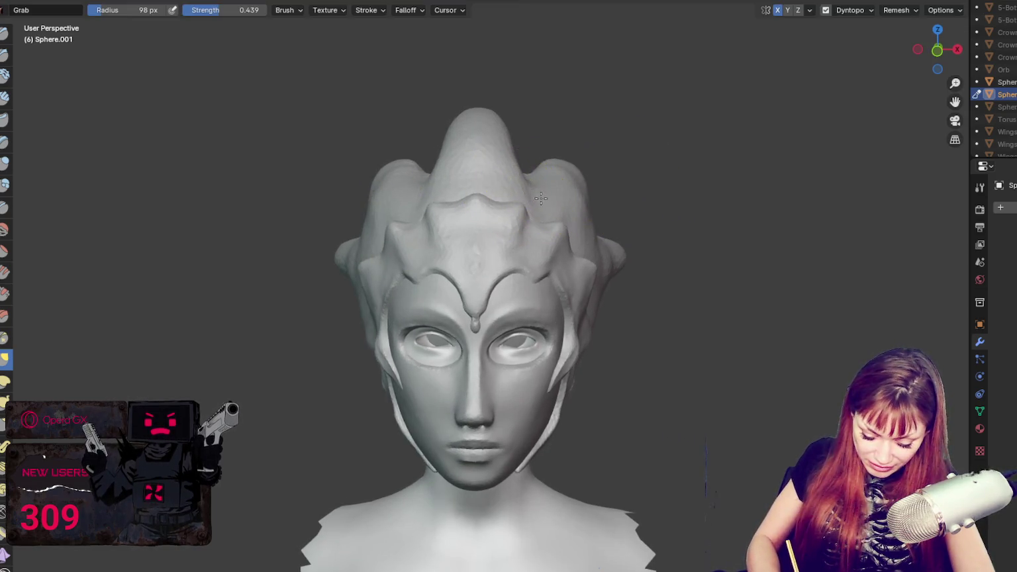
pyautogui.moveTo(545, 203); pyautogui.dragTo(636, 186, button='middle')
pyautogui.moveTo(563, 180); pyautogui.dragTo(665, 171, button='middle')
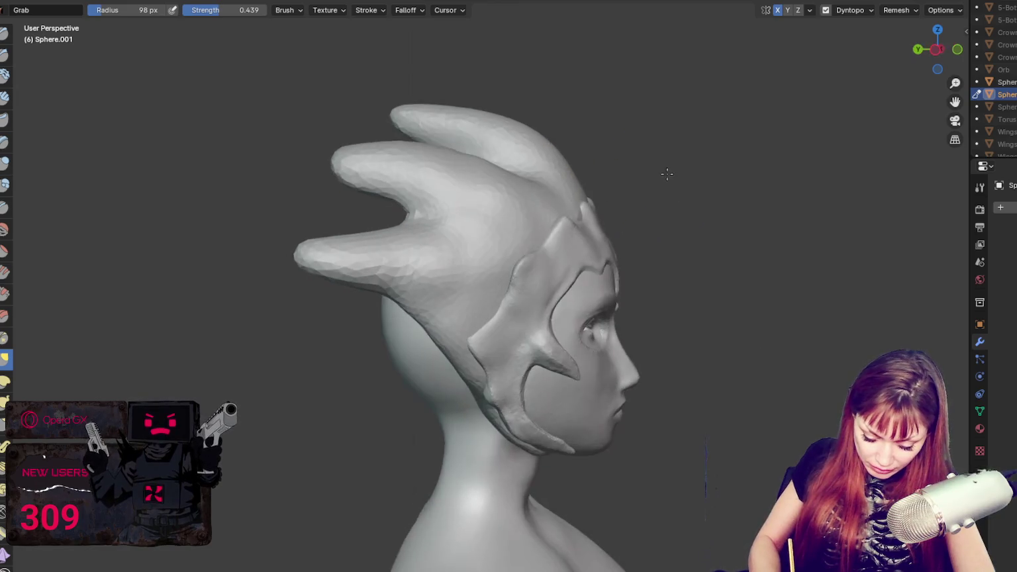
pyautogui.hotkey('shift', 'c')
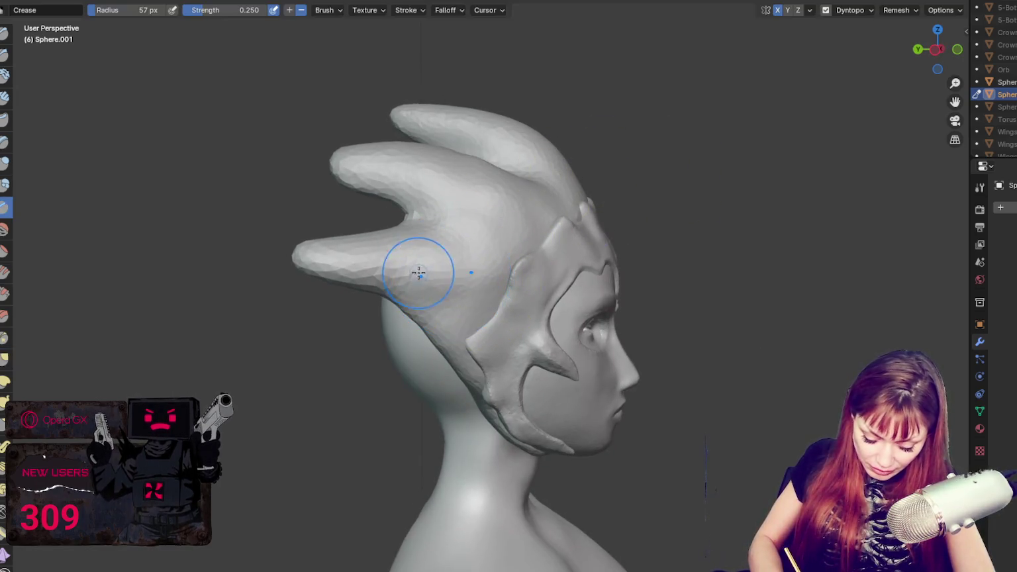
# - Crease along the lower horn spike and the upper spikes' bases, then turn the face toward the viewer
pyautogui.moveTo(368, 266); pyautogui.dragTo(455, 223)
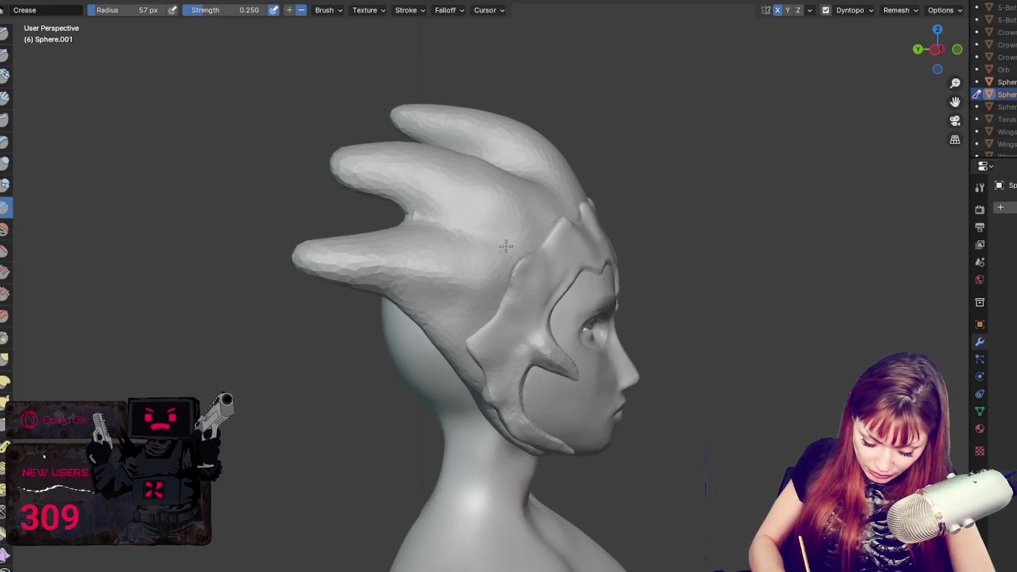
pyautogui.moveTo(496, 145); pyautogui.dragTo(397, 162)
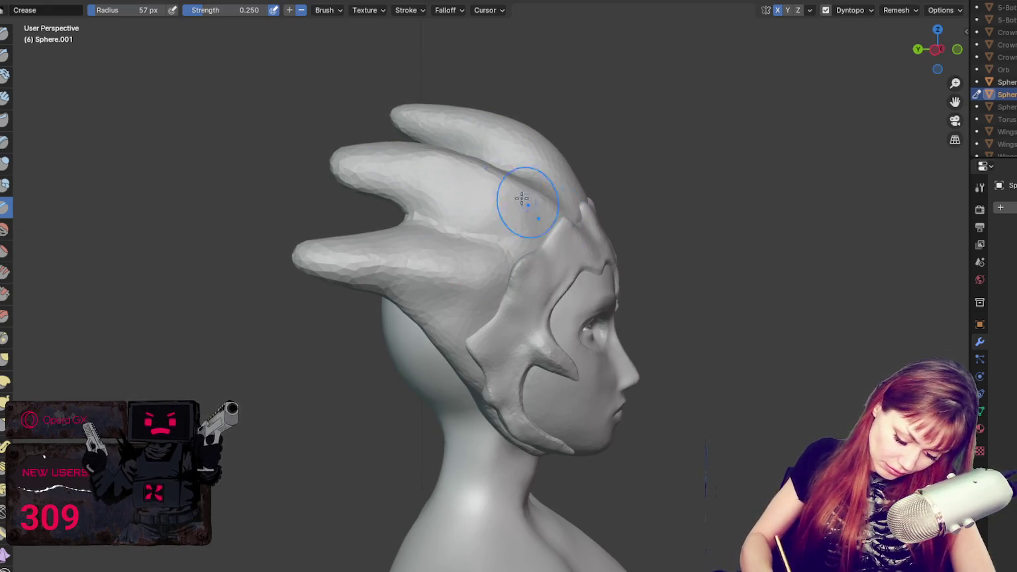
pyautogui.moveTo(549, 147); pyautogui.dragTo(524, 201, button='middle')
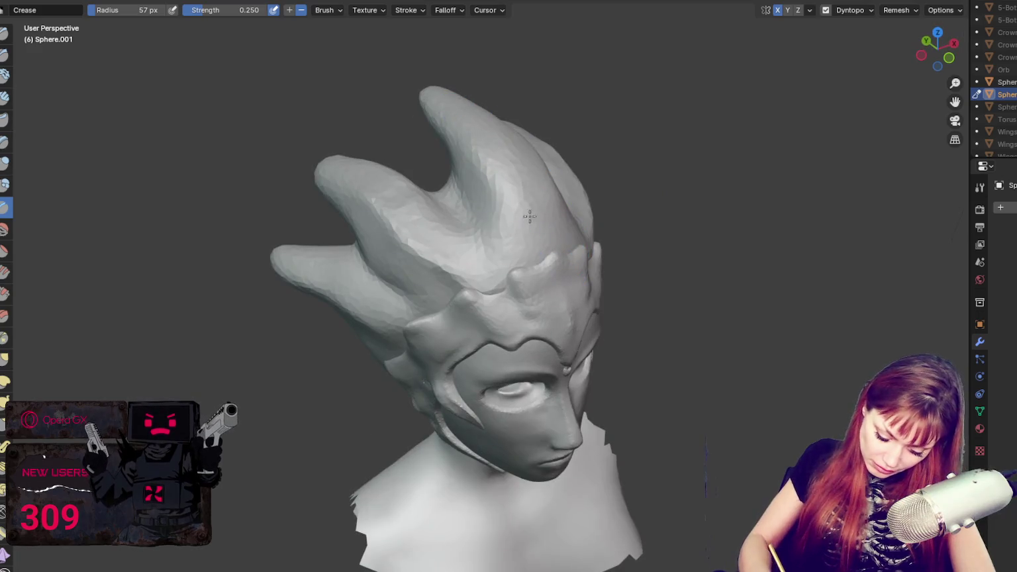
pyautogui.moveTo(291, 269); pyautogui.dragTo(371, 318)
pyautogui.moveTo(371, 318); pyautogui.dragTo(606, 290, button='middle')
pyautogui.scroll(-2, 606, 290)
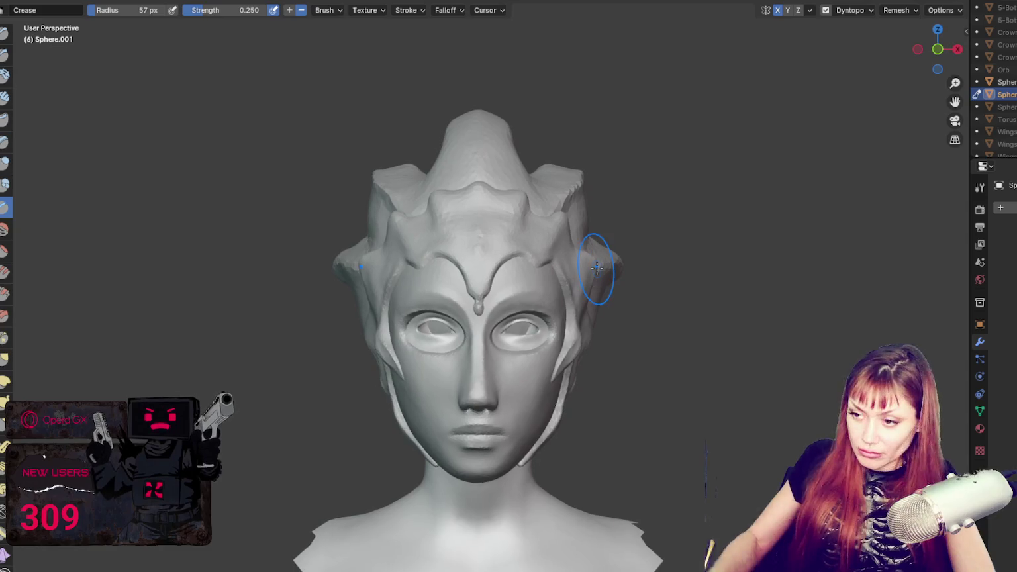